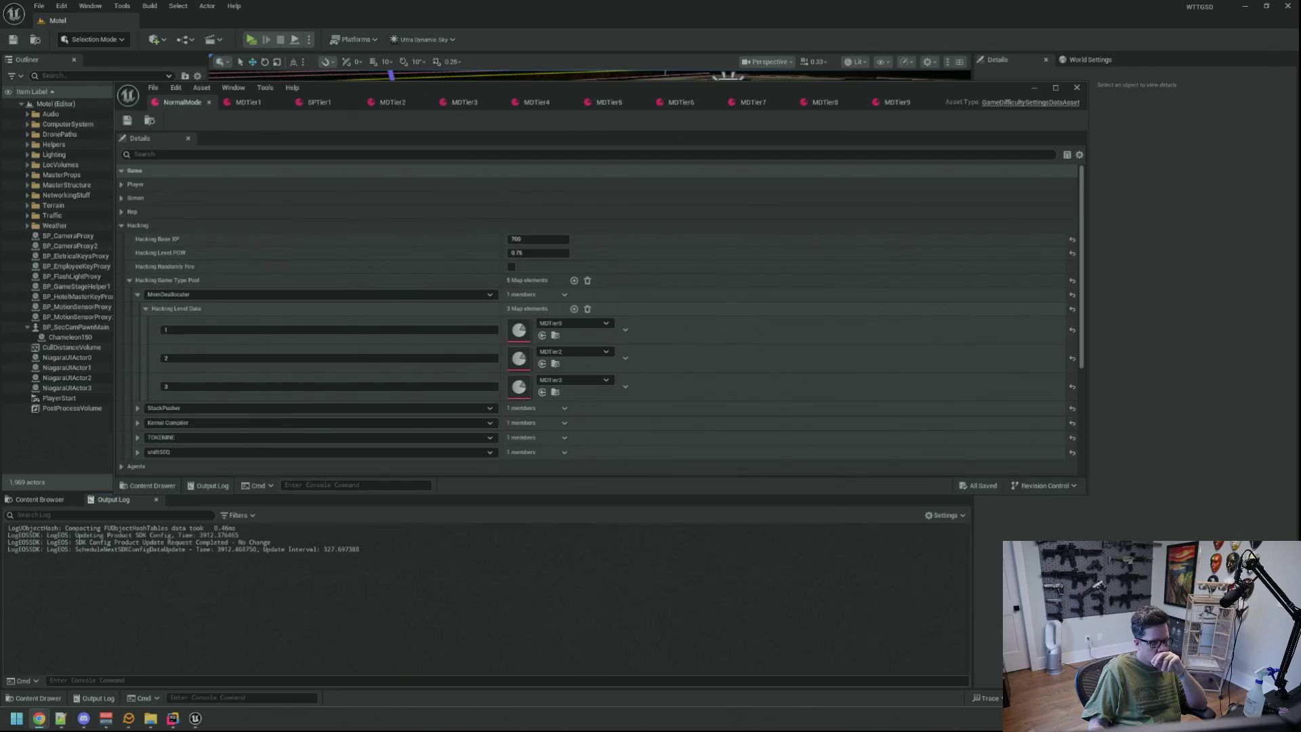
Locate MDTier9 in the Content Browser, clear the selection, and show the Output Log.
{"action": "left_click", "coordinate": [555, 335]}
{"action": "left_click", "coordinate": [644, 614]}
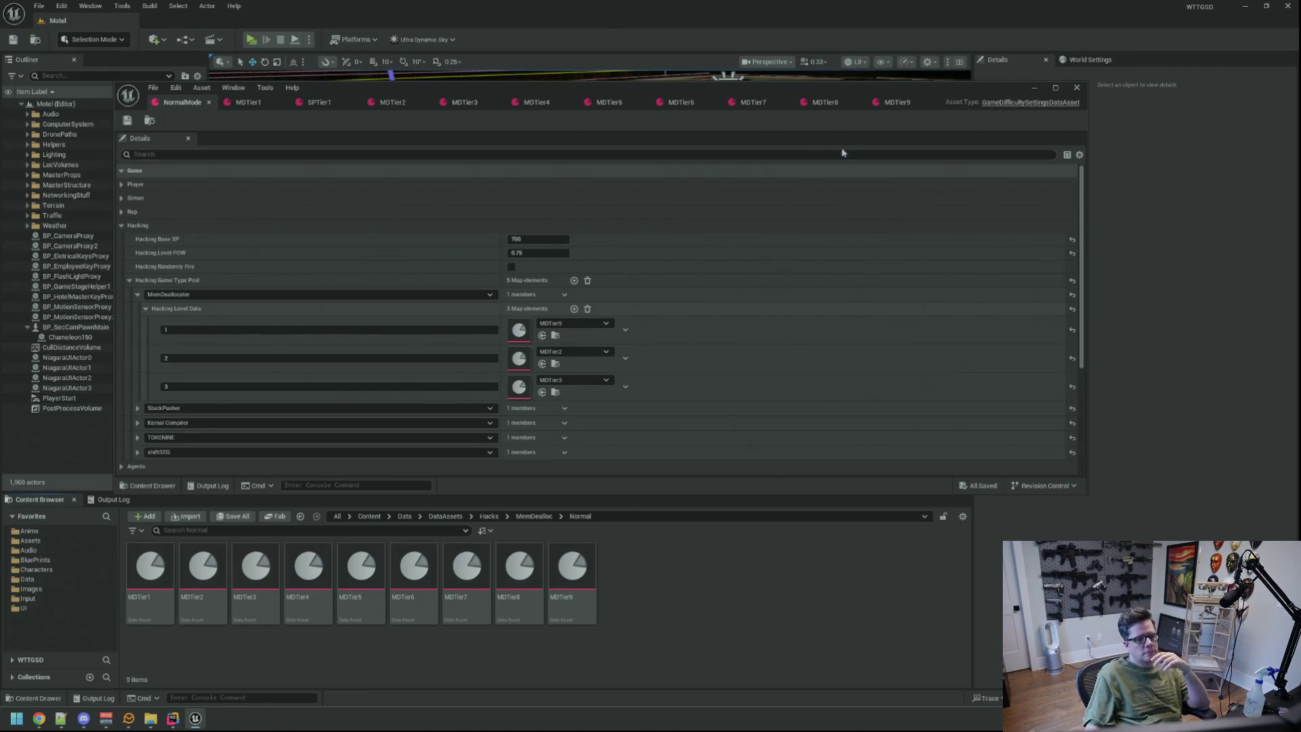
{"action": "left_click", "coordinate": [112, 499]}
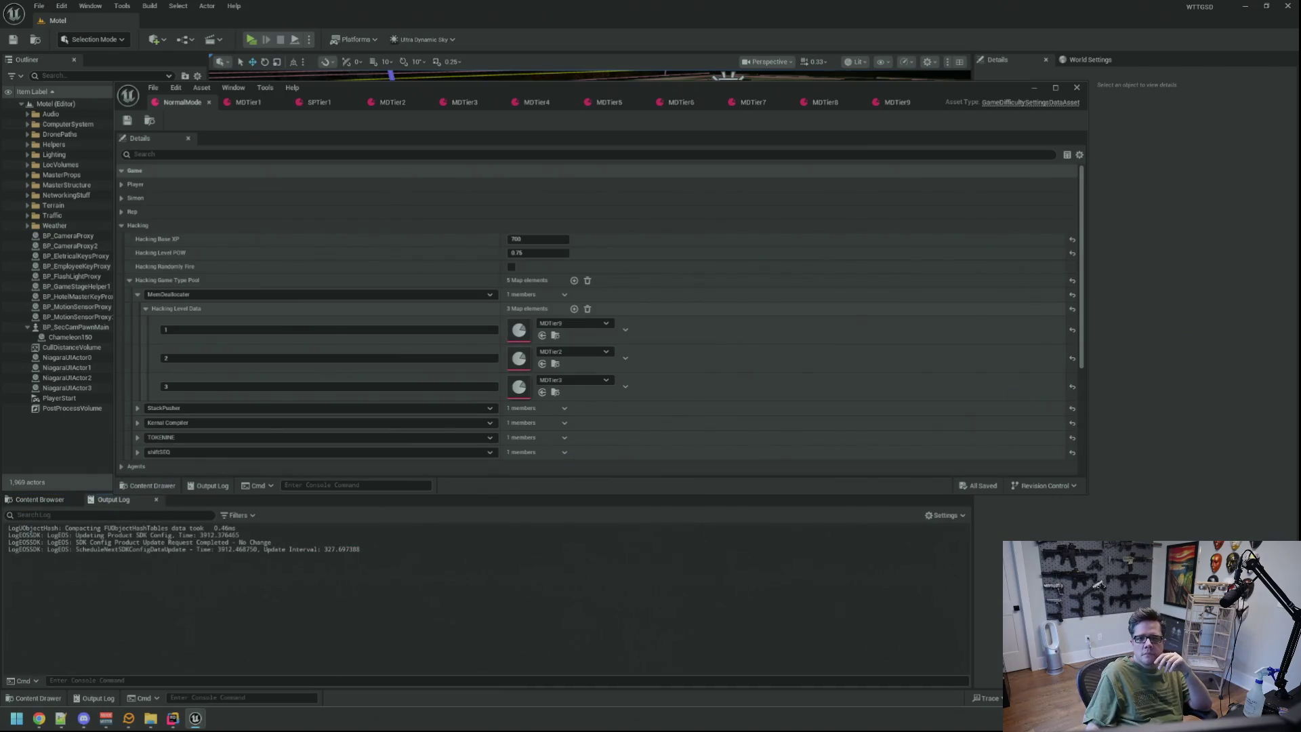
Check the NormalMode Hacking Level Data map entries.
{"action": "key", "text": "alt+Tab"}
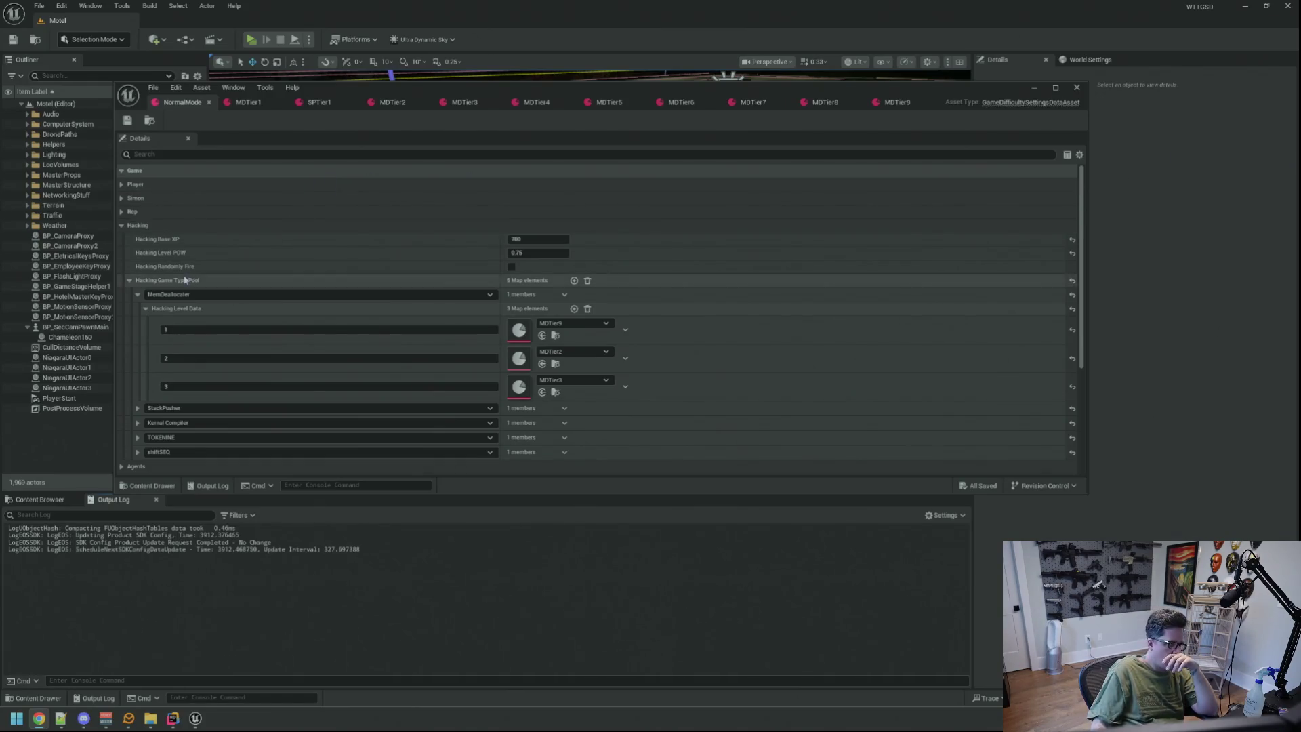
{"action": "left_click", "coordinate": [147, 309]}
{"action": "left_click", "coordinate": [147, 309]}
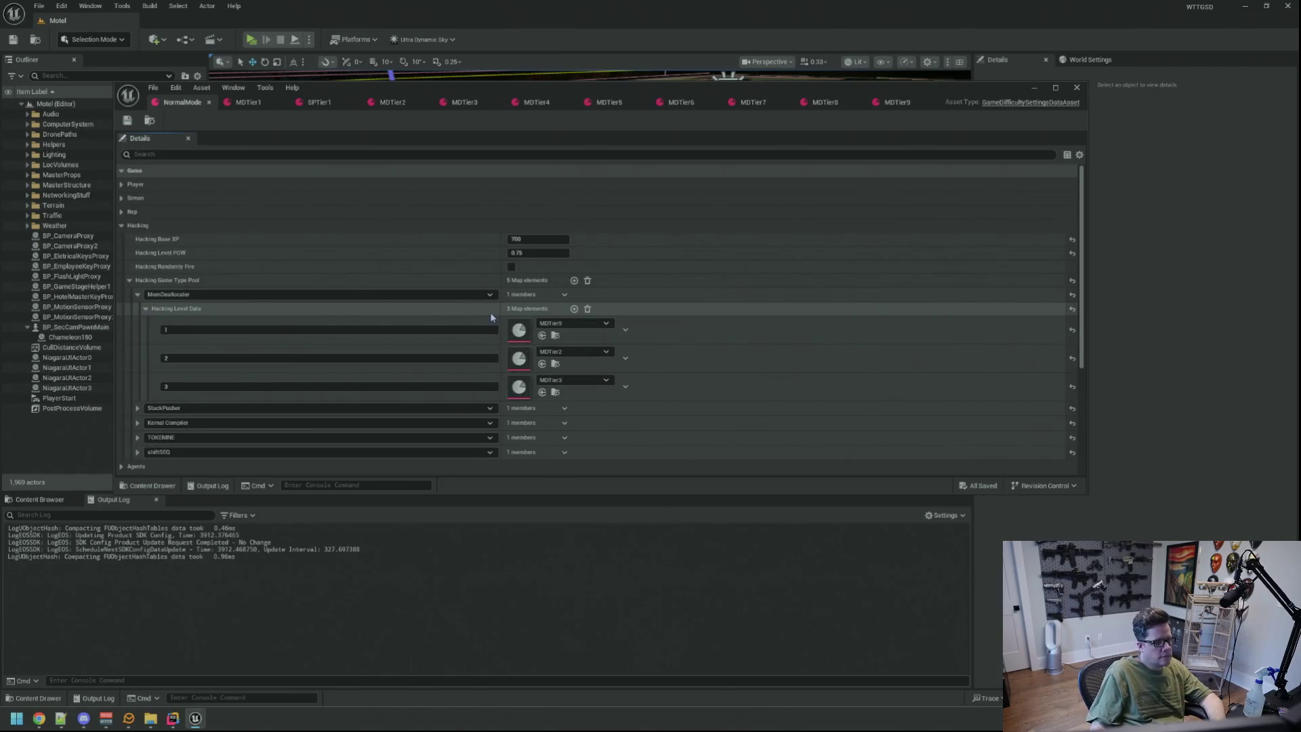
Clear the Output Log and glance at the MDTier assets in the Content Browser.
{"action": "right_click", "coordinate": [328, 548]}
{"action": "left_click", "coordinate": [359, 560]}
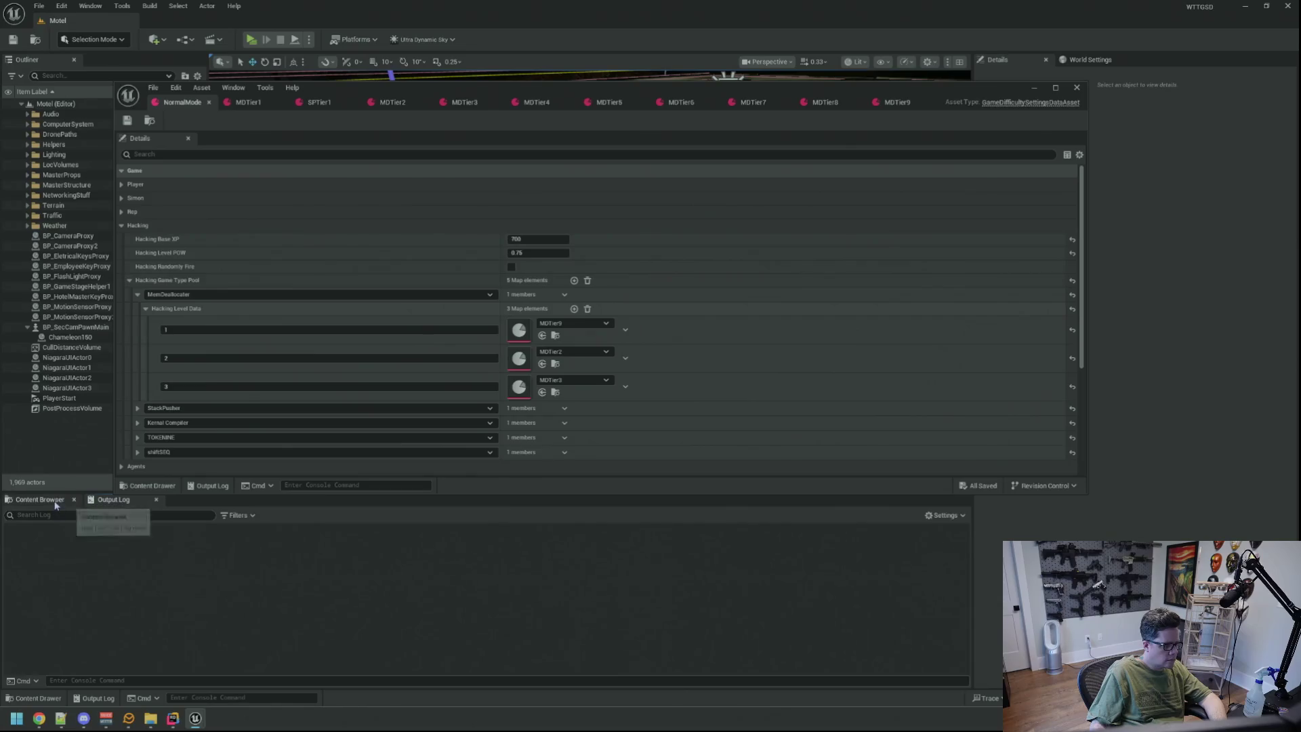
{"action": "left_click", "coordinate": [56, 503]}
{"action": "left_click", "coordinate": [112, 499]}
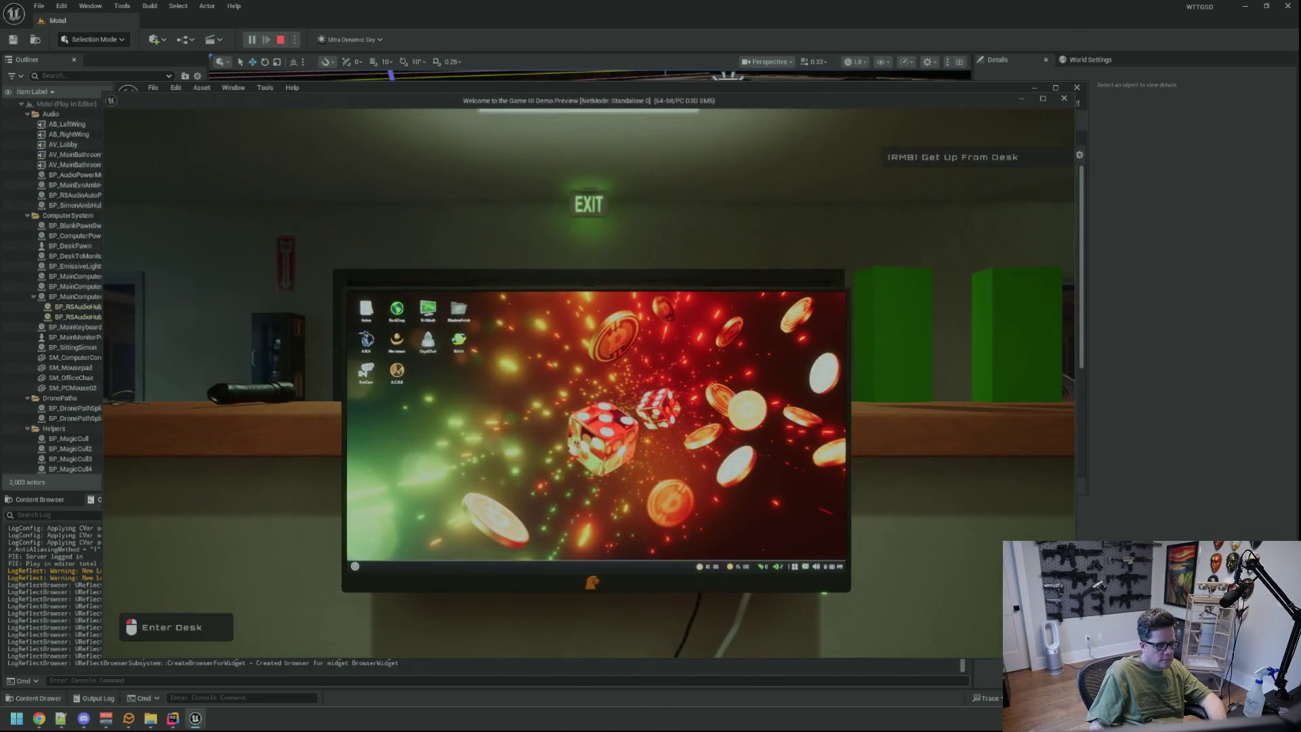
Sit at the desk computer and run TriggerHack 1 from the in-game console.
{"action": "left_click", "coordinate": [843, 457]}
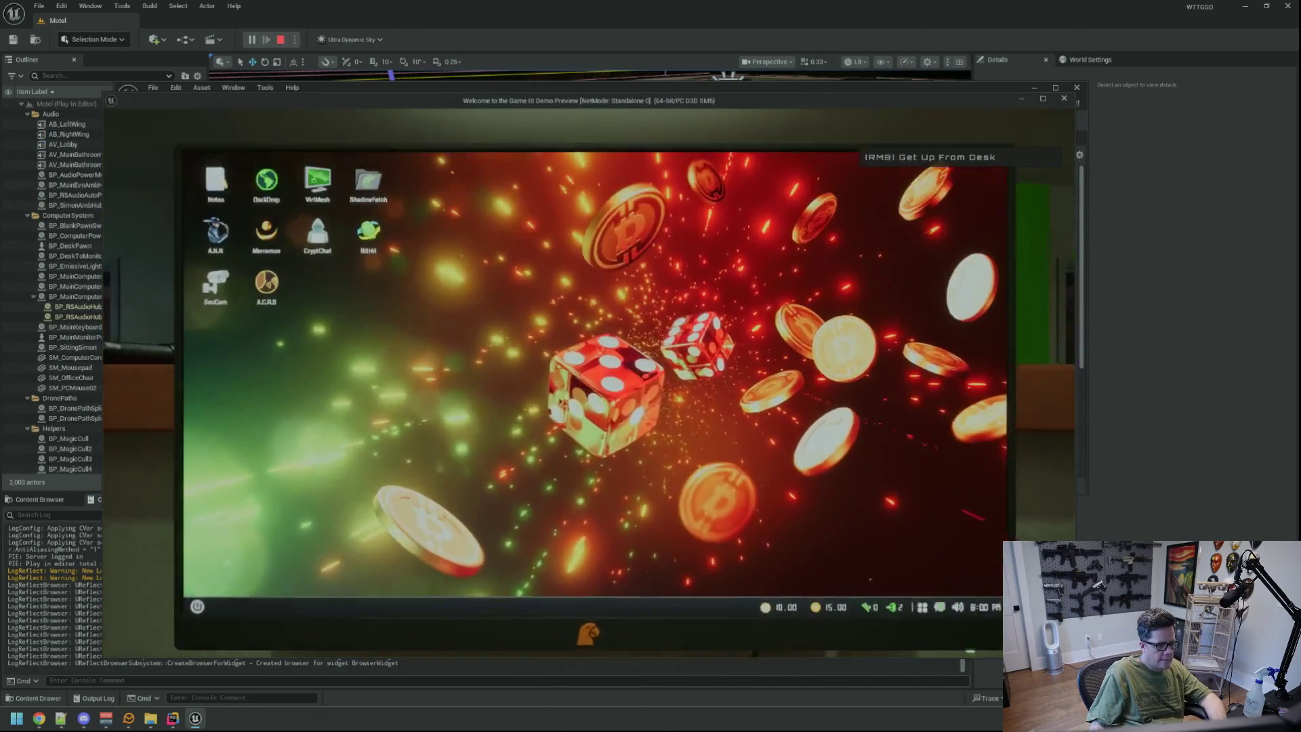
{"action": "key", "text": "grave"}
{"action": "type", "text": "TriggerHack 1"}
{"action": "key", "text": "Return"}
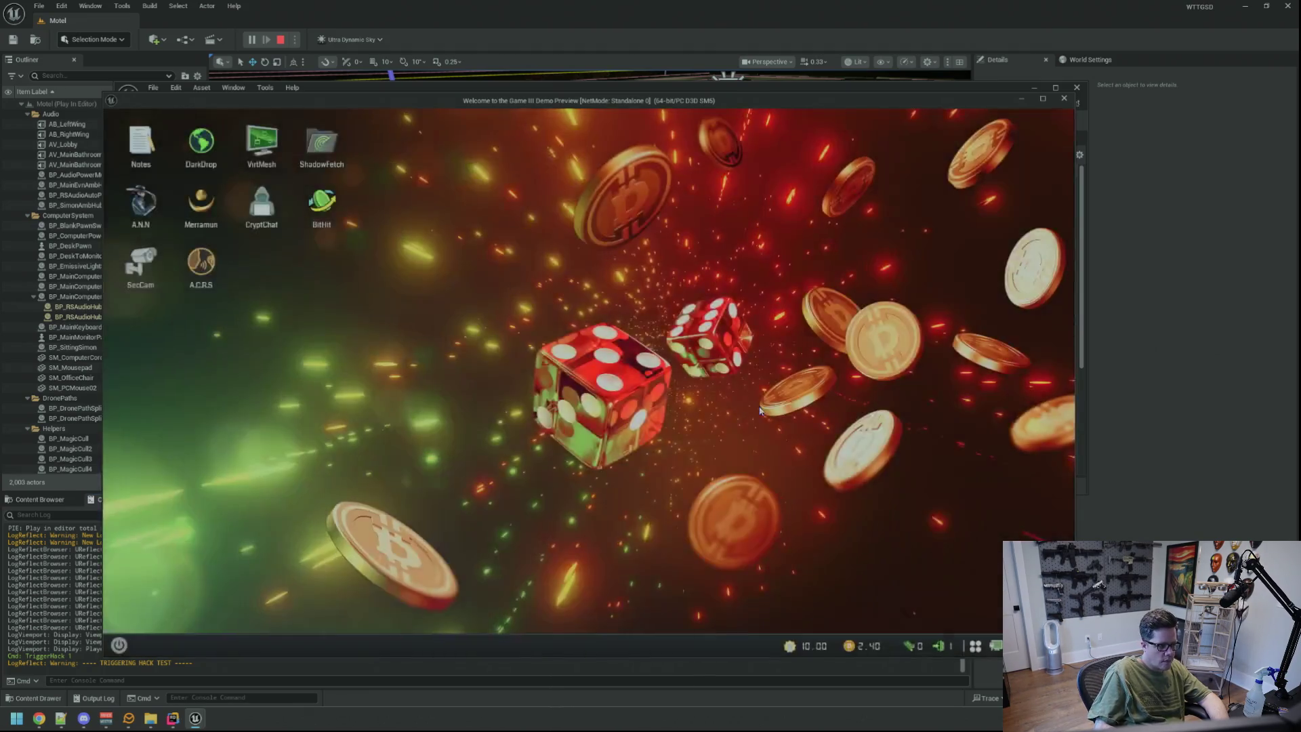
Rerun TriggerHack 1, play the round, then recall the command in the console.
{"action": "key", "text": "Up"}
{"action": "key", "text": "Return"}
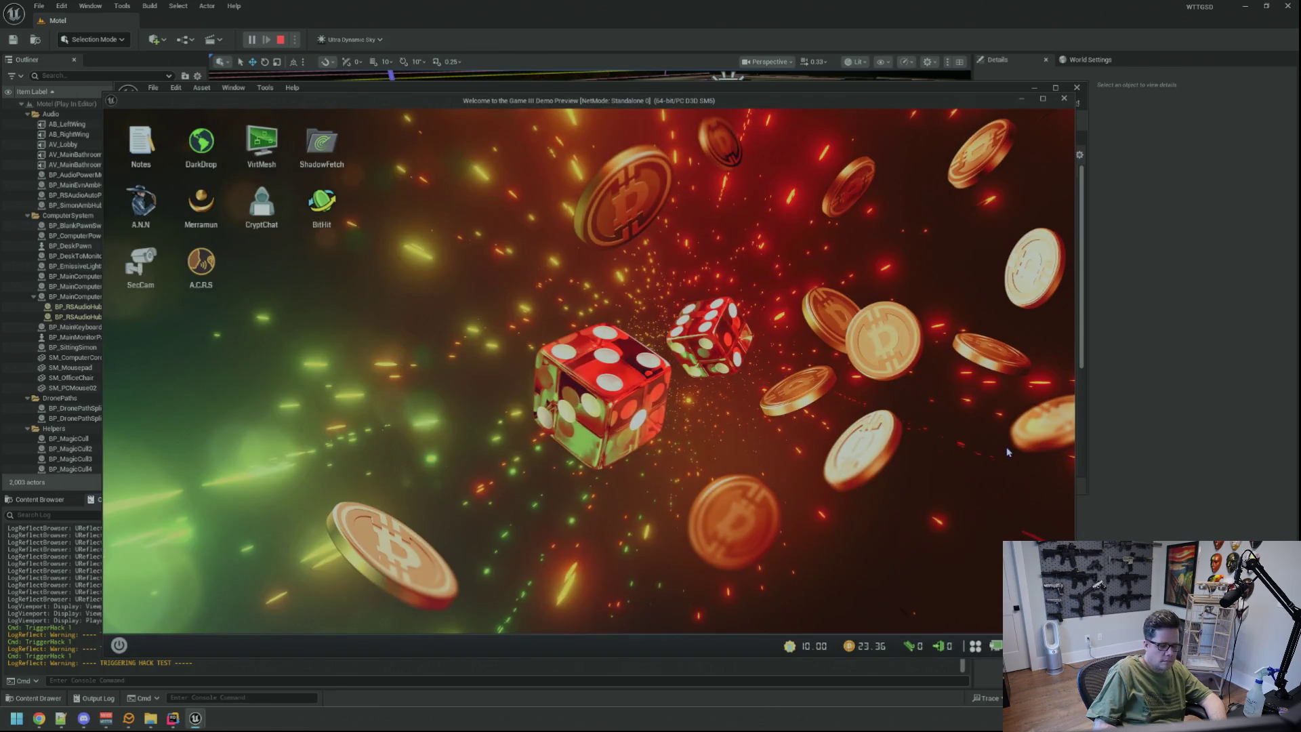
{"action": "key", "text": "grave"}
{"action": "key", "text": "Up"}
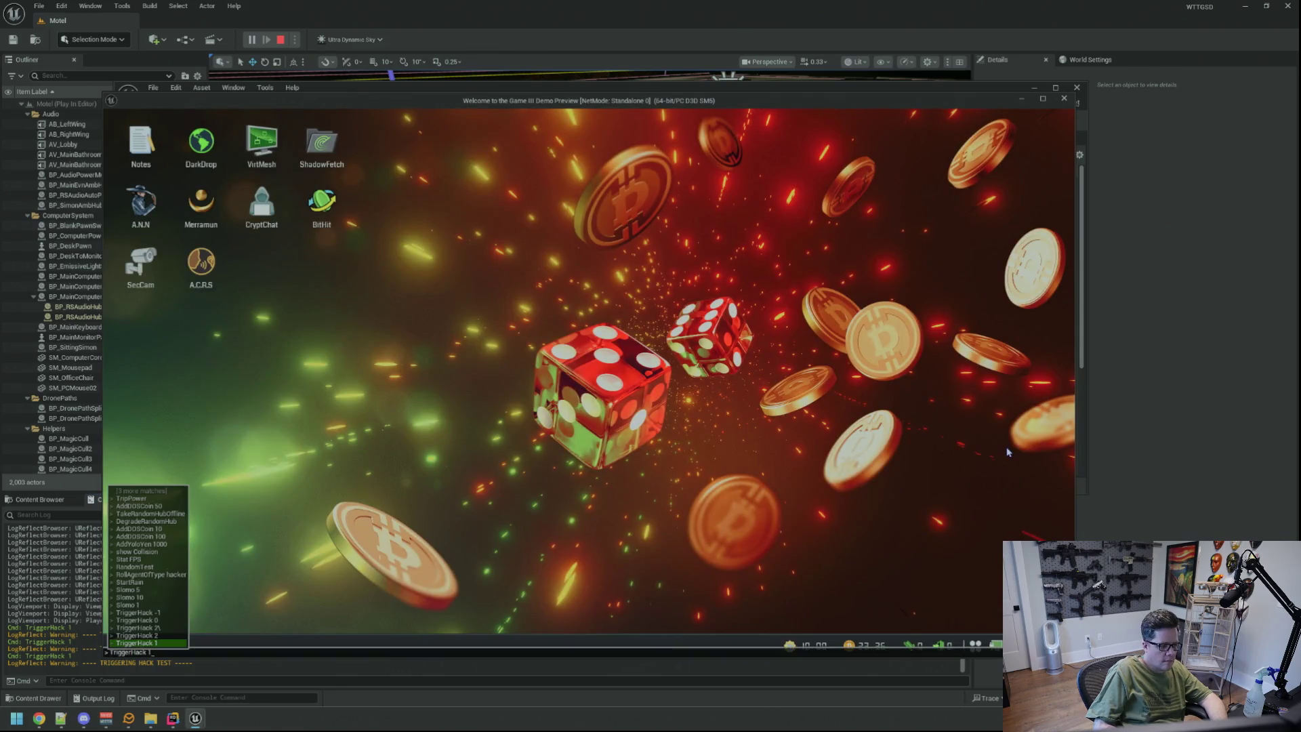
Run the recalled TriggerHack 1, stop the session, view the MDTier assets, and relaunch play.
{"action": "key", "text": "Return"}
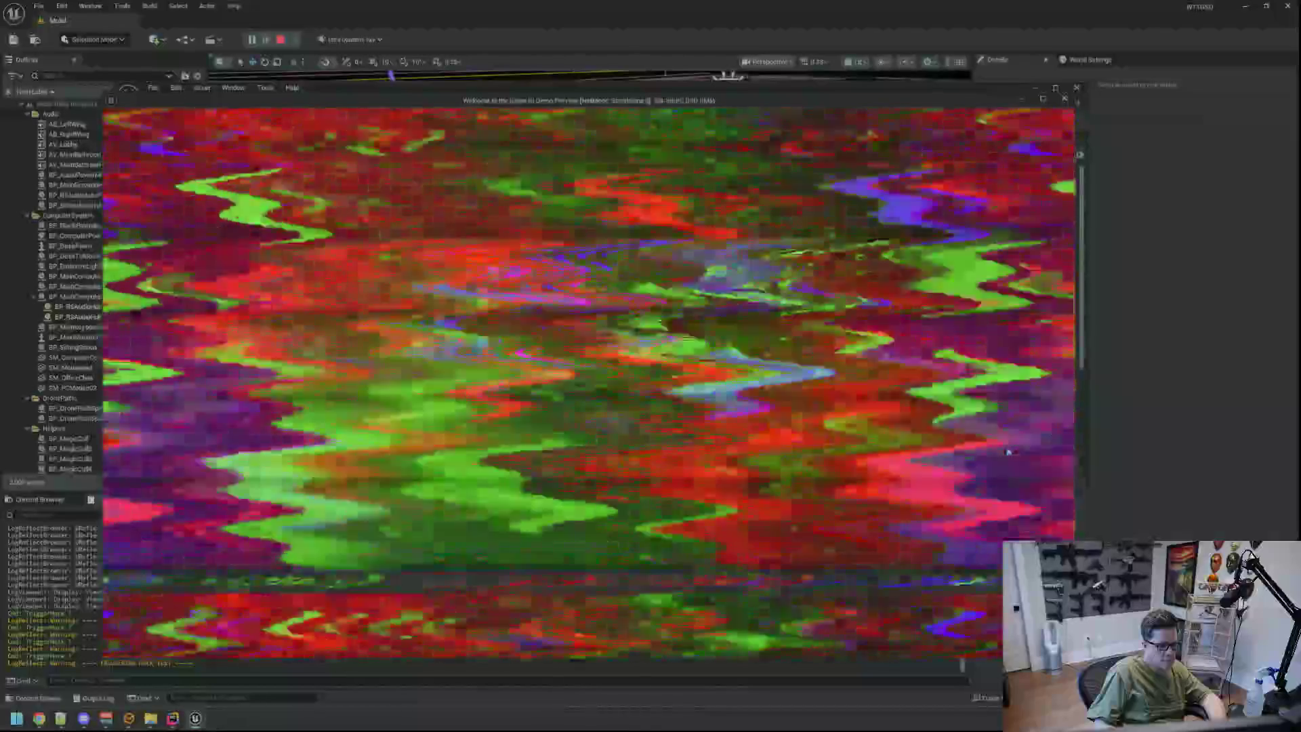
{"action": "key", "text": "Escape"}
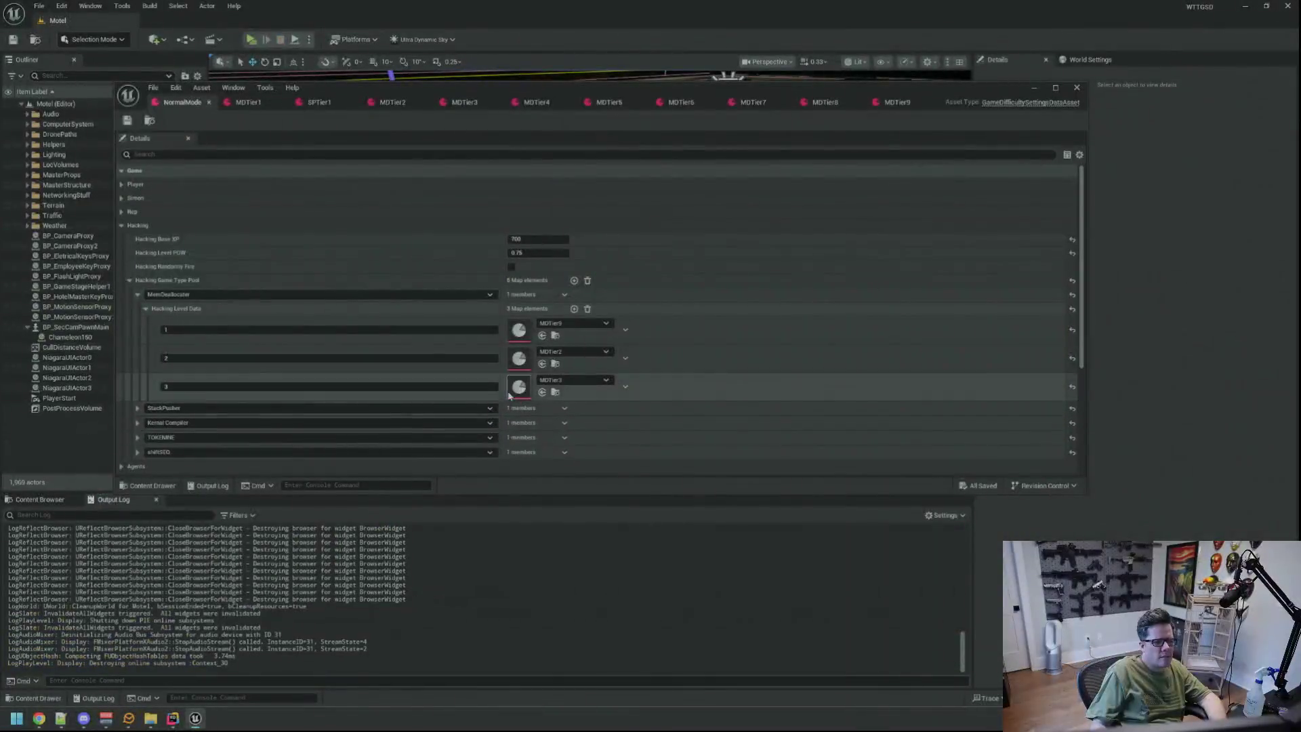
{"action": "left_click", "coordinate": [40, 500]}
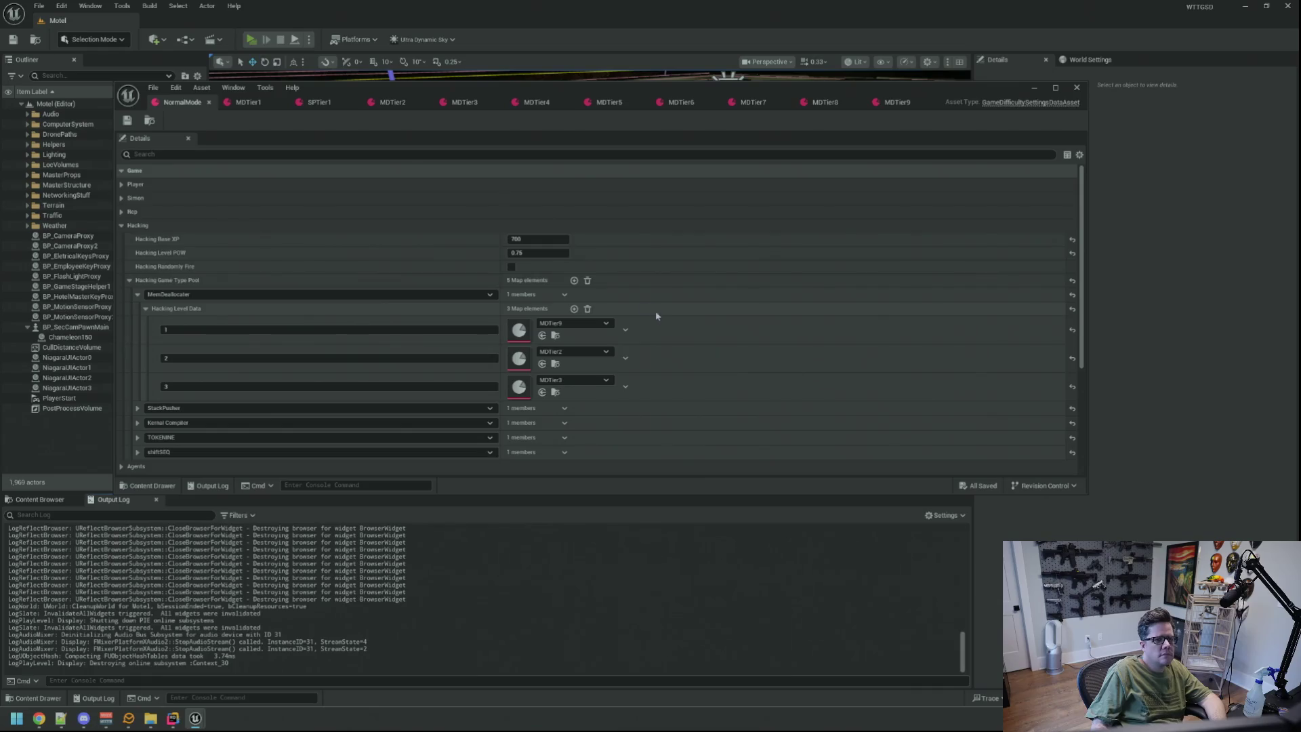
{"action": "key", "text": "alt+p"}
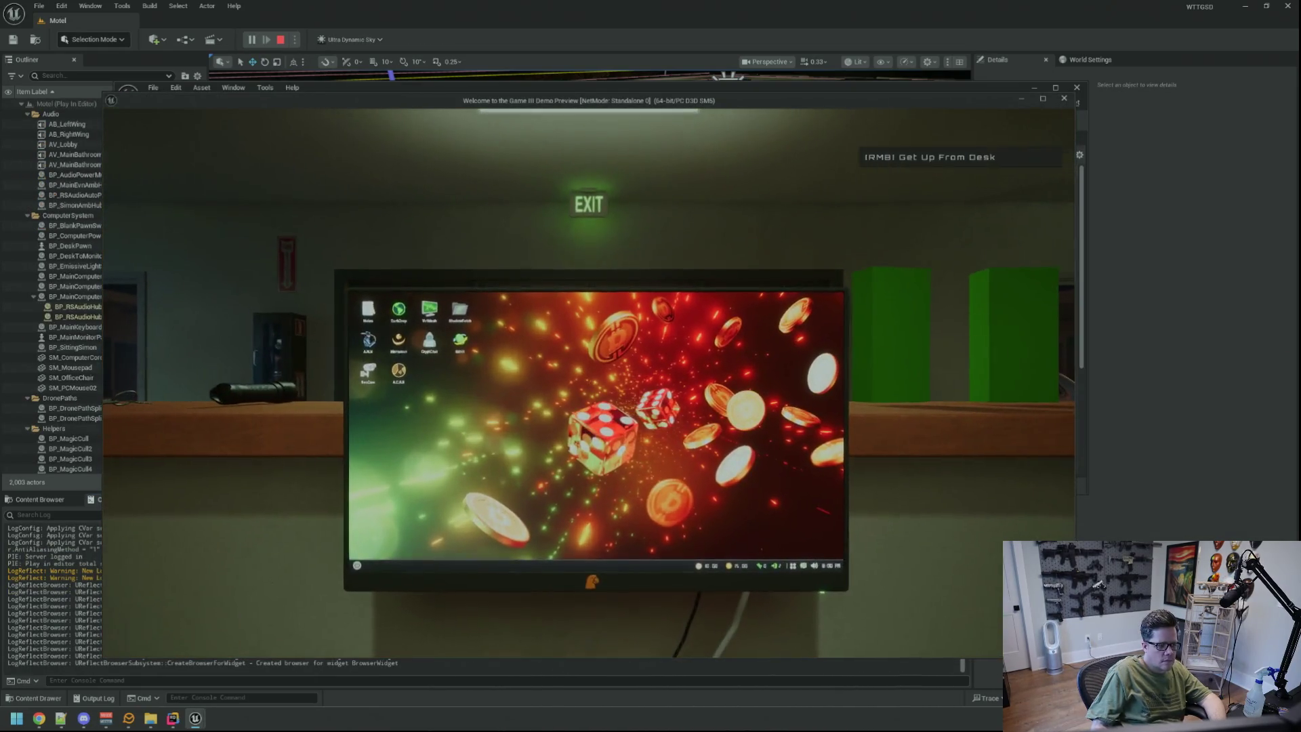
Run TriggerHack from the console, play the round, and stop the session.
{"action": "type", "text": "TriggerHack"}
{"action": "key", "text": "Return"}
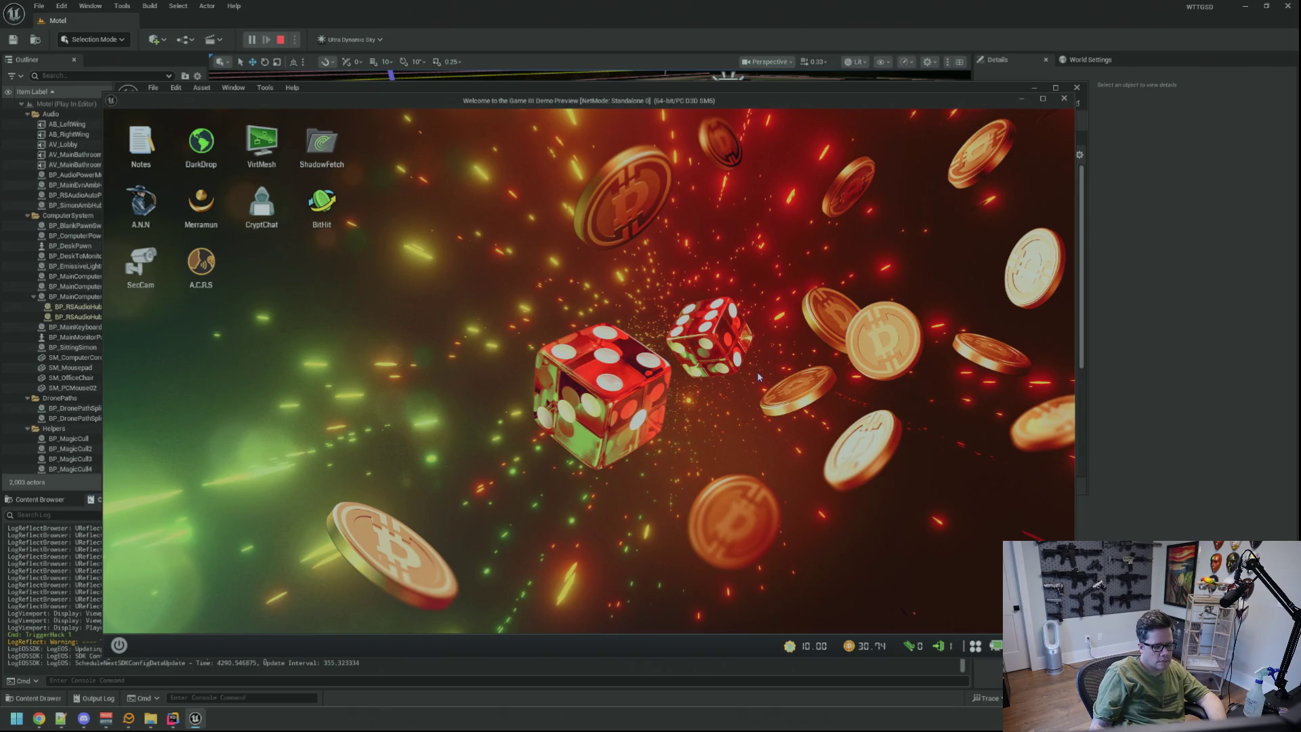
{"action": "key", "text": "Escape"}
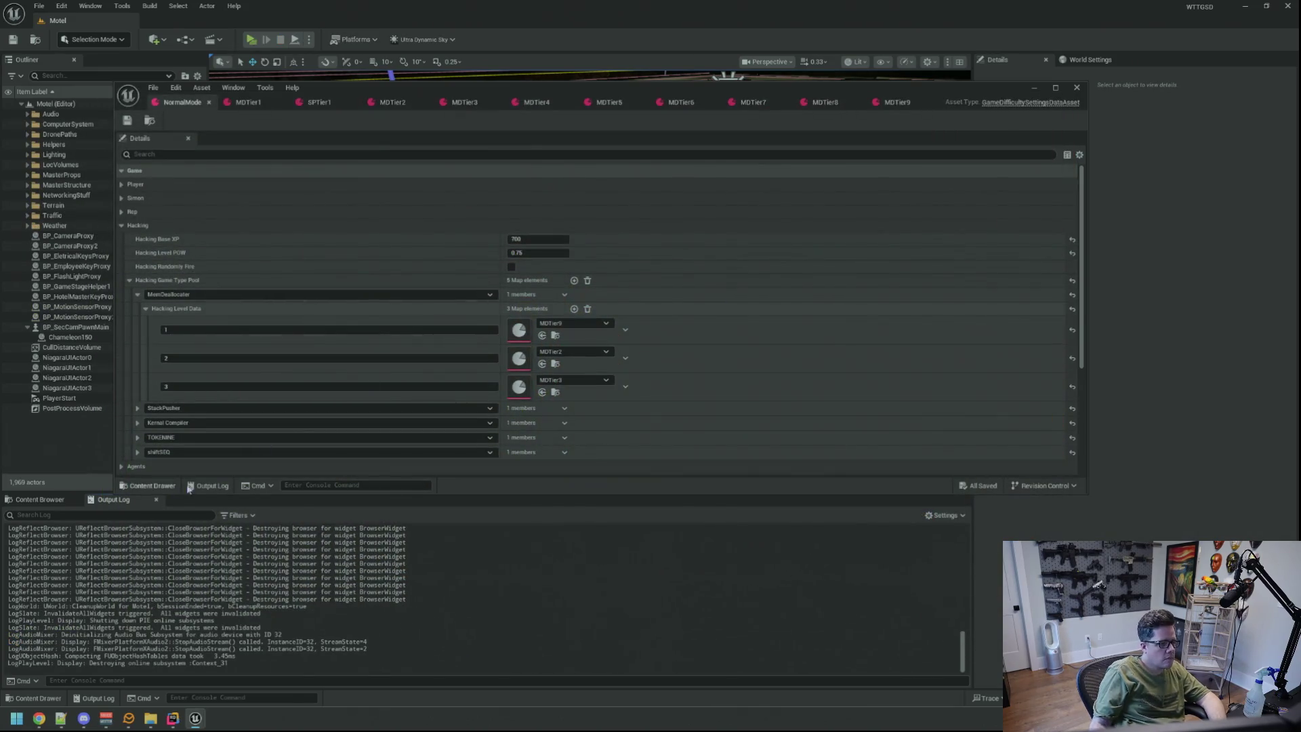
Set MDTier9's Input Time to 1.5 and Points for Wrong to 10, and save.
{"action": "left_click", "coordinate": [897, 102]}
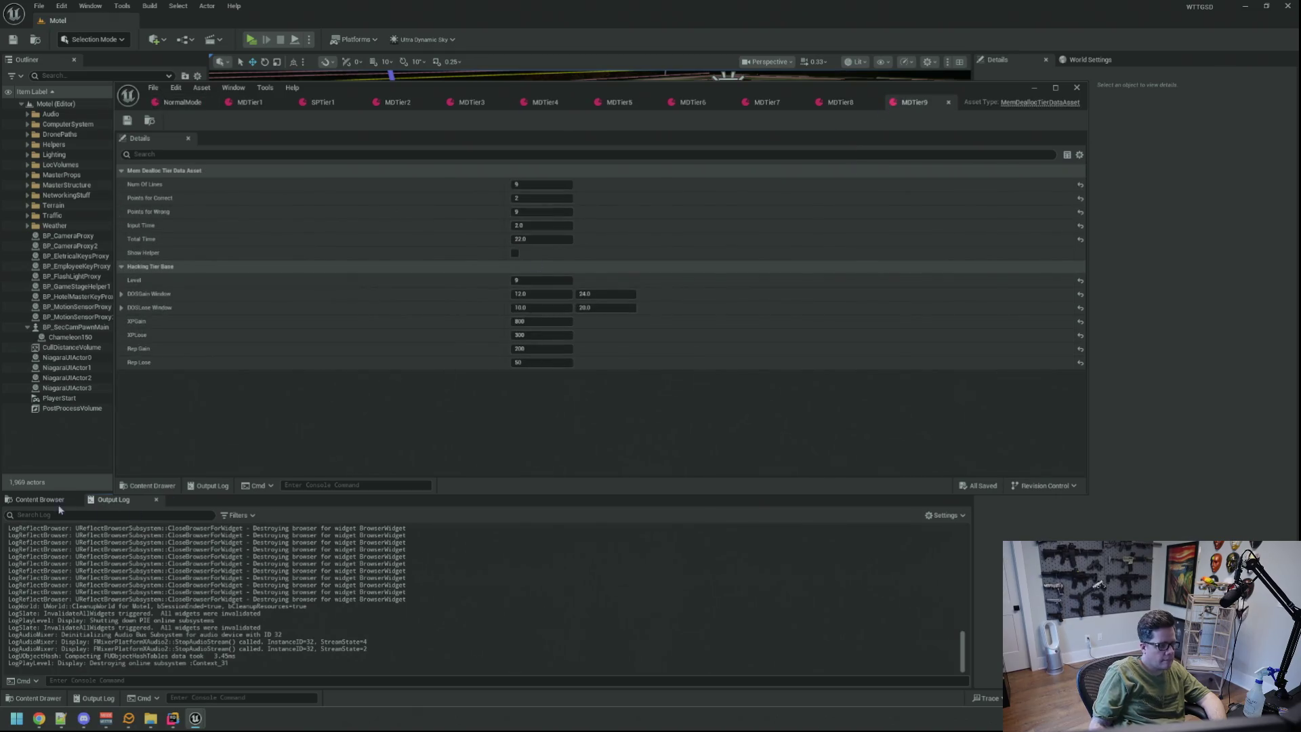
{"action": "left_click", "coordinate": [59, 502]}
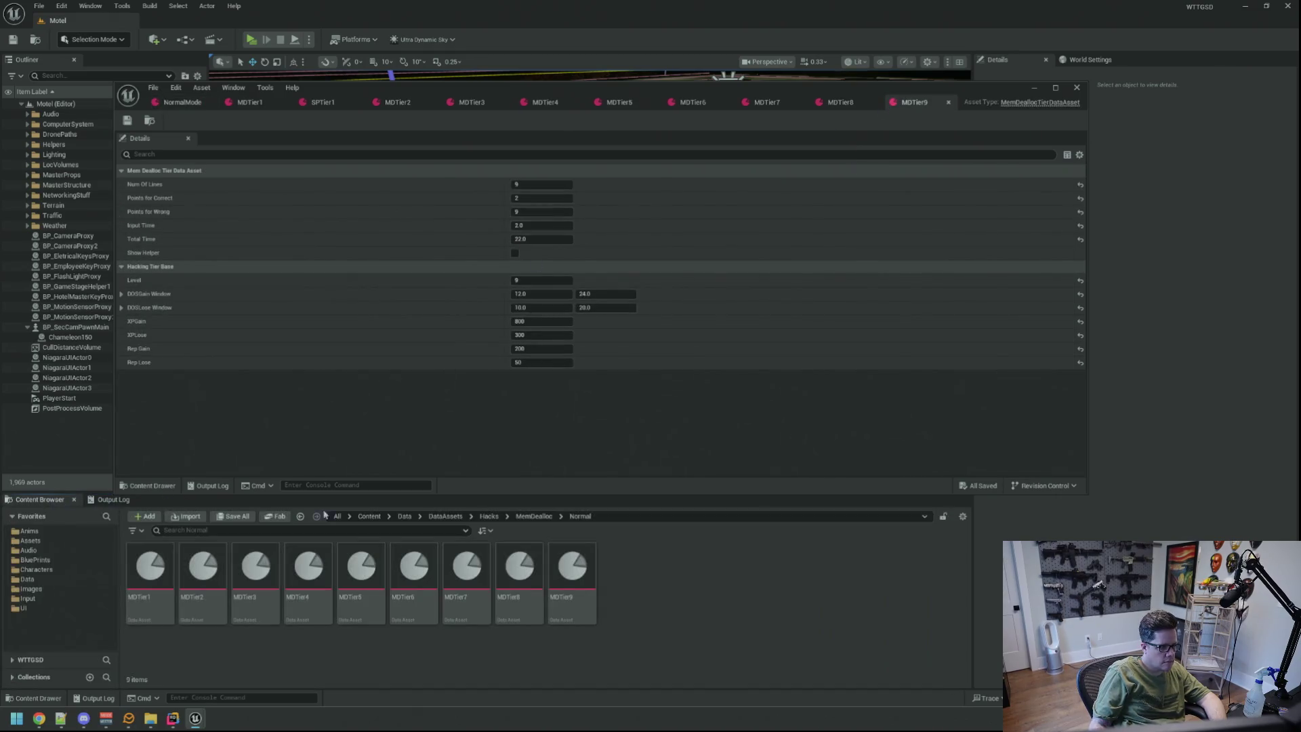
{"action": "left_click", "coordinate": [539, 224]}
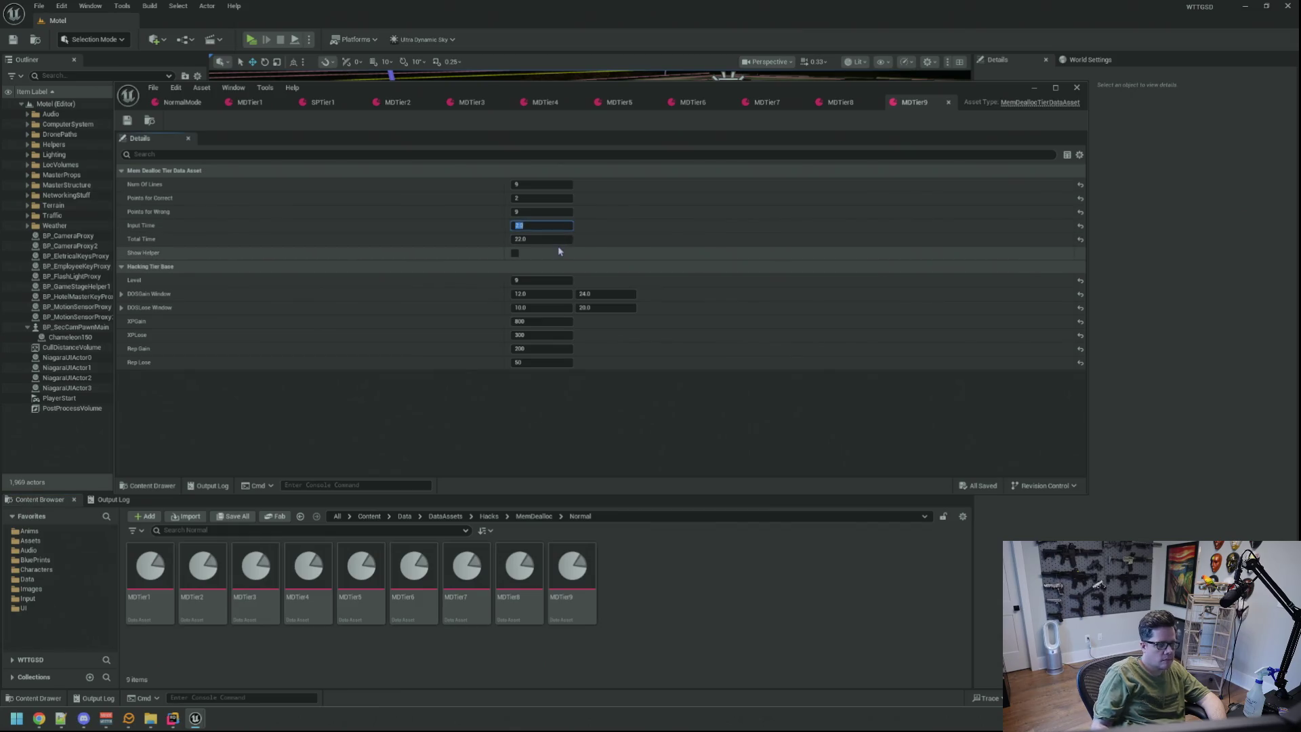
{"action": "type", "text": "5"}
{"action": "left_click", "coordinate": [548, 212]}
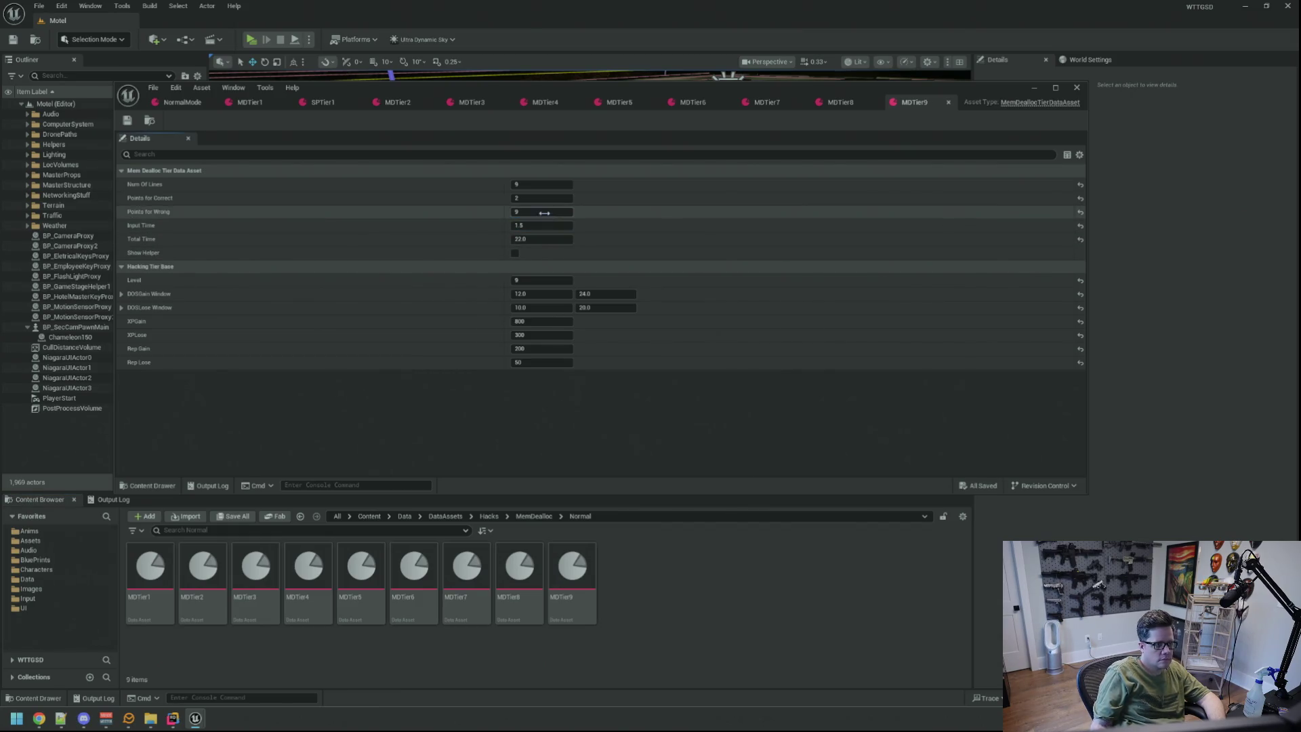
{"action": "type", "text": "10"}
{"action": "key", "text": "Return"}
{"action": "key", "text": "ctrl+s"}
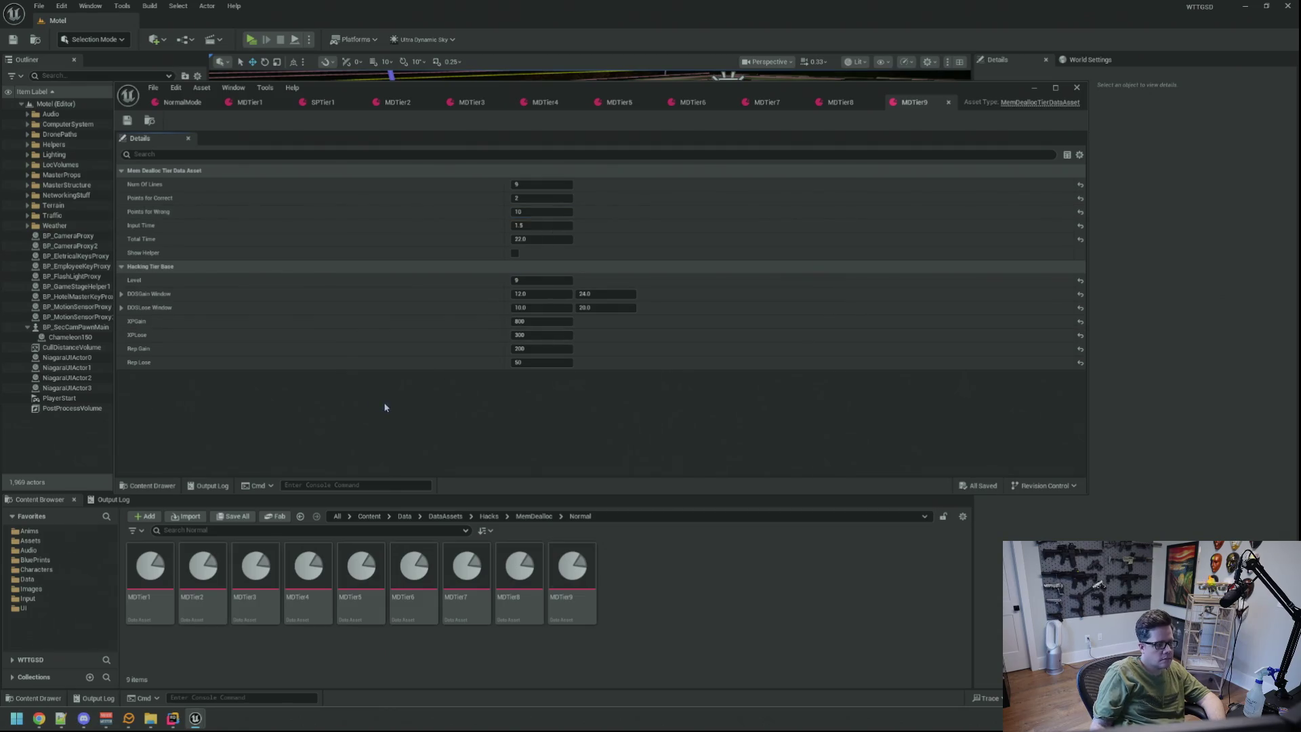
Clear the Output Log, set Total Time to 21.0, save, and start a test play session.
{"action": "left_click", "coordinate": [110, 500]}
{"action": "right_click", "coordinate": [394, 549]}
{"action": "left_click", "coordinate": [422, 551]}
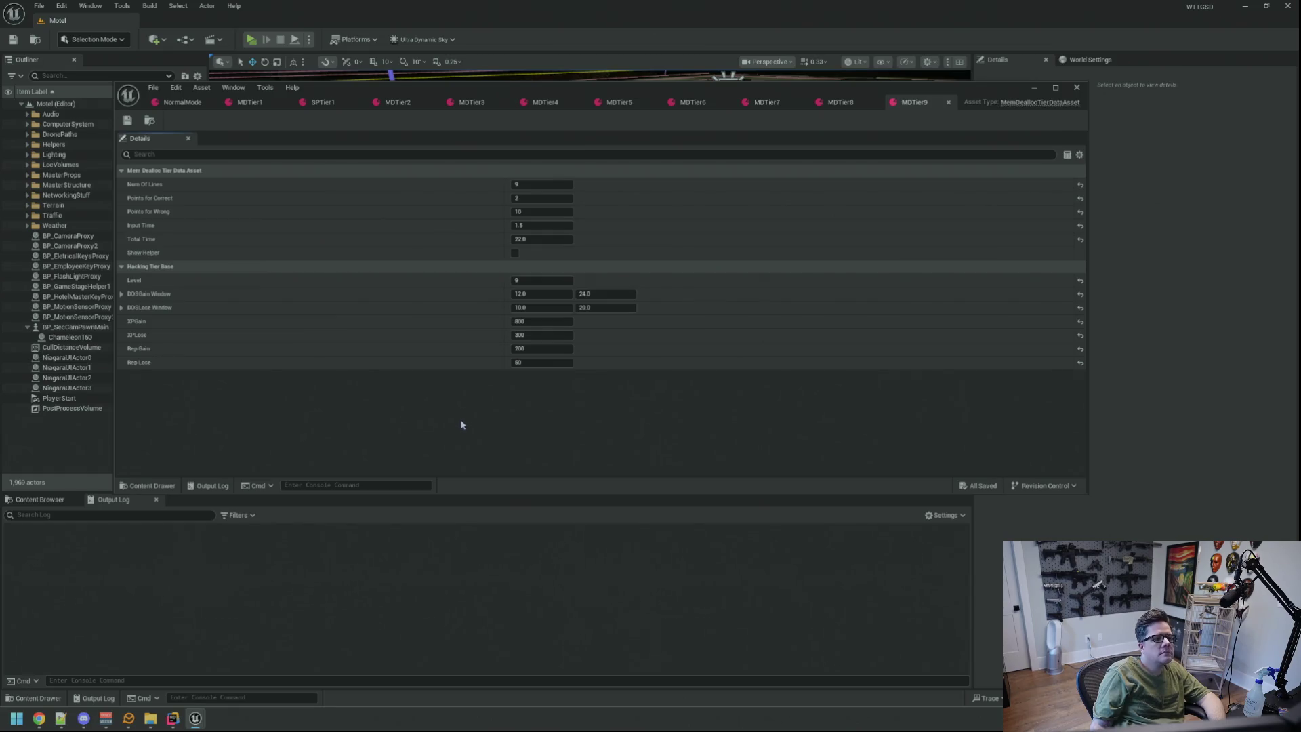
{"action": "left_click", "coordinate": [542, 240]}
{"action": "type", "text": "21"}
{"action": "key", "text": "Return"}
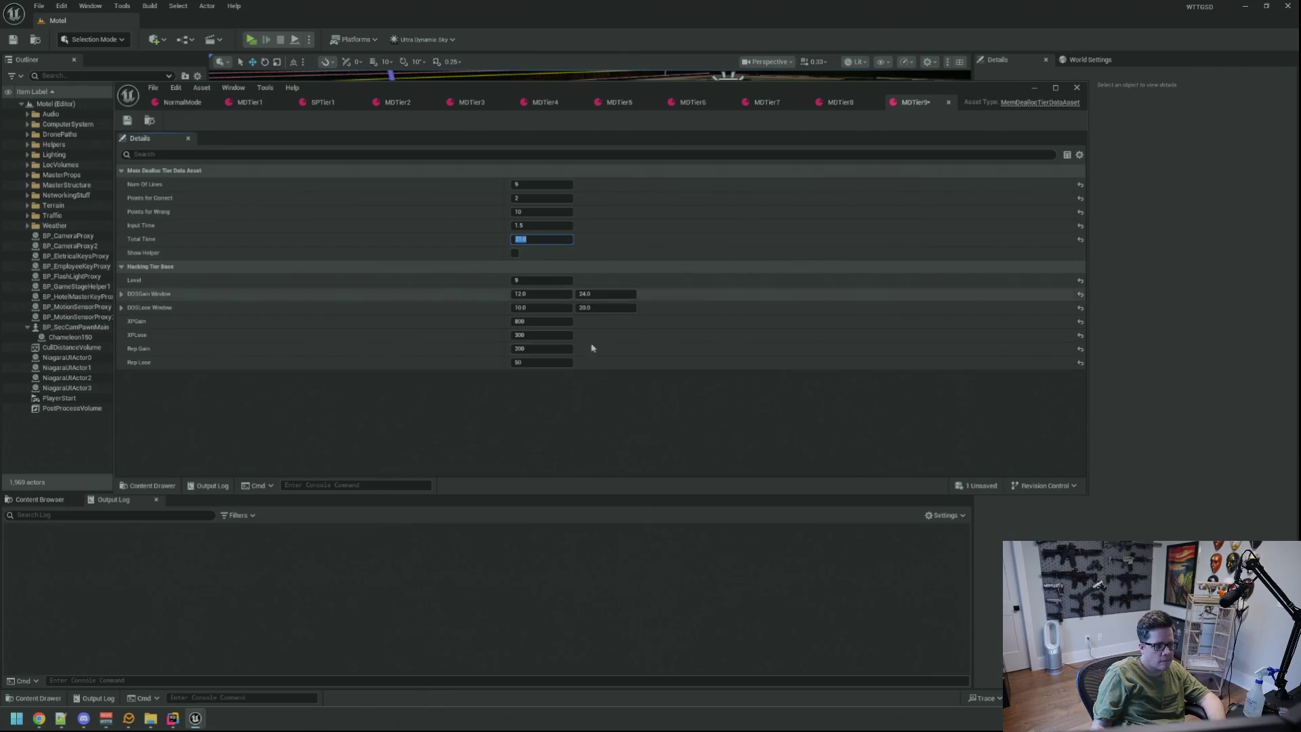
{"action": "key", "text": "ctrl+s"}
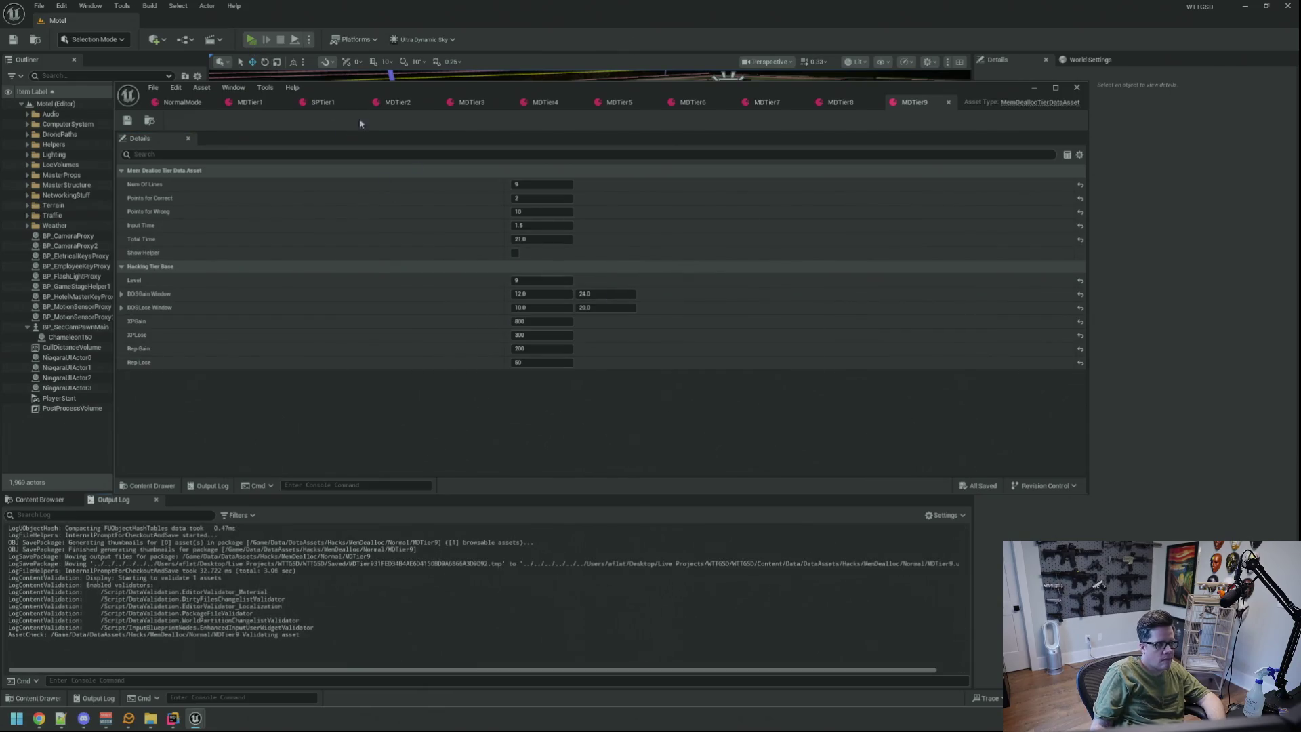
{"action": "key", "text": "alt+p"}
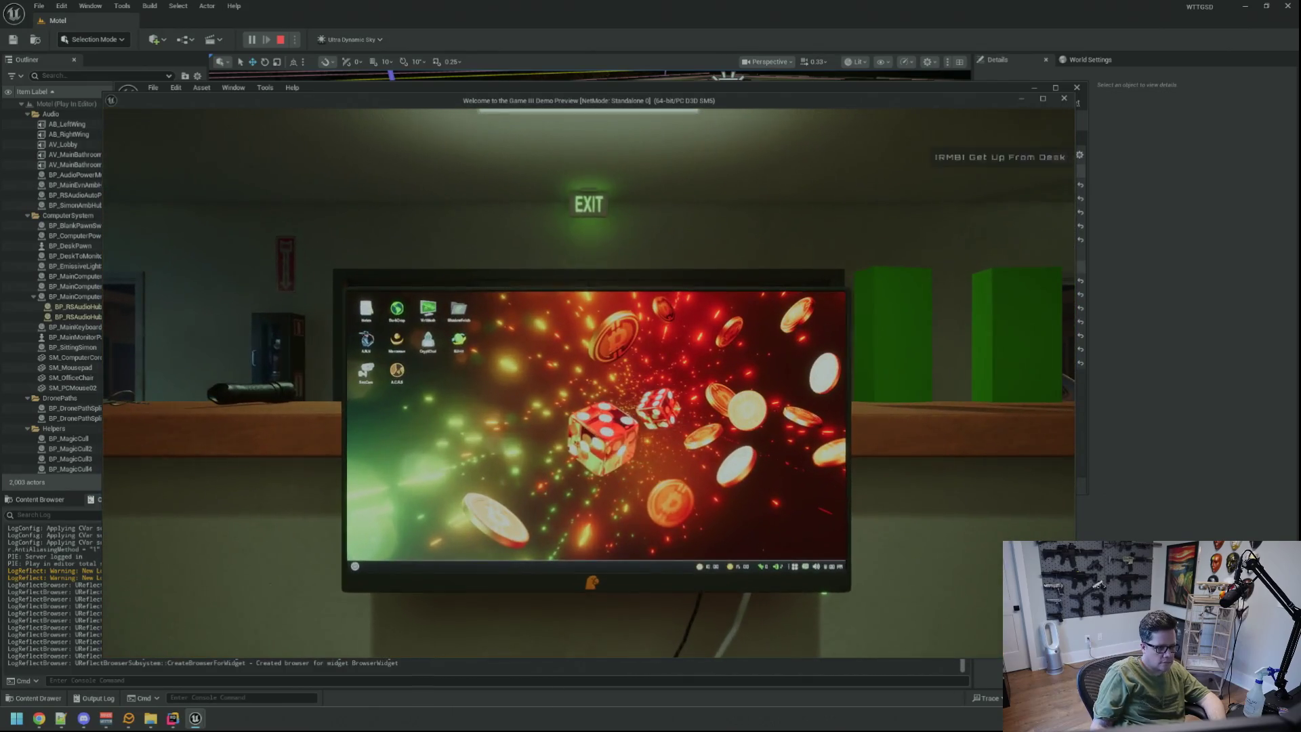
Run TriggerHack 1 twice from the console, playing the glitch minigame each time.
{"action": "key", "text": "grave"}
{"action": "type", "text": "TriggerHack 1"}
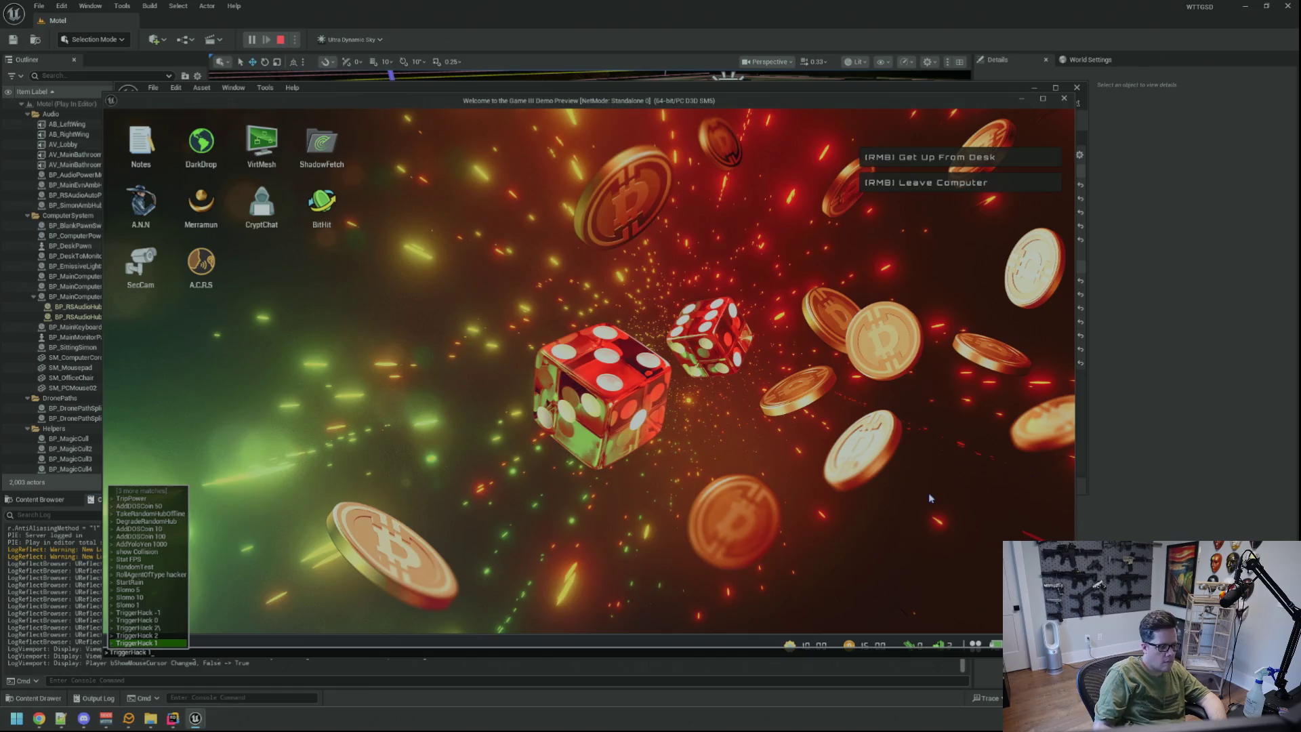
{"action": "key", "text": "Return"}
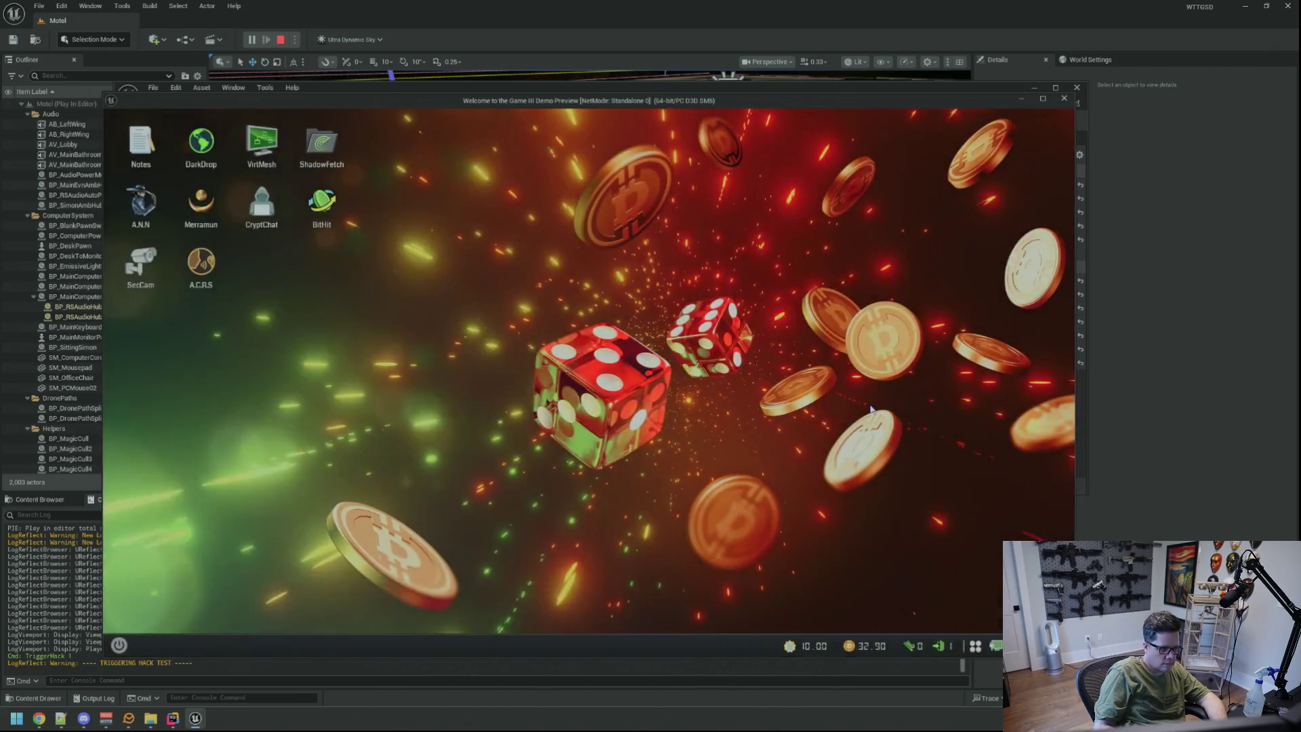
{"action": "key", "text": "grave"}
{"action": "key", "text": "Up"}
{"action": "key", "text": "Return"}
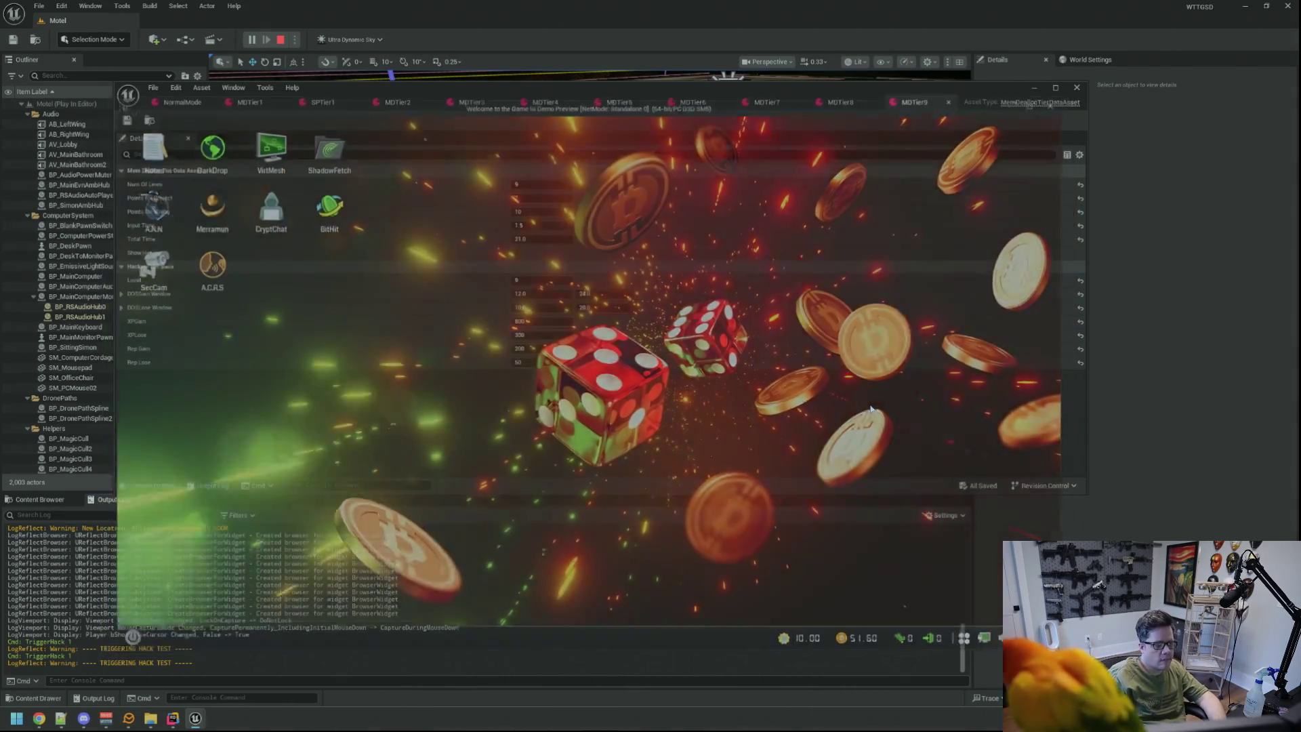
Stop play, set MDTier9's Total Time to 20.0 and save, then reopen the MDTier9 tab.
{"action": "key", "text": "Escape"}
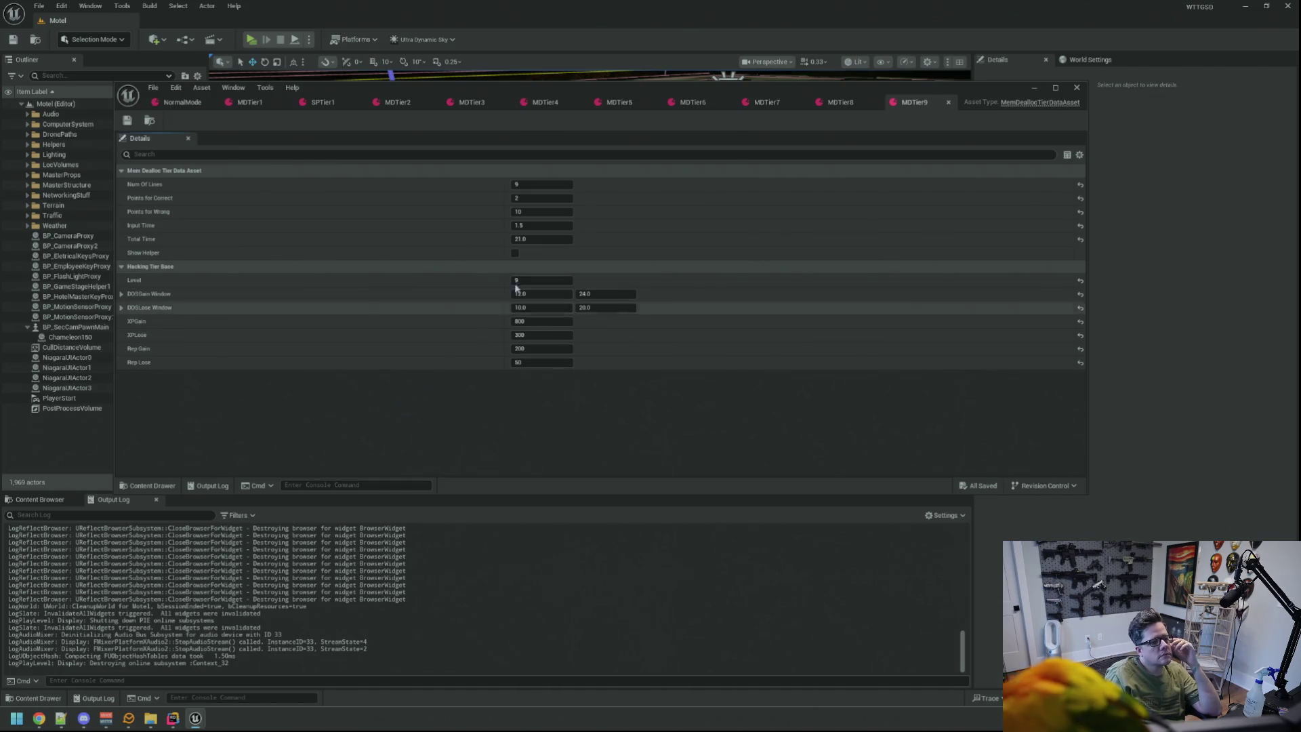
{"action": "left_click", "coordinate": [557, 239]}
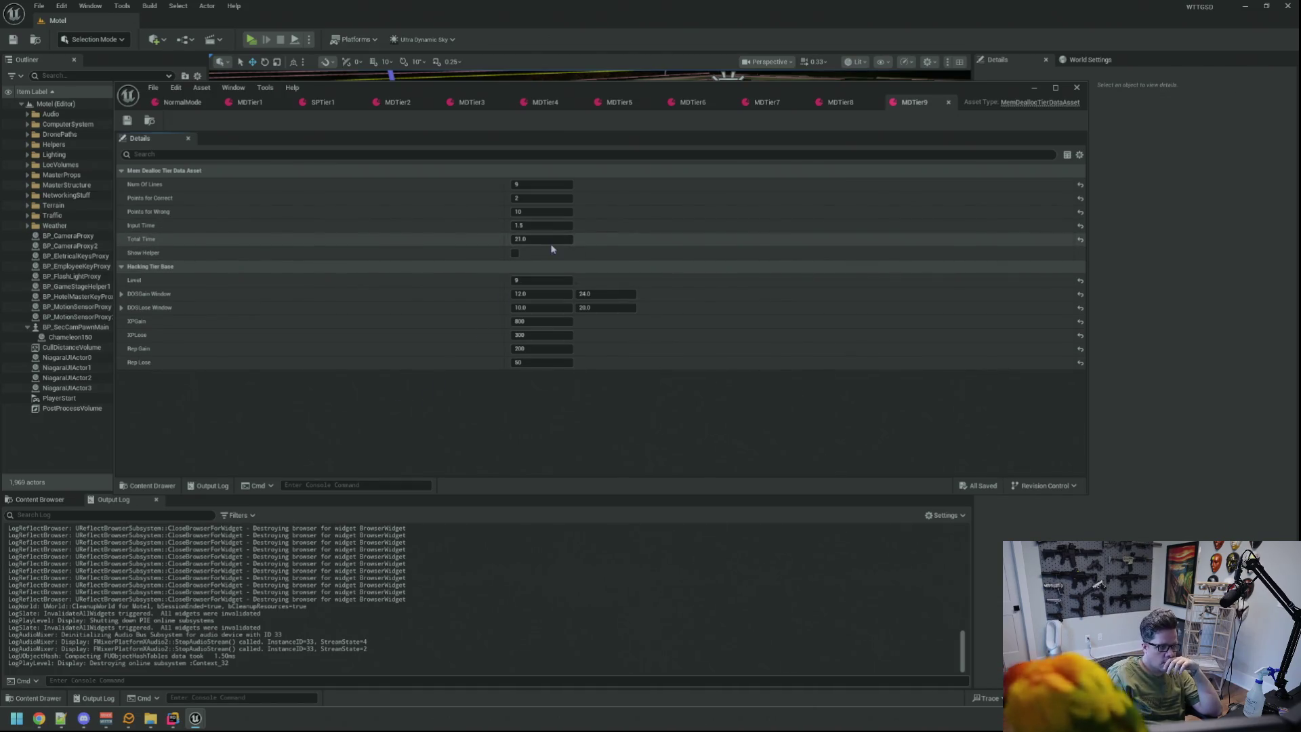
{"action": "type", "text": "20"}
{"action": "key", "text": "Return"}
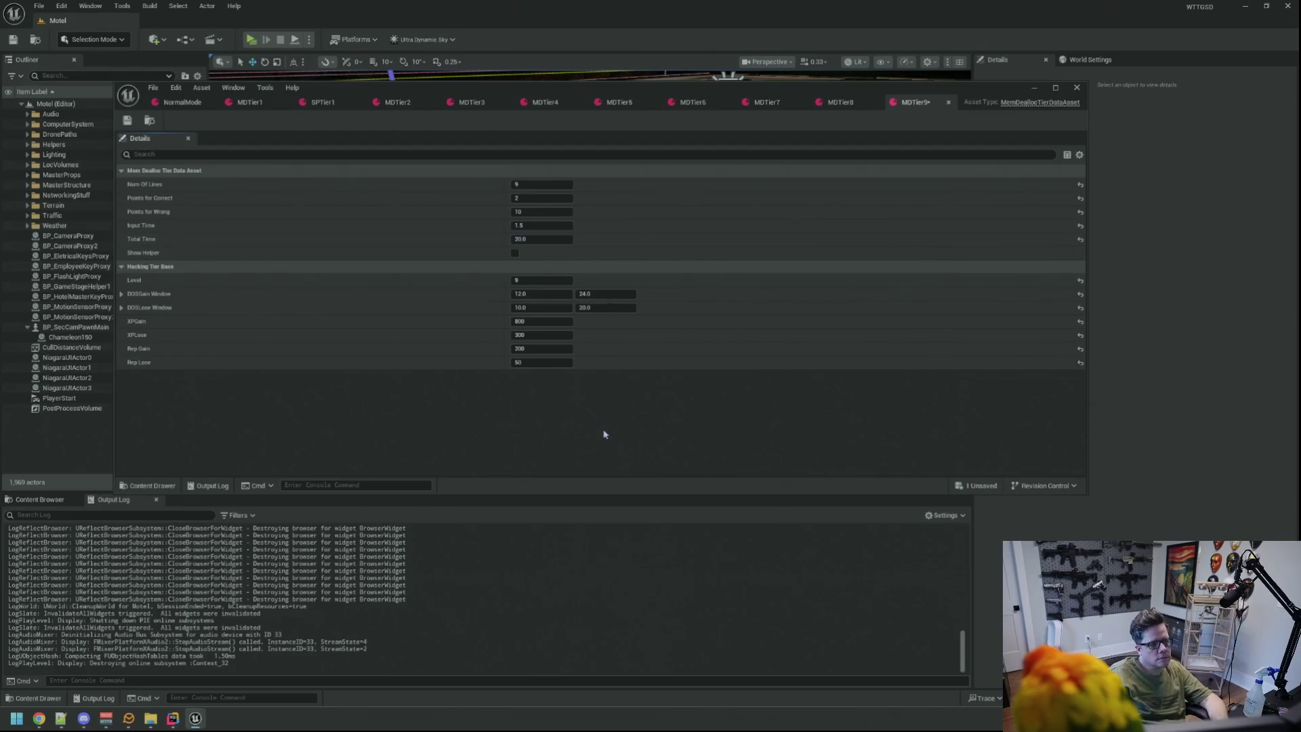
{"action": "key", "text": "ctrl+s"}
{"action": "left_click", "coordinate": [841, 103]}
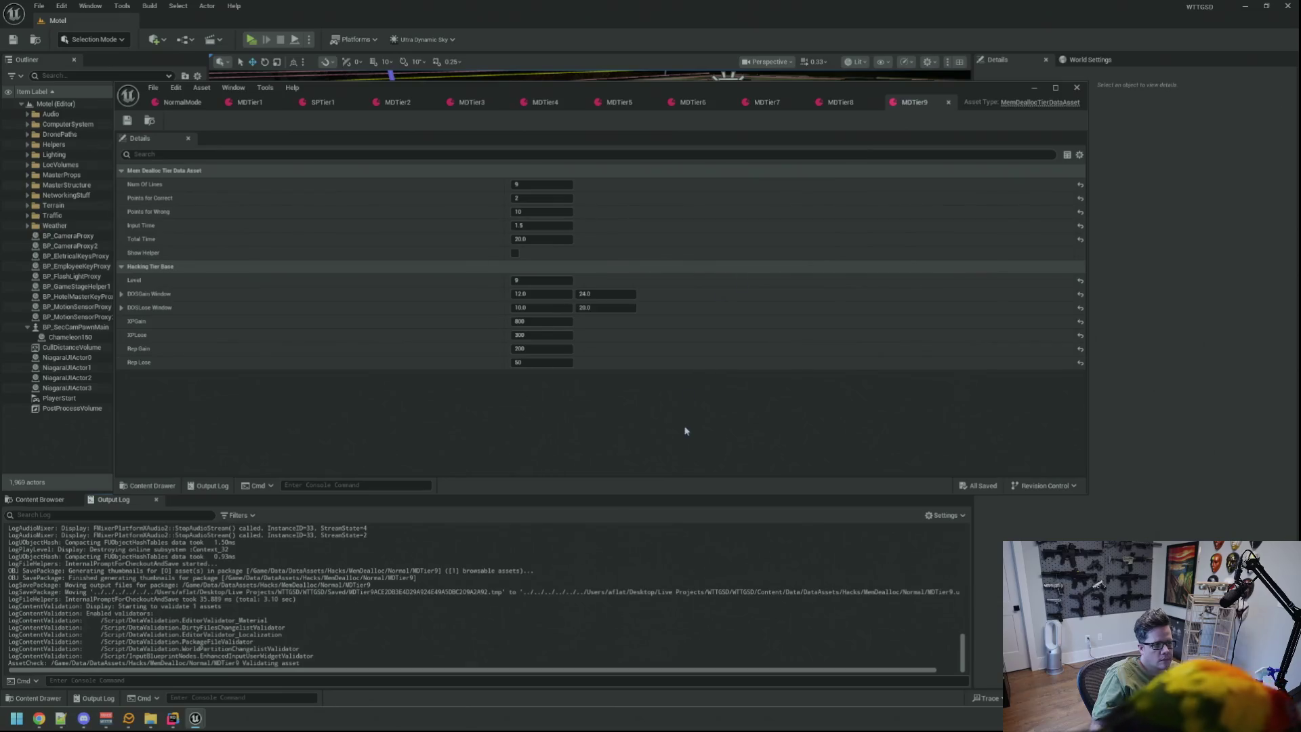
{"action": "left_click", "coordinate": [948, 103]}
{"action": "left_click", "coordinate": [911, 102]}
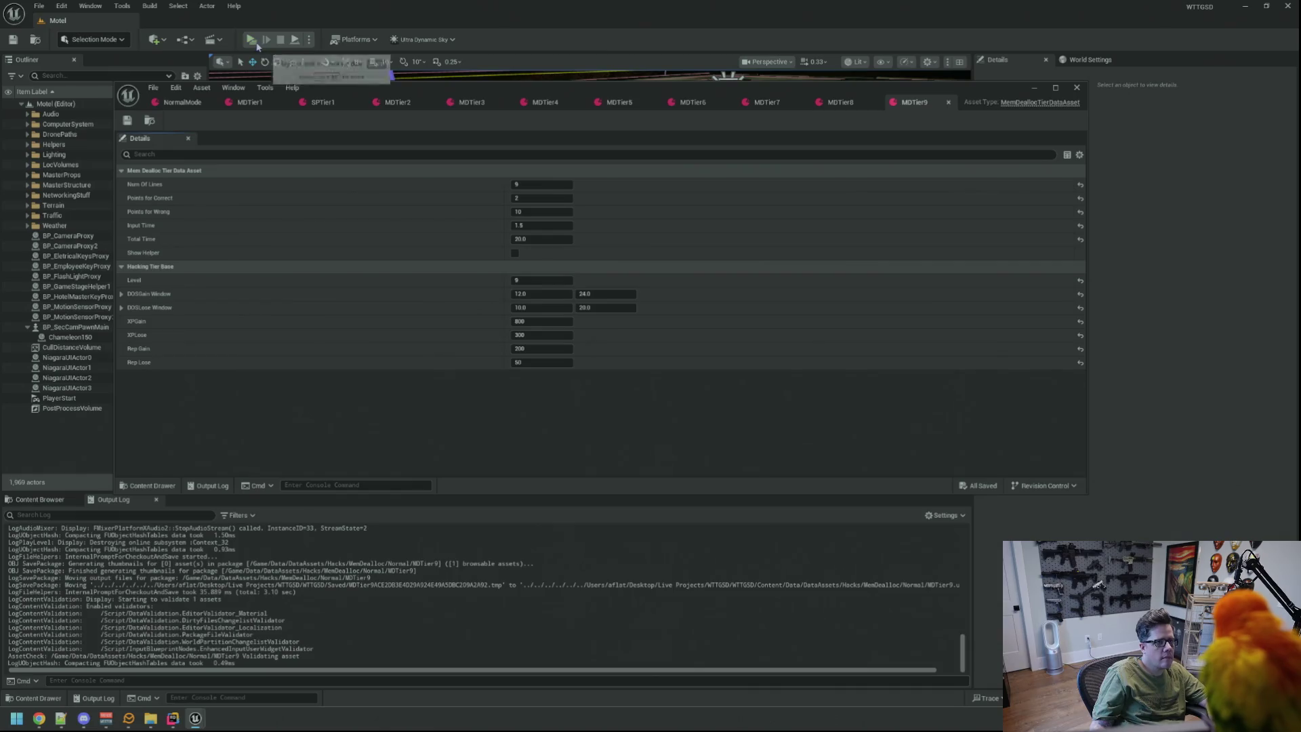
Launch play, run TriggerHack 1 twice to test the tiers, then stop the session.
{"action": "key", "text": "alt+p"}
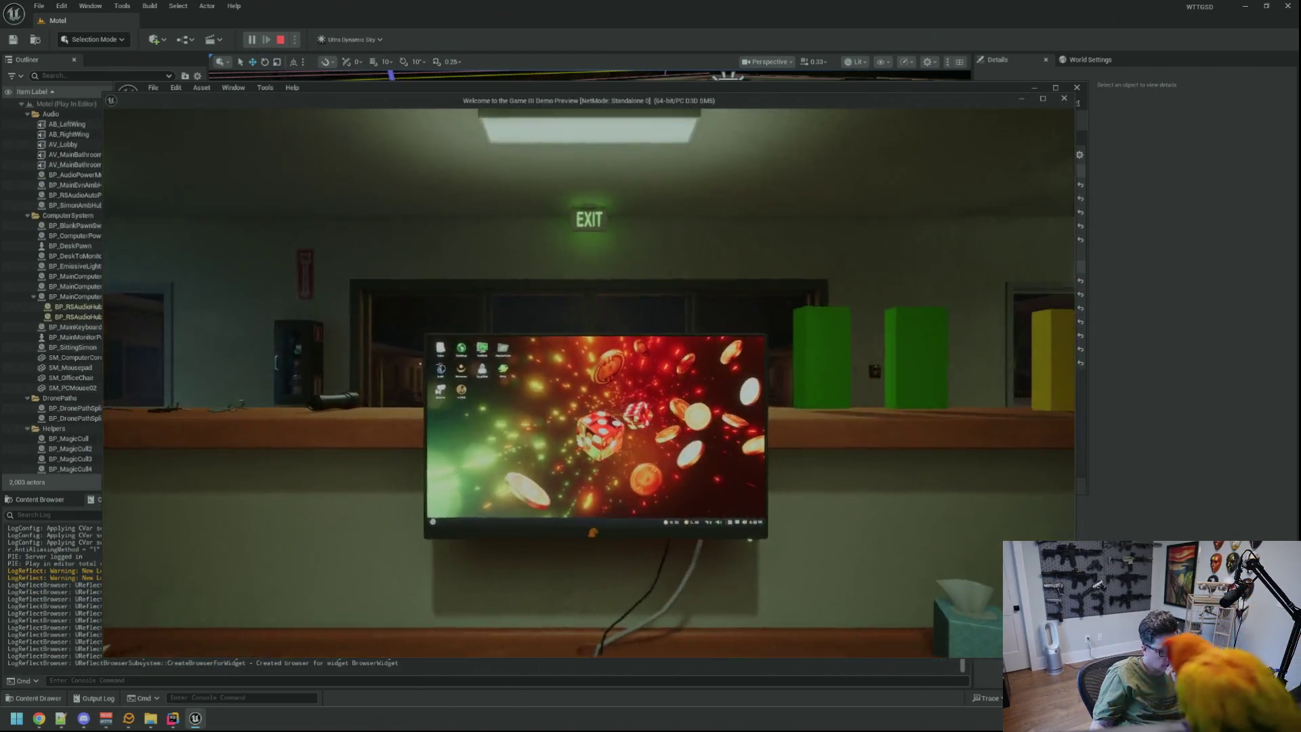
{"action": "key", "text": "grave"}
{"action": "type", "text": "TriggerHack 1"}
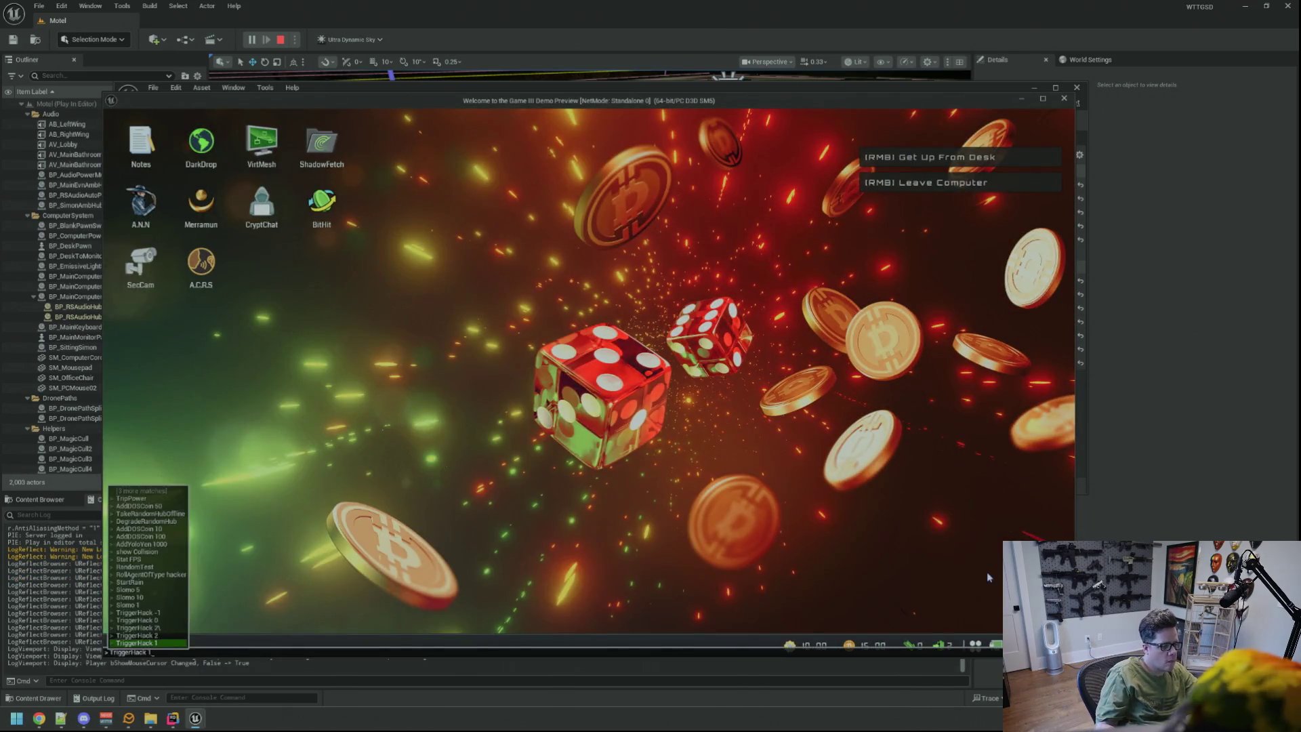
{"action": "key", "text": "Return"}
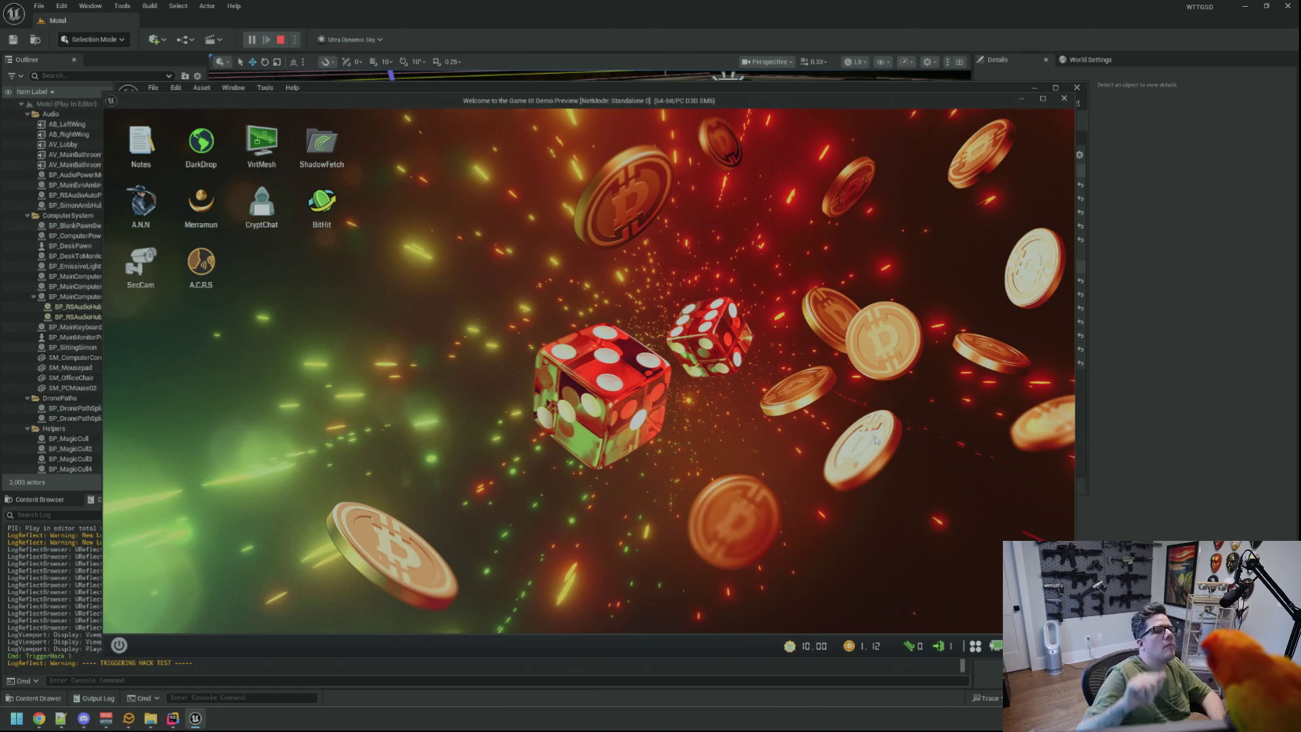
{"action": "key", "text": "grave"}
{"action": "key", "text": "Up"}
{"action": "key", "text": "Return"}
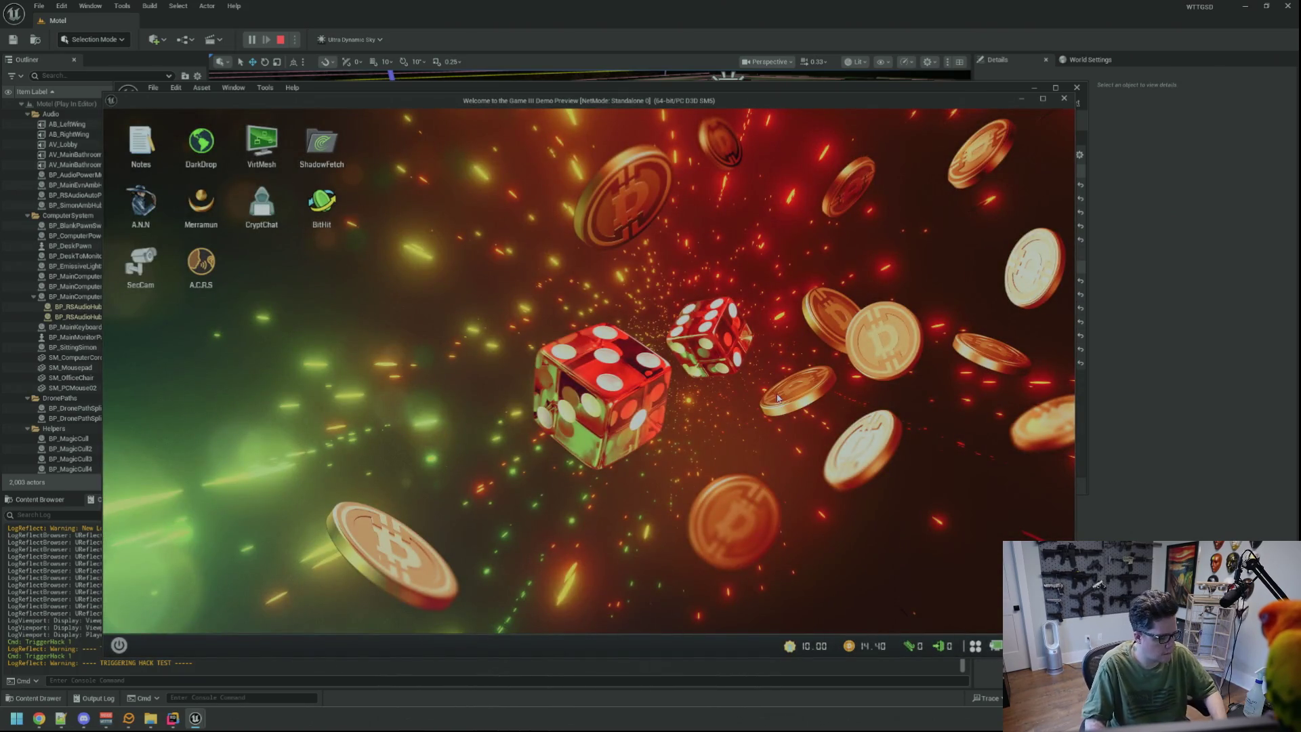
{"action": "key", "text": "Escape"}
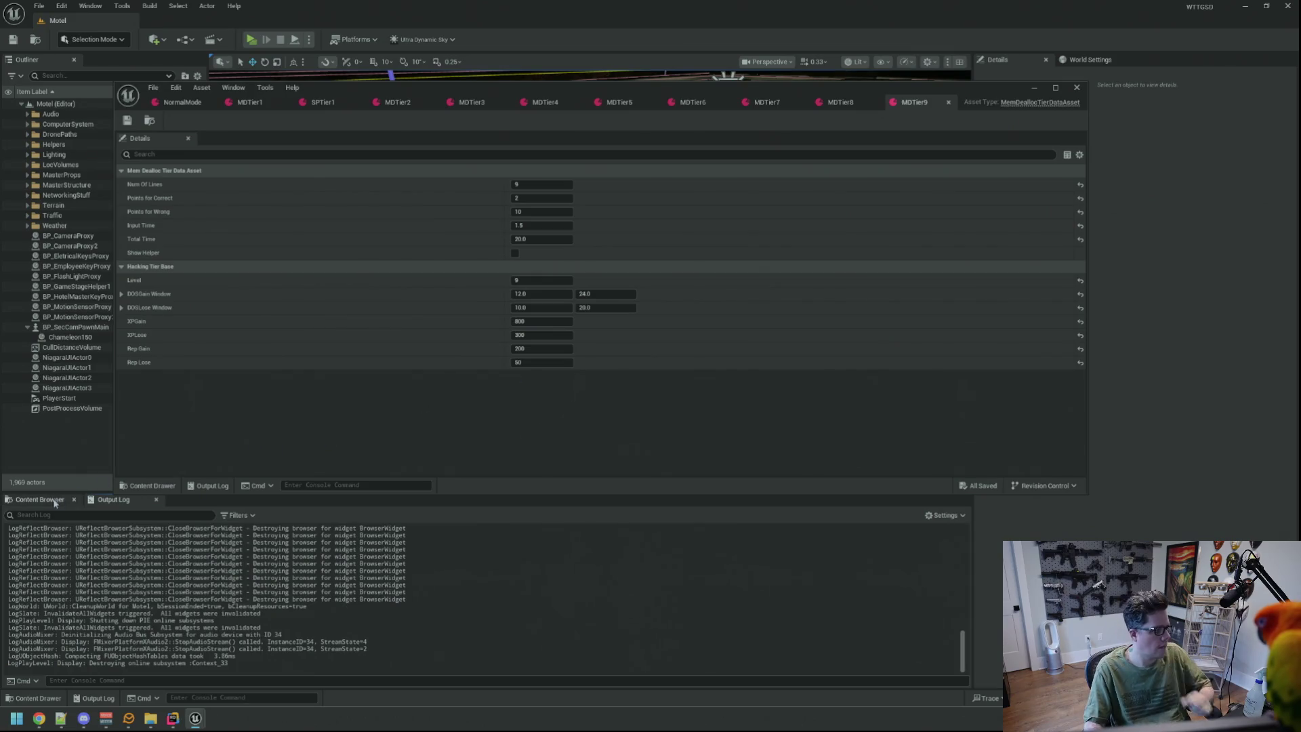
Duplicate MDTier9 in the Content Browser as MDTier10.
{"action": "left_click", "coordinate": [55, 501]}
{"action": "key", "text": "ctrl+d"}
{"action": "key", "text": "Return"}
{"action": "key", "text": "Return"}
Set MDTier10's Num Of Lines to 10, Points for Wrong to 20 and Input Time to 1.0.
{"action": "left_click", "coordinate": [545, 185]}
{"action": "key", "text": "Tab"}
{"action": "key", "text": "Tab"}
{"action": "type", "text": "20"}
{"action": "key", "text": "Tab"}
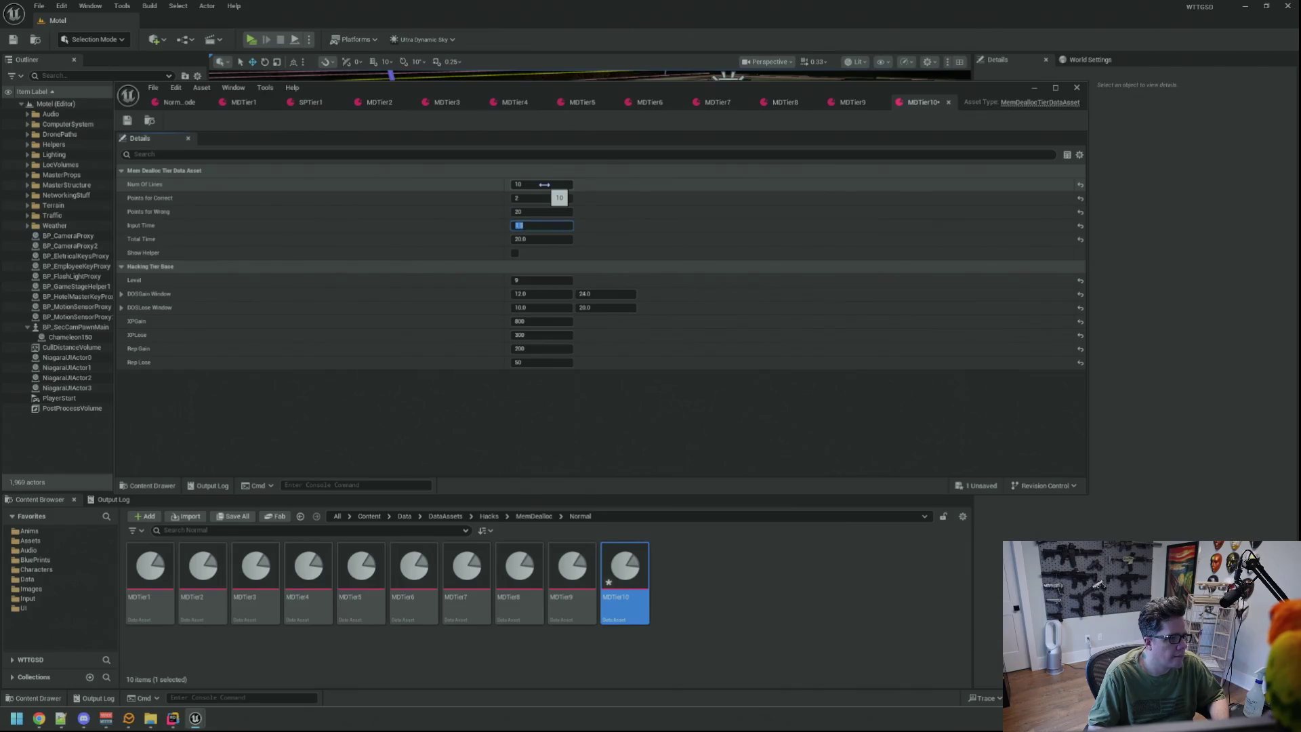
{"action": "key", "text": "Tab"}
Give MDTier10 Total Time 18.0 and Level 10, and save it.
{"action": "type", "text": "1"}
{"action": "left_click", "coordinate": [533, 280]}
{"action": "key", "text": "ctrl+s"}
Place MDTier10 in NormalMode's first Hacking Level Data slot, clear the output log, and save.
{"action": "left_click", "coordinate": [178, 102]}
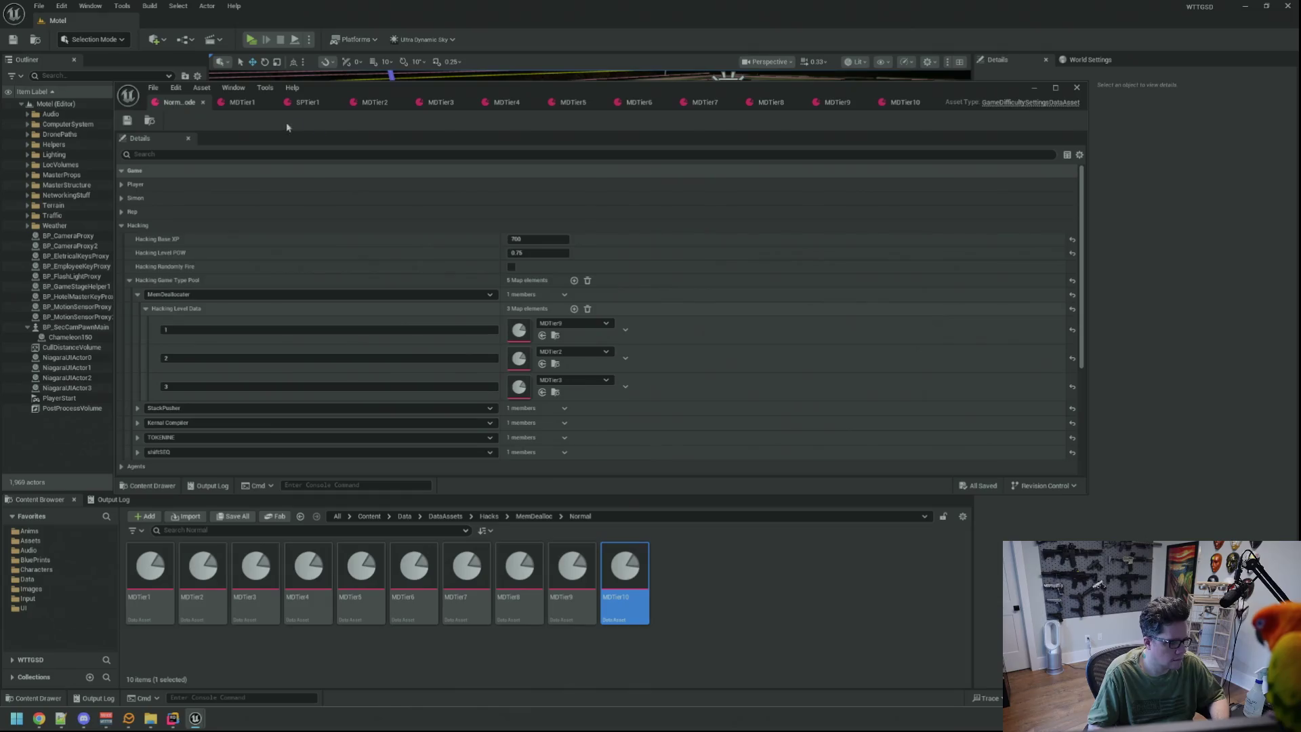
{"action": "left_click_drag", "start_coordinate": [625, 569], "coordinate": [539, 331]}
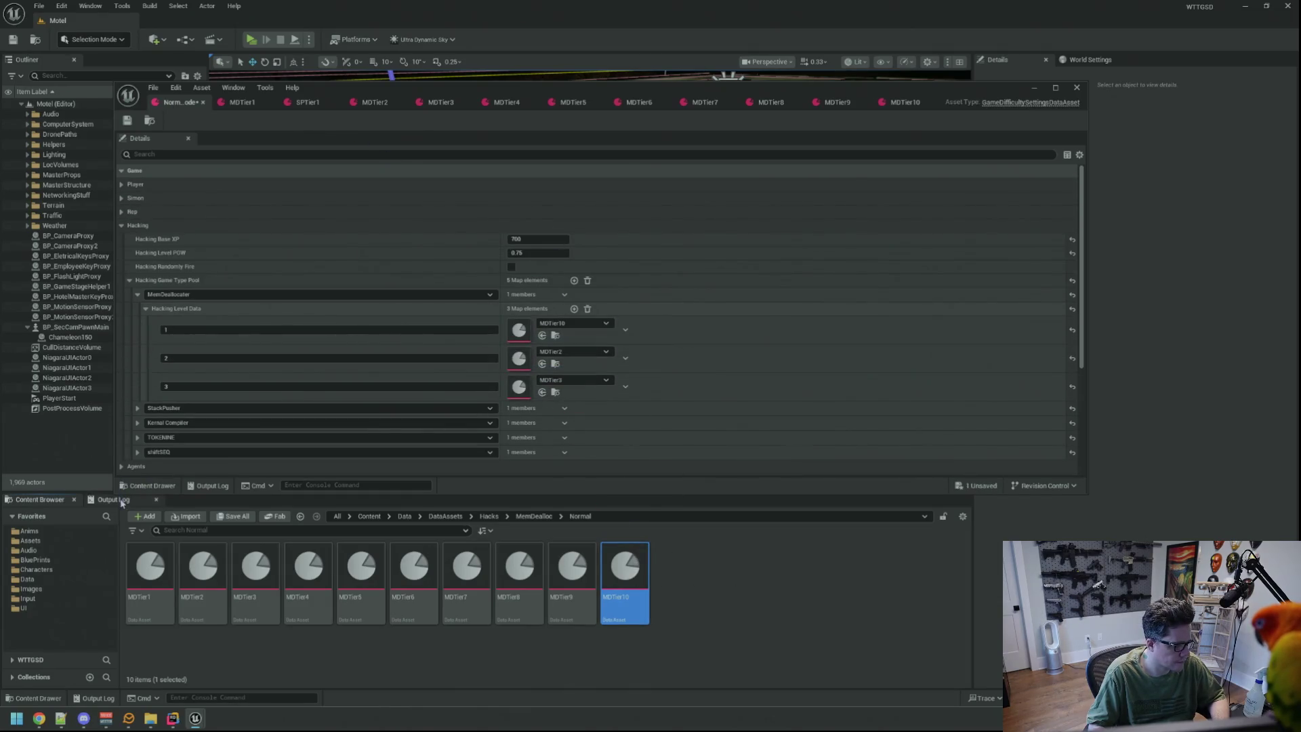
{"action": "left_click", "coordinate": [113, 499]}
{"action": "right_click", "coordinate": [384, 550]}
{"action": "left_click", "coordinate": [383, 553]}
{"action": "key", "text": "ctrl+s"}
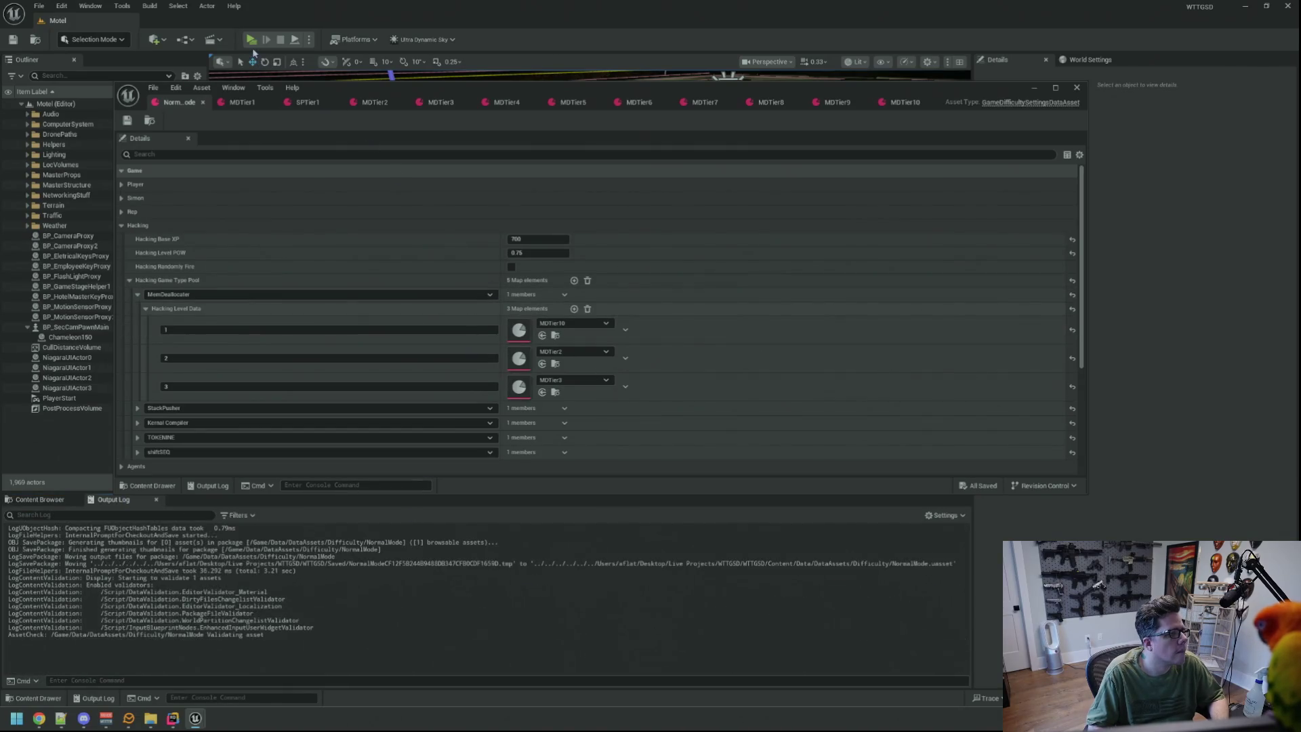
Playtest the game twice, deselecting MDTier10 in the Content Browser between runs.
{"action": "left_click", "coordinate": [255, 42]}
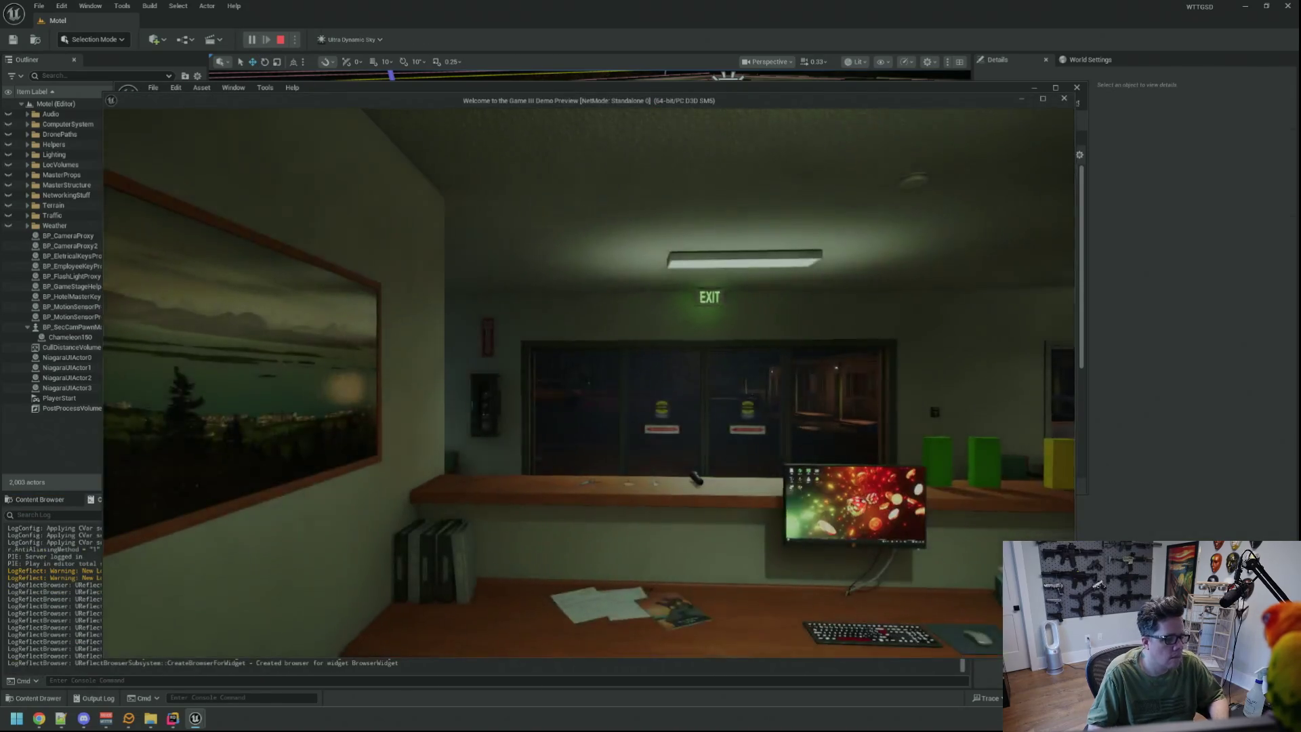
{"action": "key", "text": "Escape"}
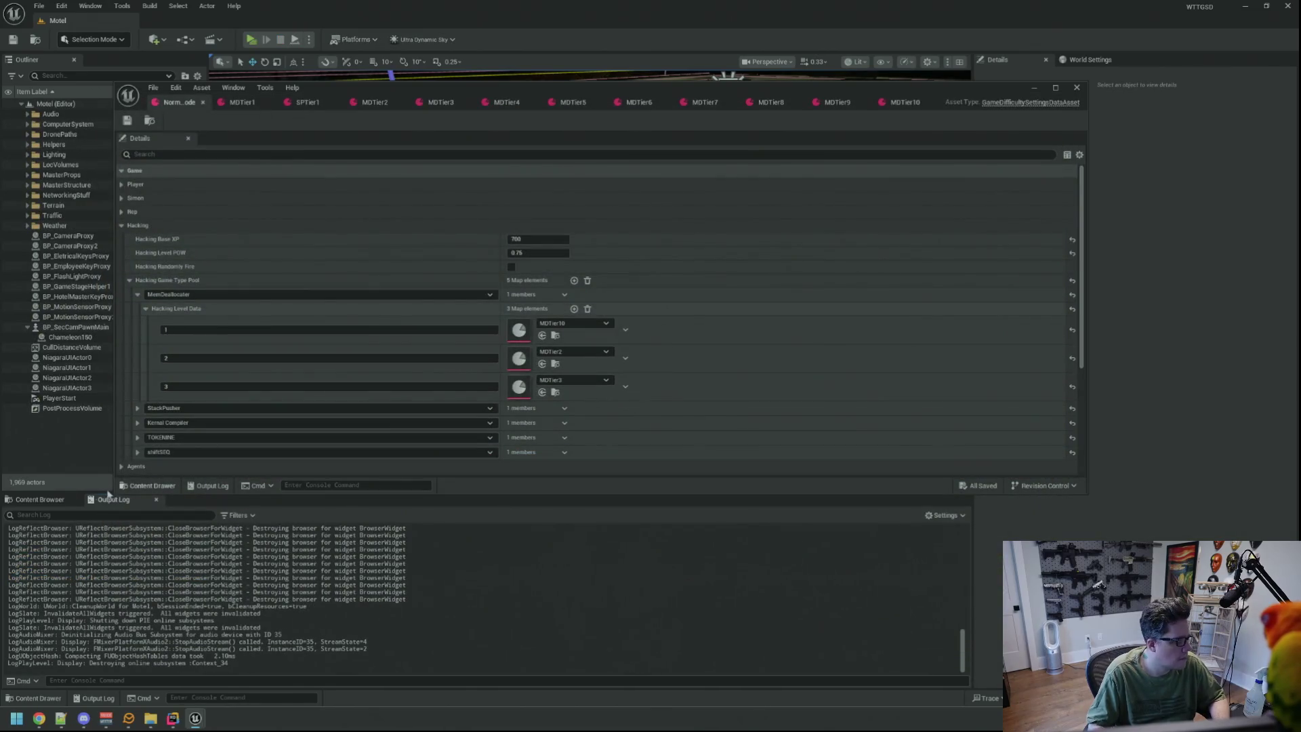
{"action": "left_click", "coordinate": [42, 499]}
{"action": "left_click", "coordinate": [678, 599]}
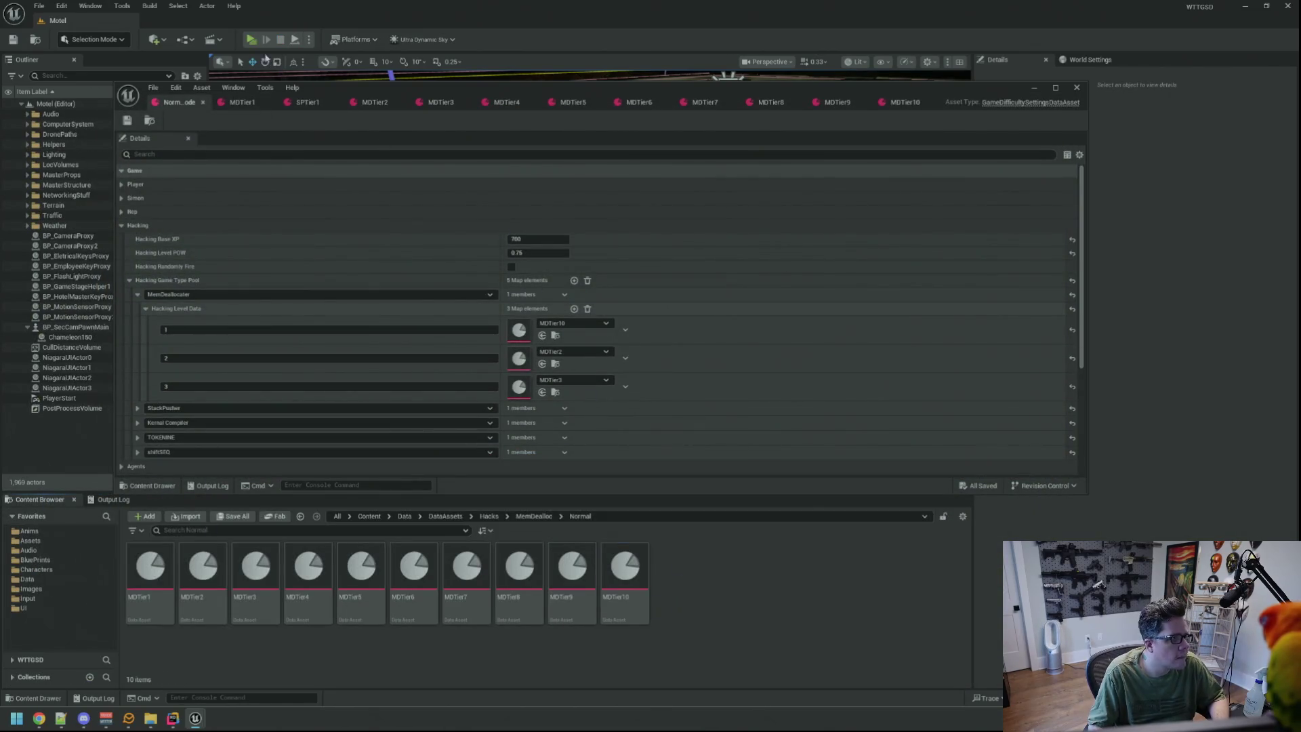
{"action": "key", "text": "alt+p"}
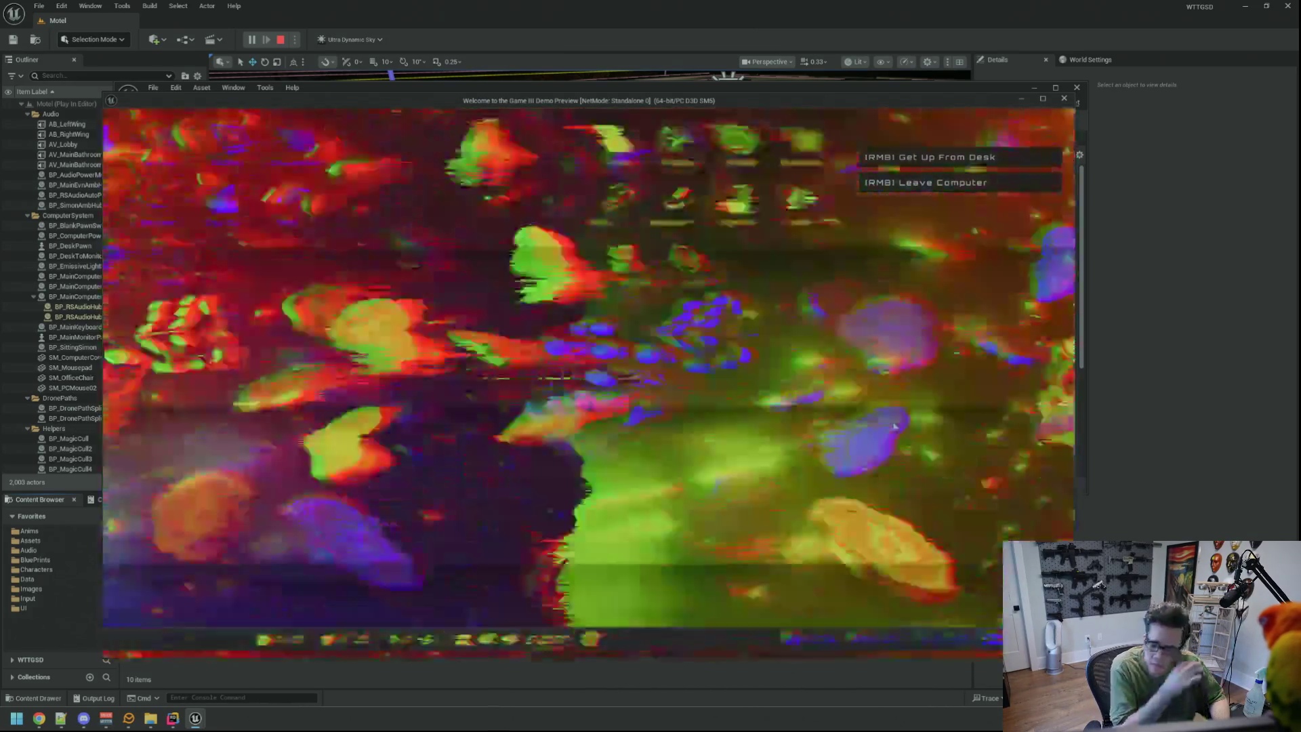
{"action": "key", "text": "Escape"}
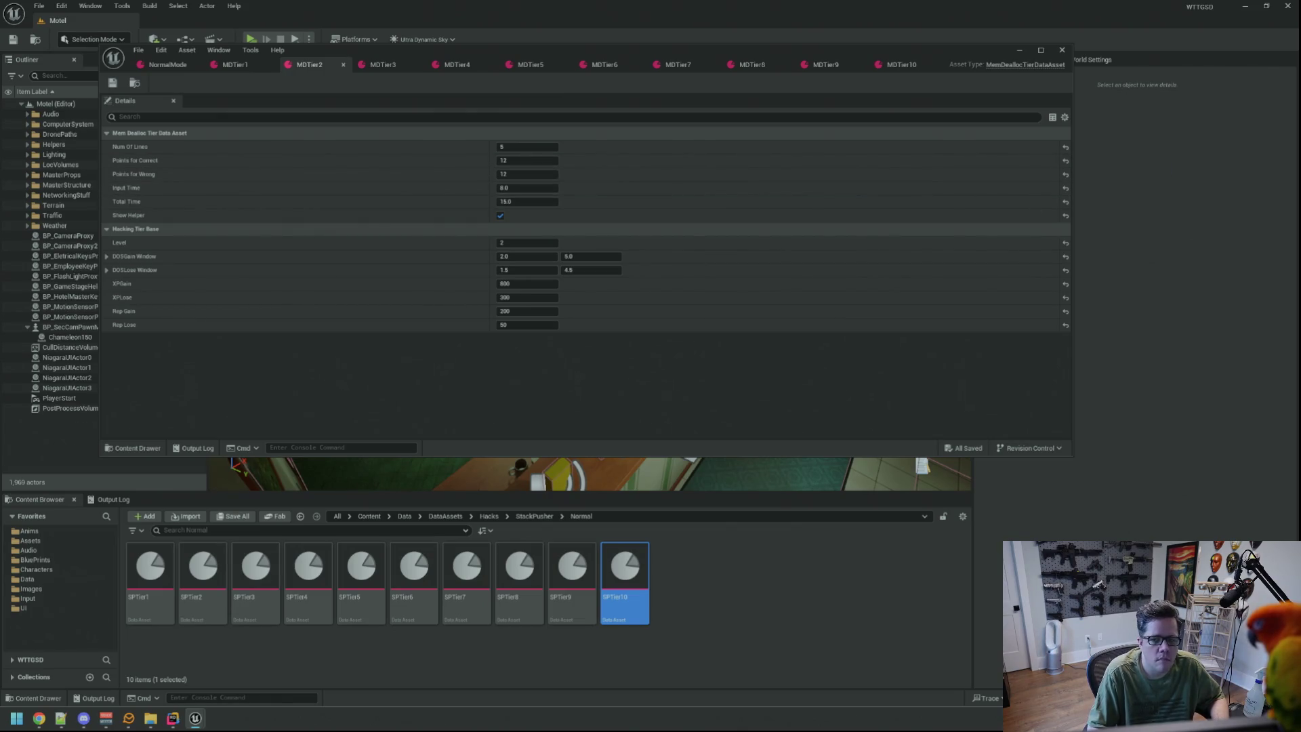
Paste the copied Hacking Tier Base values into MDTier1 and save it.
{"action": "left_click", "coordinate": [235, 64]}
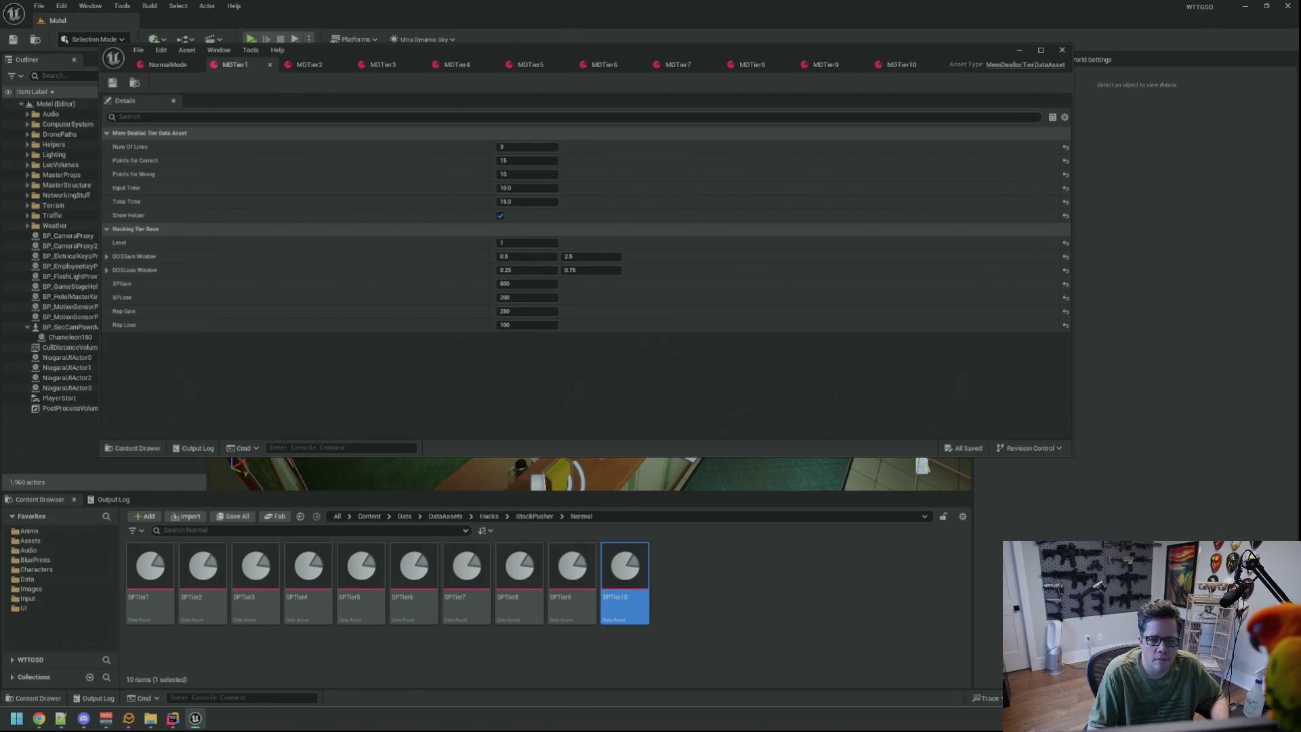
{"action": "right_click", "coordinate": [169, 231]}
{"action": "left_click", "coordinate": [209, 298]}
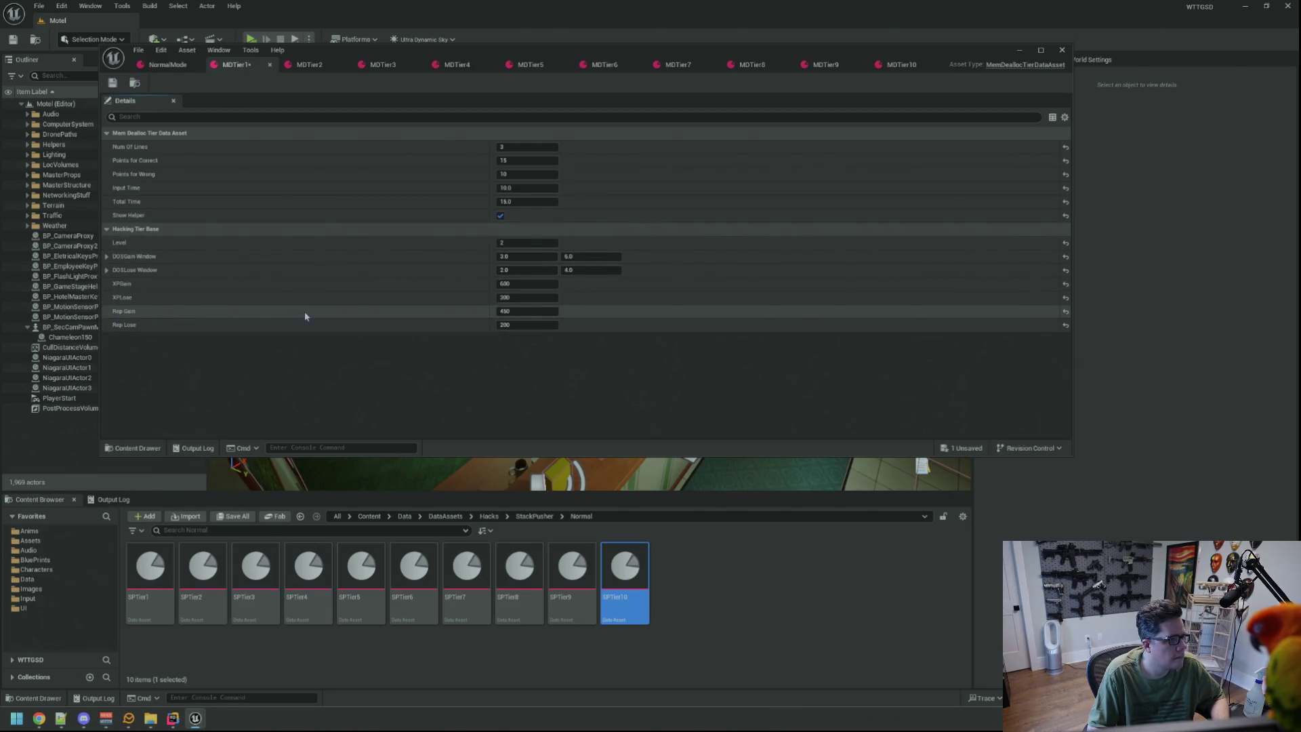
{"action": "key", "text": "ctrl+s"}
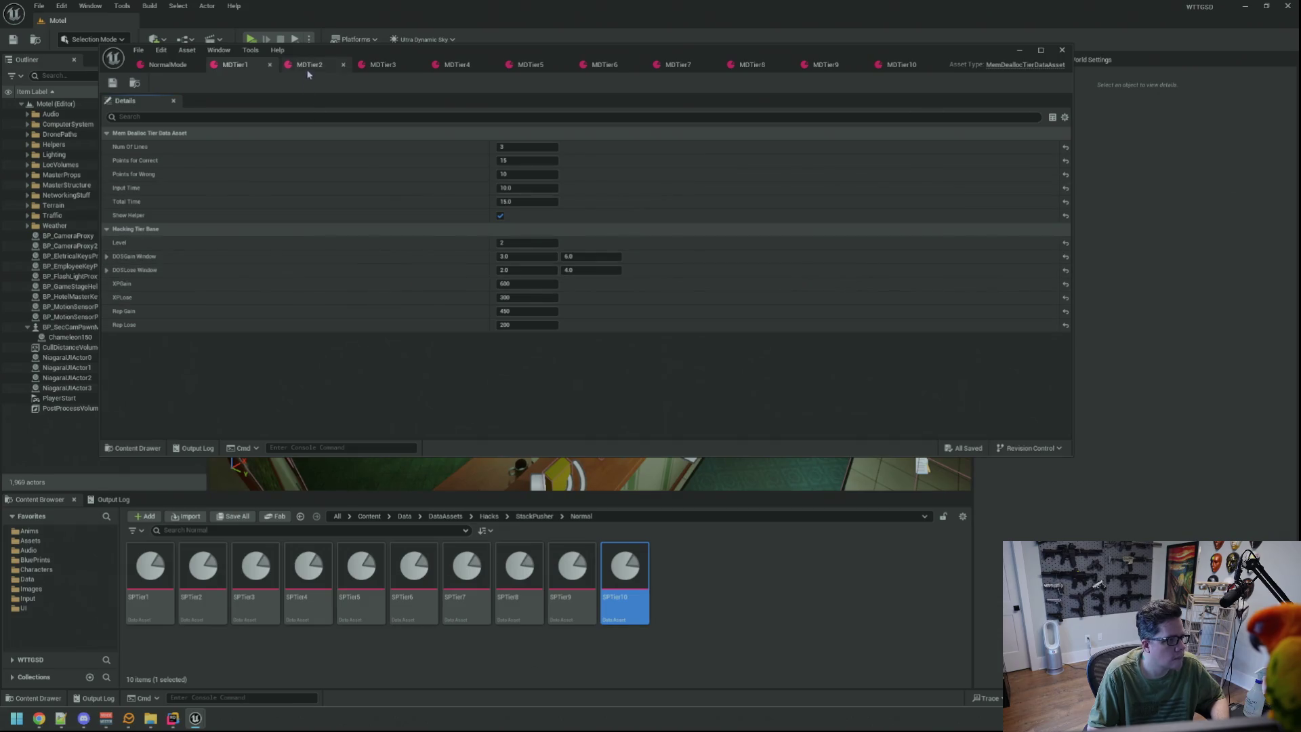
Copy MDTier2's Hacking Tier Base values, paste them into MDTier3, and save.
{"action": "left_click", "coordinate": [309, 64]}
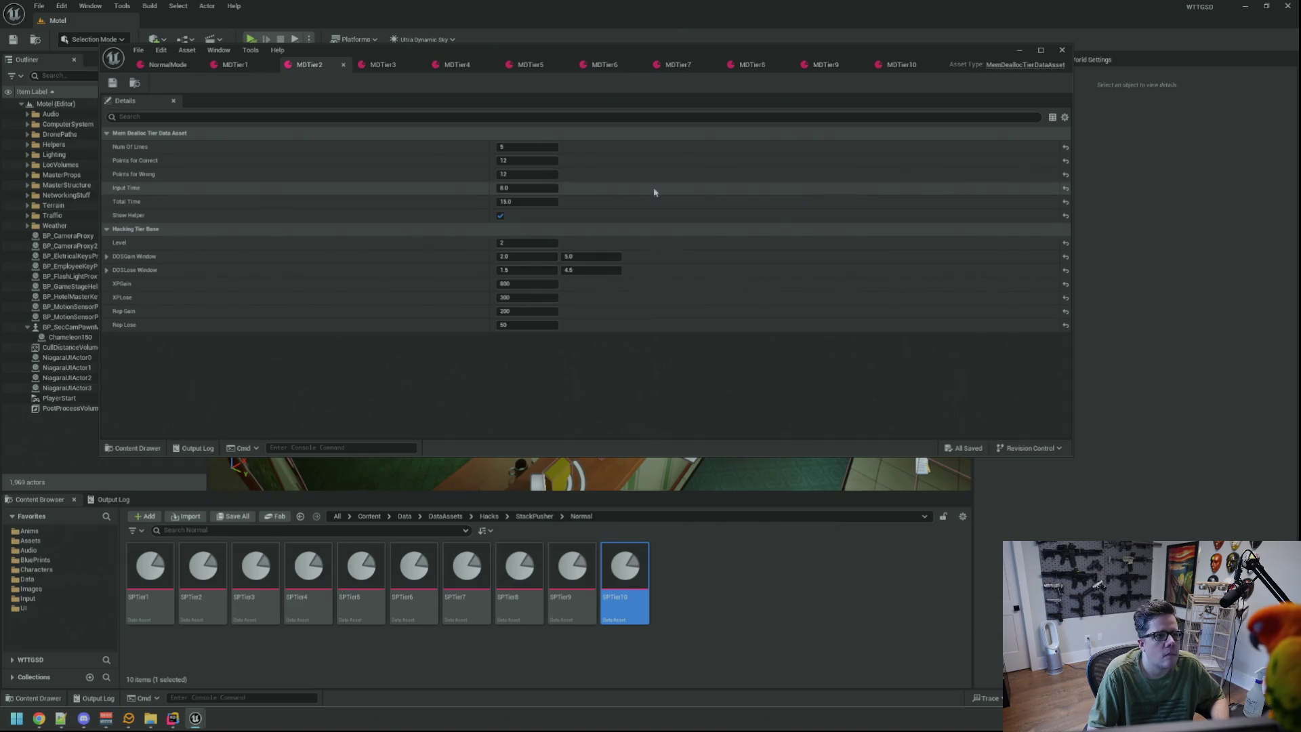
{"action": "right_click", "coordinate": [159, 230]}
{"action": "left_click", "coordinate": [207, 287]}
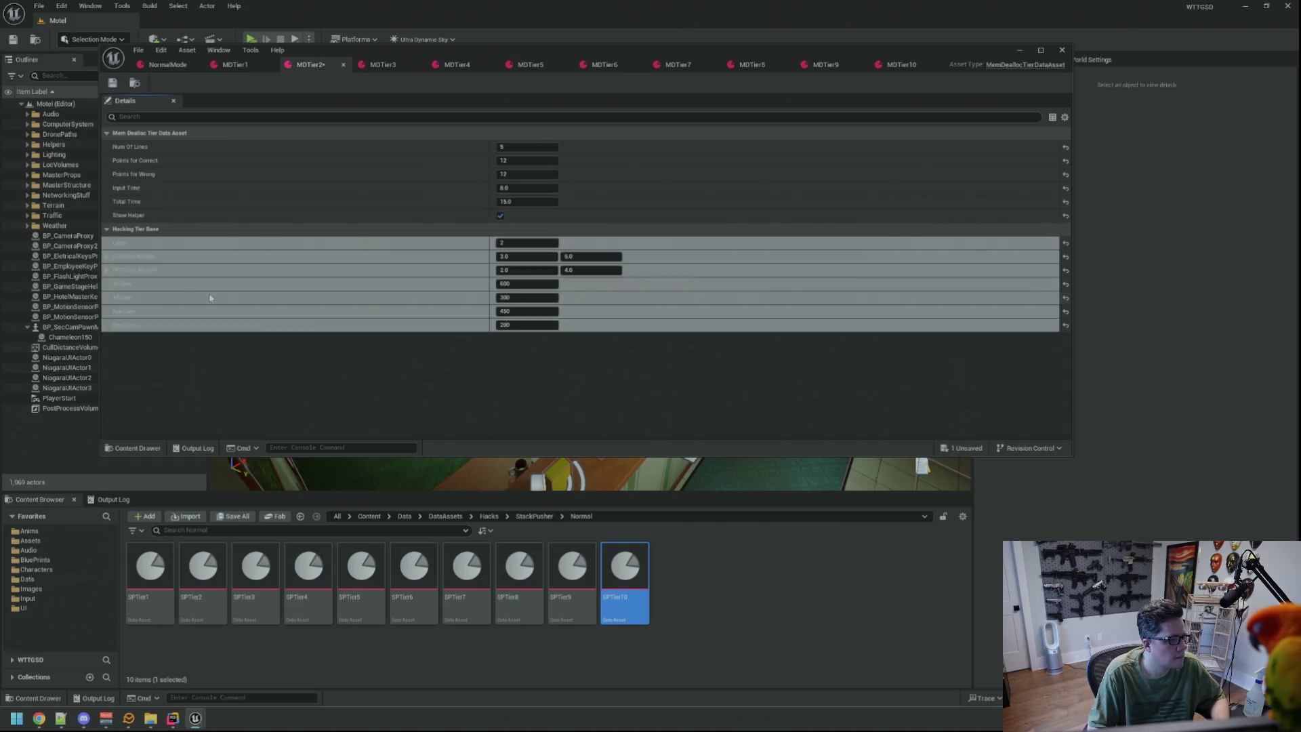
{"action": "left_click", "coordinate": [380, 65]}
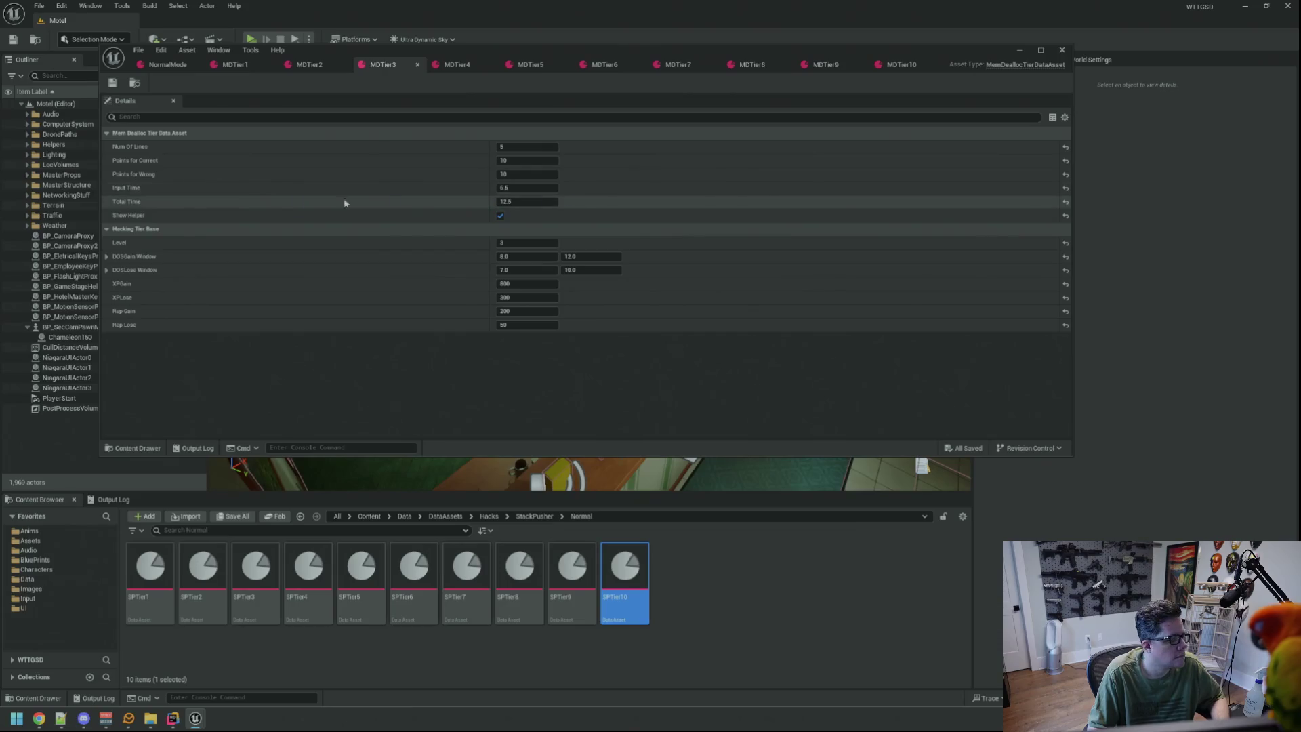
{"action": "right_click", "coordinate": [139, 229]}
{"action": "left_click", "coordinate": [187, 295]}
{"action": "key", "text": "ctrl+s"}
Copy MDTier4's Hacking Tier Base values, paste them into MDTier5, and save.
{"action": "left_click", "coordinate": [458, 64]}
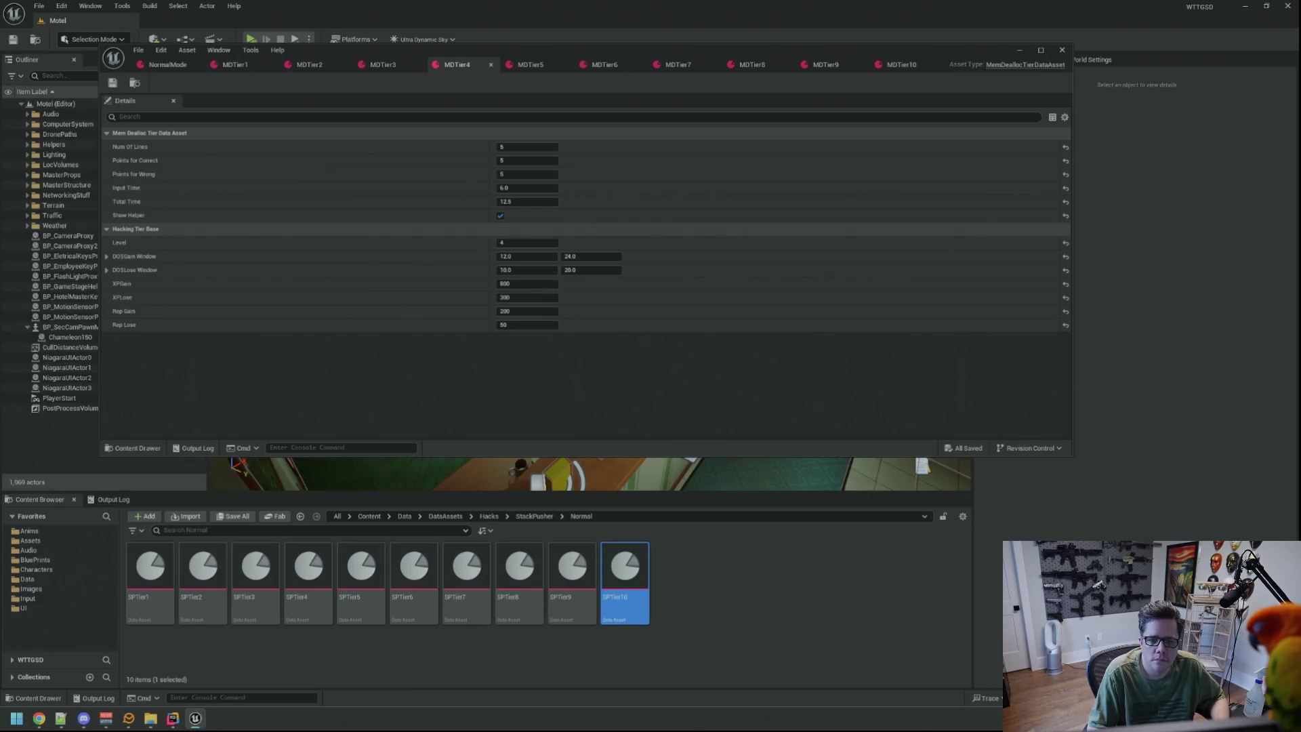
{"action": "right_click", "coordinate": [176, 231]}
{"action": "left_click", "coordinate": [227, 298]}
{"action": "left_click", "coordinate": [530, 64]}
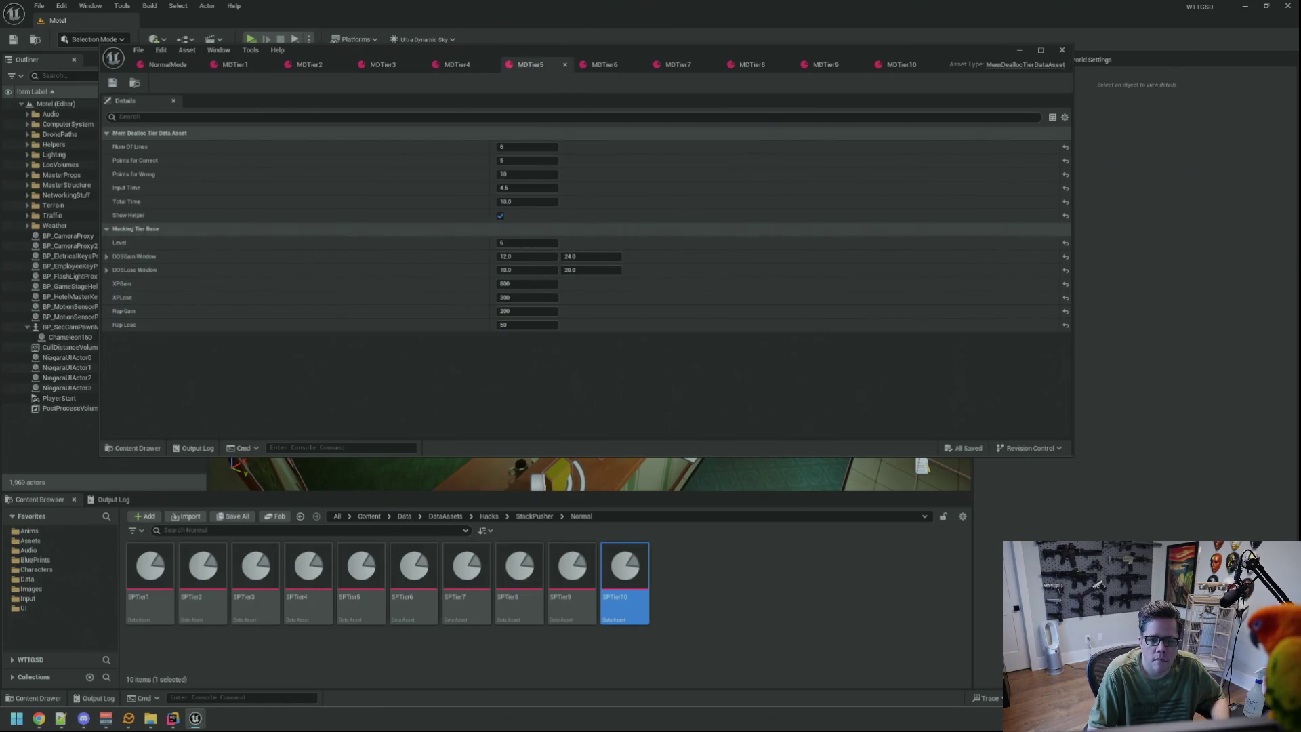
{"action": "right_click", "coordinate": [225, 231]}
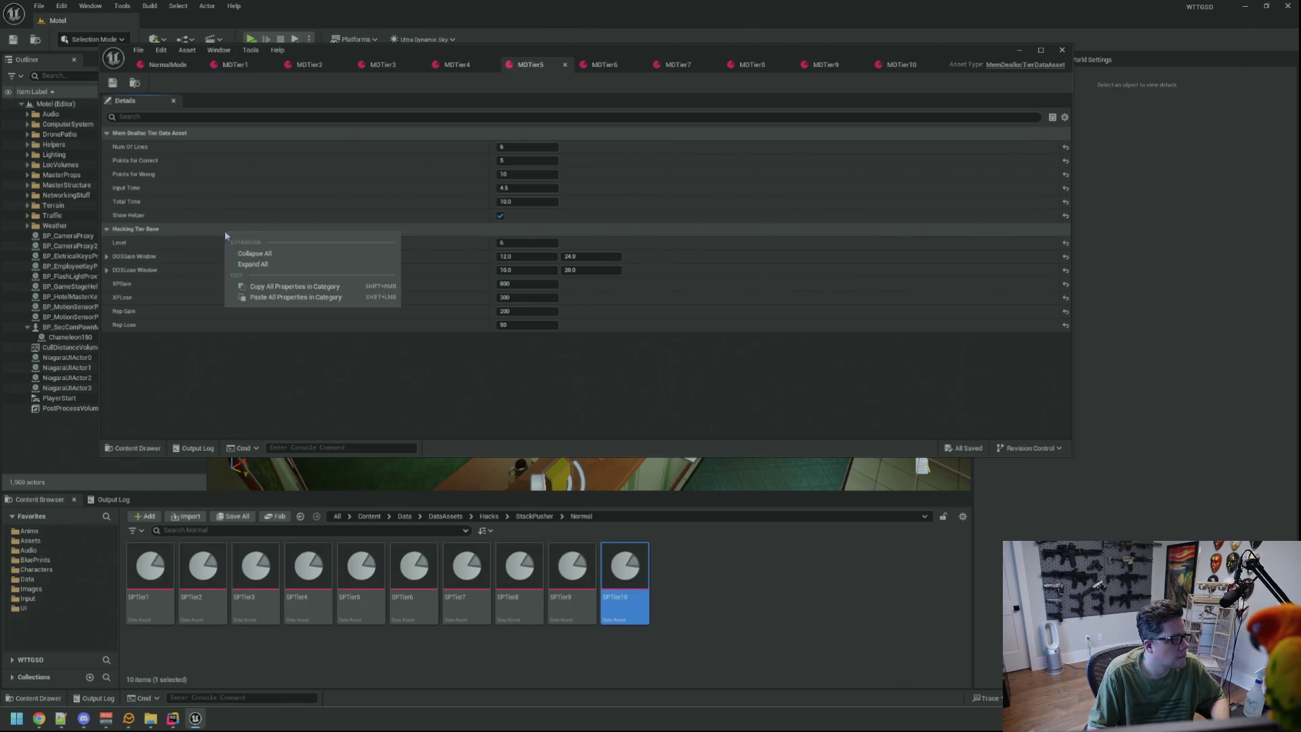
{"action": "left_click", "coordinate": [276, 298]}
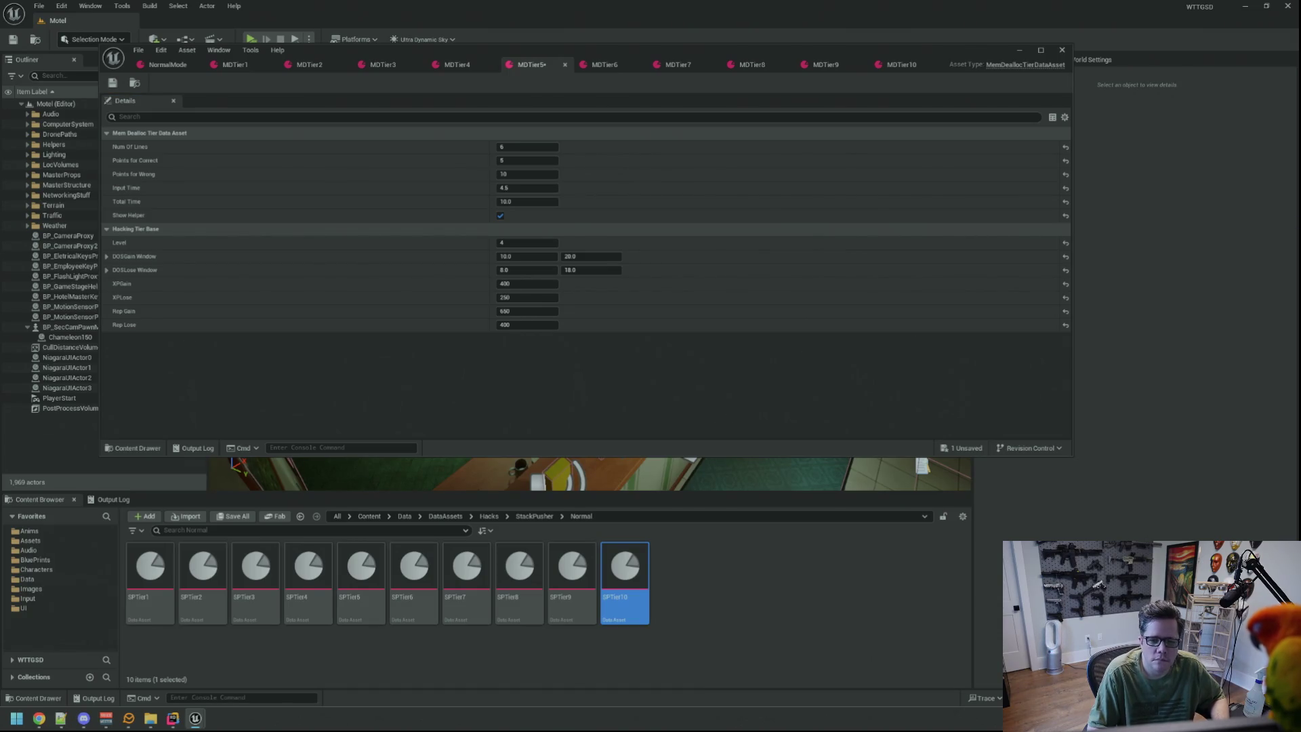
{"action": "right_click", "coordinate": [387, 230]}
{"action": "left_click", "coordinate": [428, 297]}
{"action": "key", "text": "ctrl+s"}
Paste the Hacking Tier Base values into MDTier6 and MDTier7, saving each.
{"action": "left_click", "coordinate": [605, 65]}
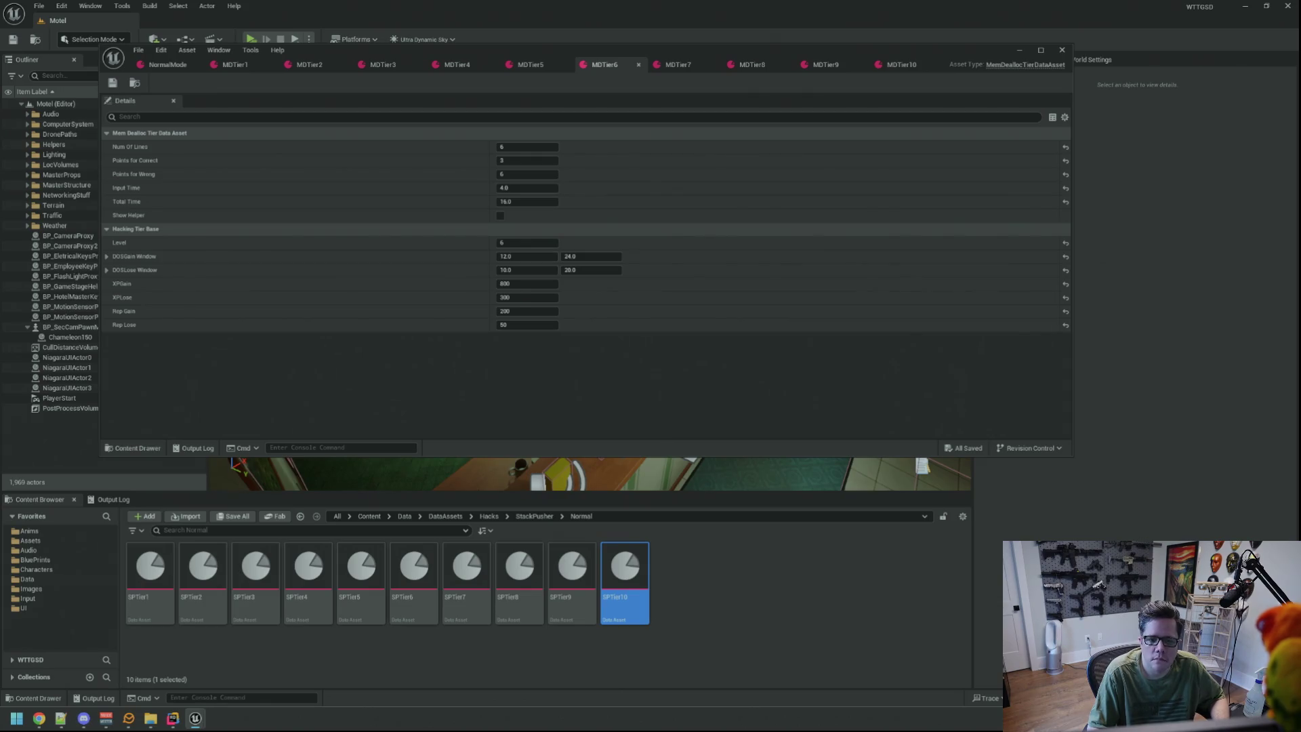
{"action": "right_click", "coordinate": [476, 230]}
{"action": "left_click", "coordinate": [515, 295]}
{"action": "key", "text": "ctrl+s"}
{"action": "left_click", "coordinate": [680, 66]}
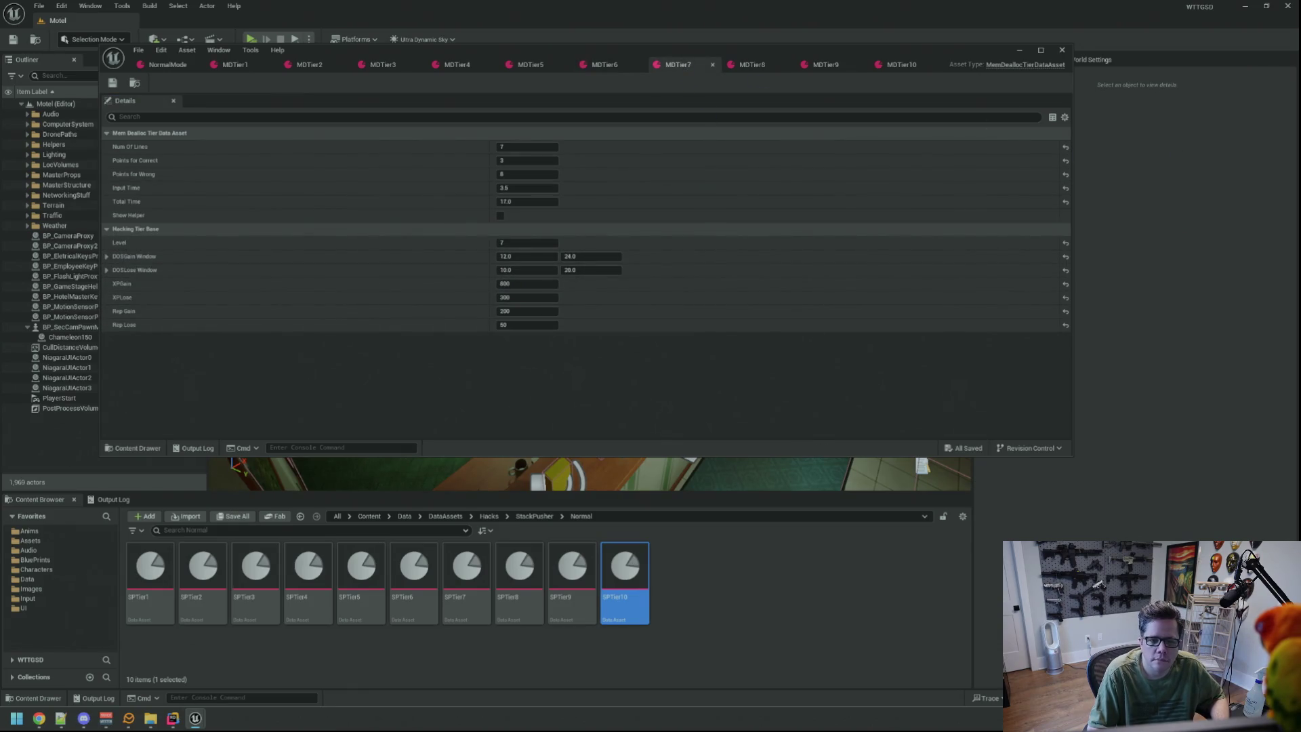
{"action": "right_click", "coordinate": [506, 231]}
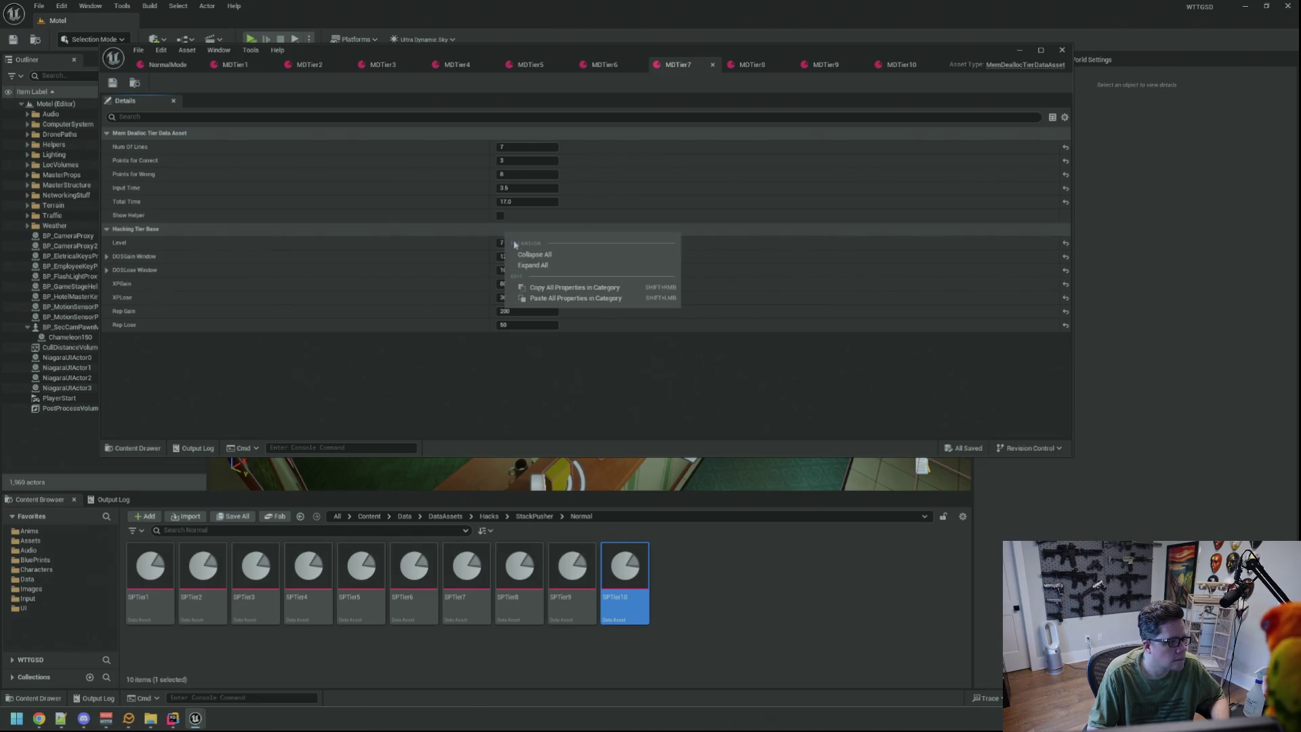
{"action": "left_click", "coordinate": [536, 294]}
{"action": "key", "text": "ctrl+s"}
Paste the Hacking Tier Base values into MDTier8, MDTier9 and MDTier10, then save MDTier10.
{"action": "left_click", "coordinate": [751, 64]}
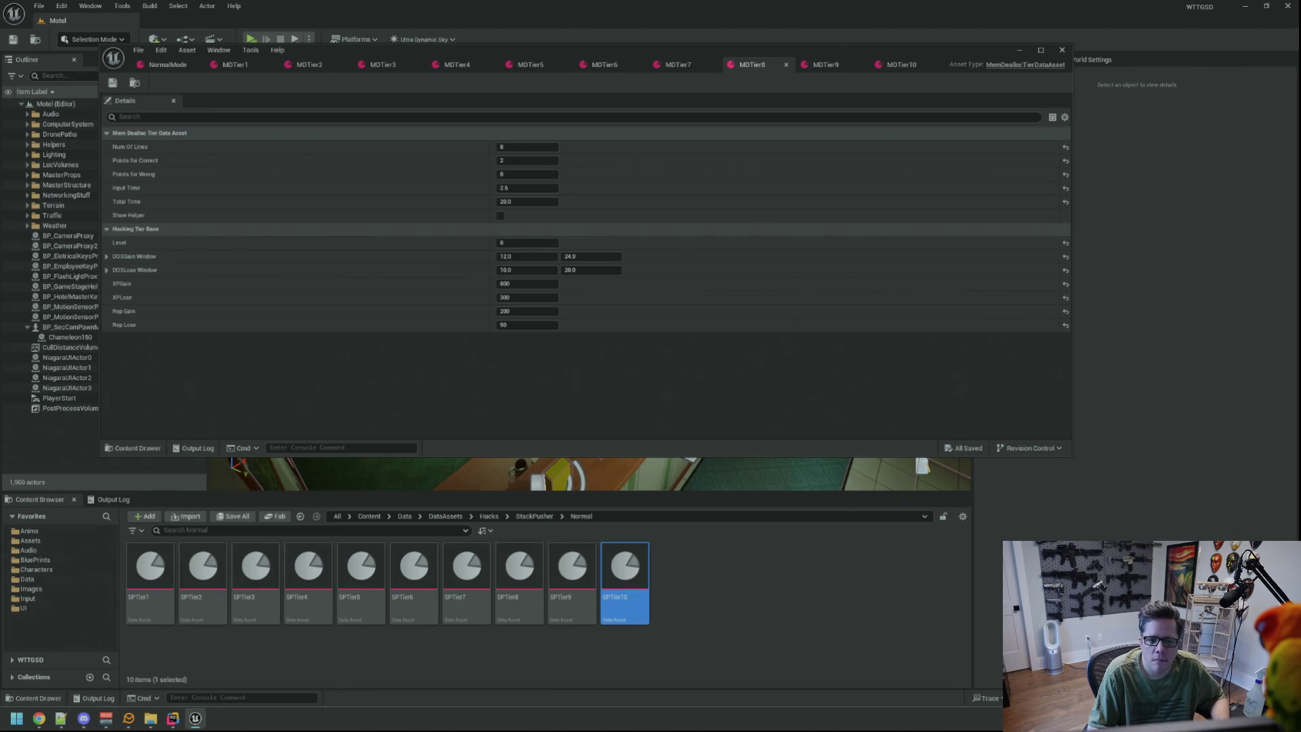
{"action": "right_click", "coordinate": [645, 231]}
{"action": "left_click", "coordinate": [678, 298]}
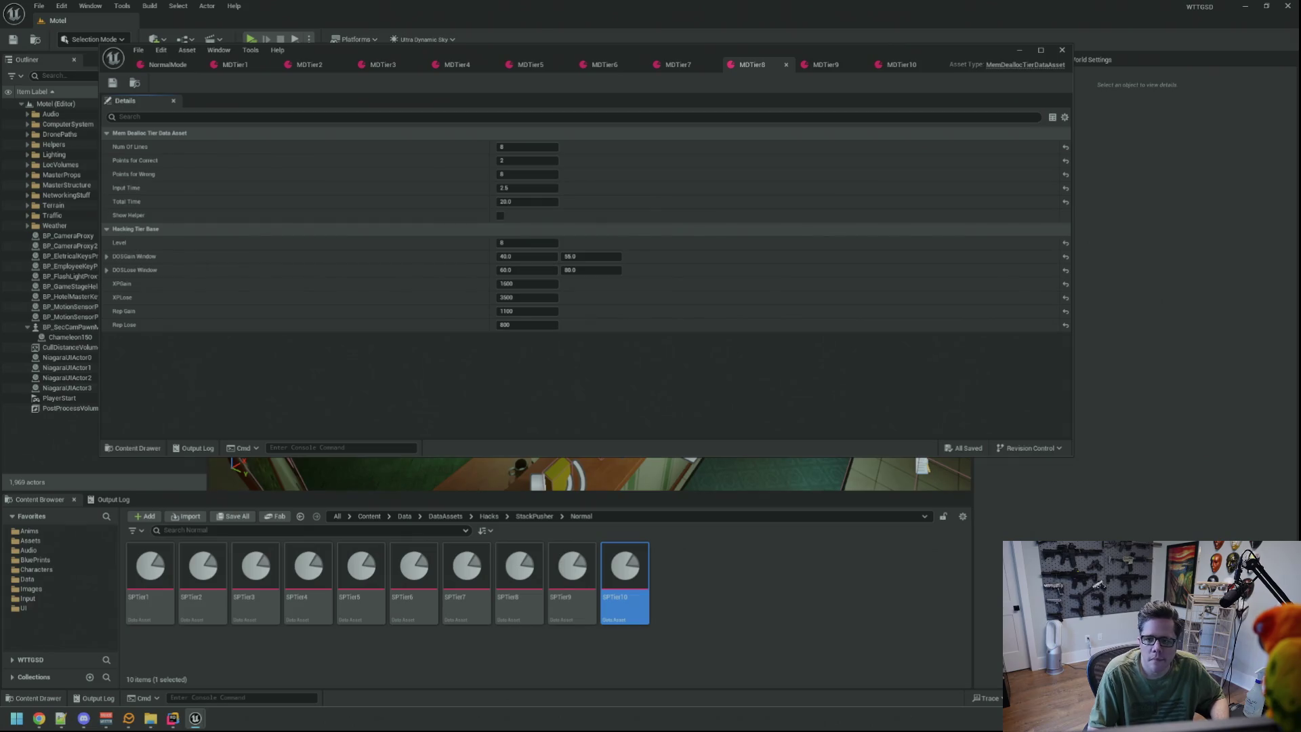
{"action": "left_click", "coordinate": [825, 65]}
{"action": "right_click", "coordinate": [436, 230]}
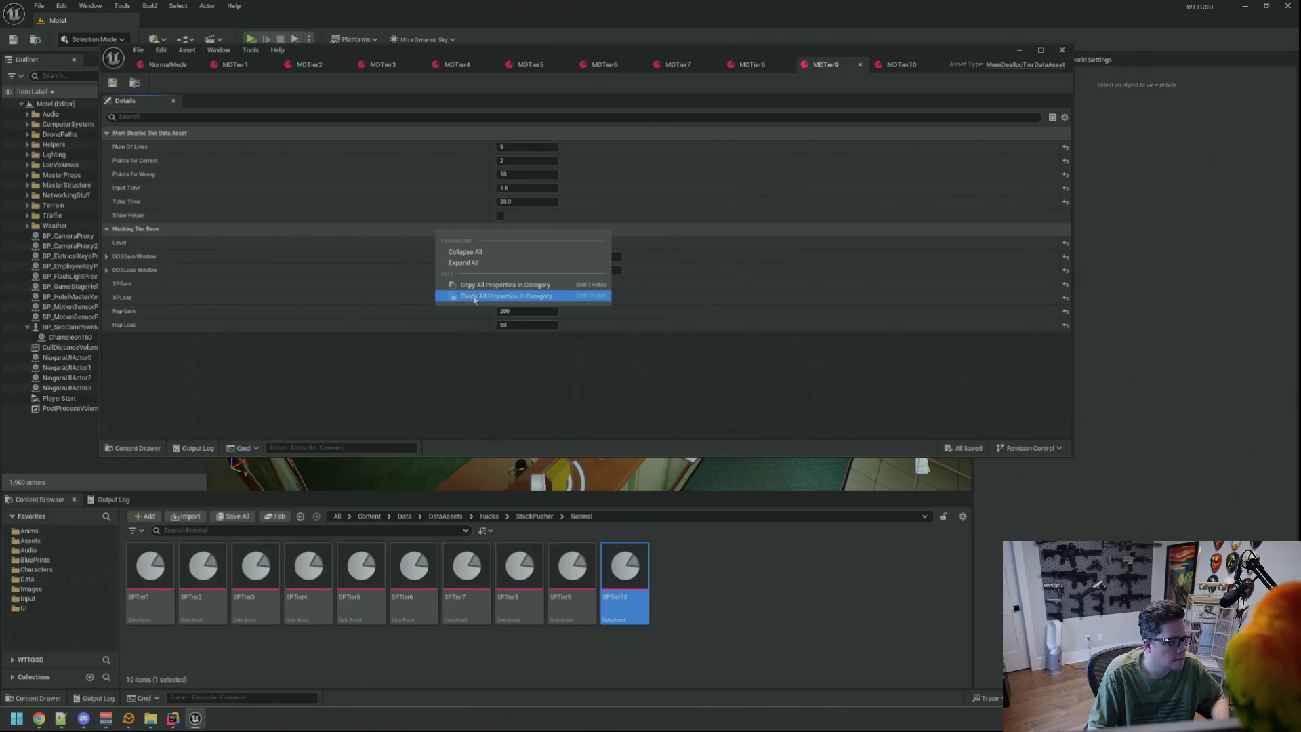
{"action": "left_click", "coordinate": [506, 295]}
{"action": "left_click", "coordinate": [902, 64]}
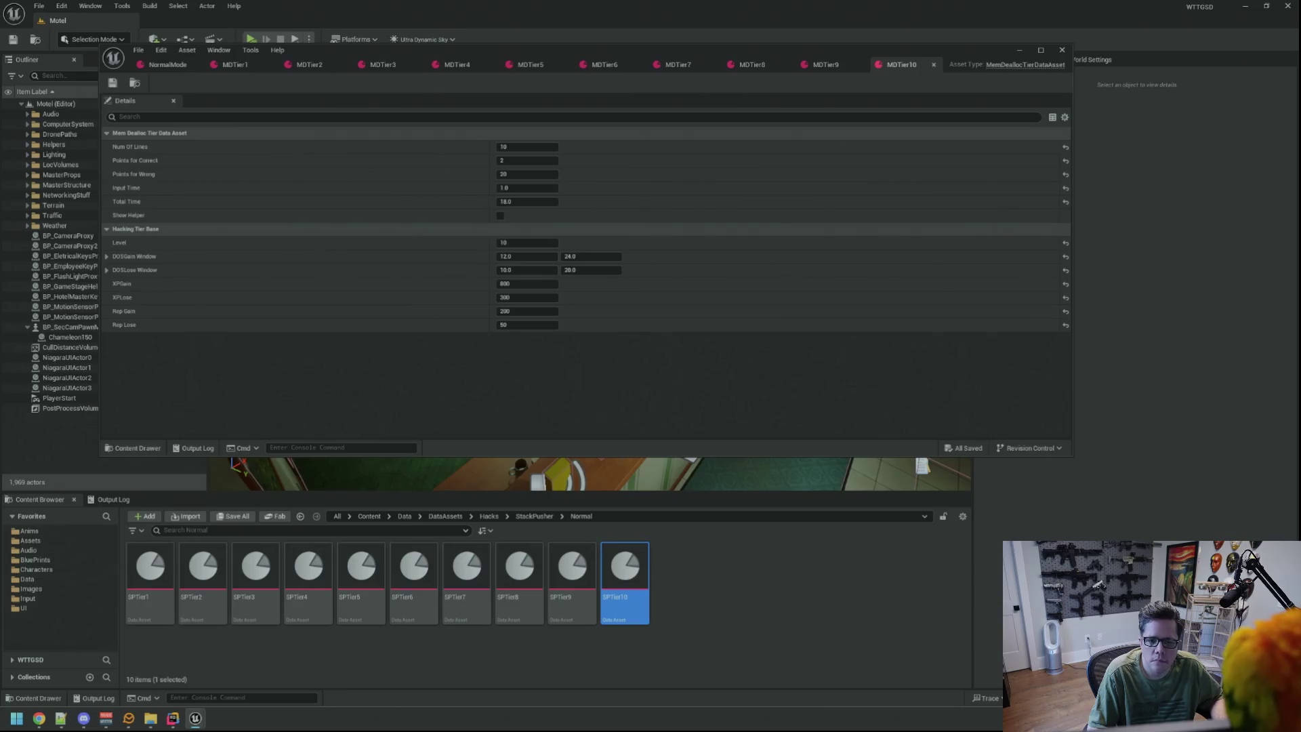
{"action": "right_click", "coordinate": [525, 231]}
{"action": "left_click", "coordinate": [597, 296]}
{"action": "key", "text": "ctrl+s"}
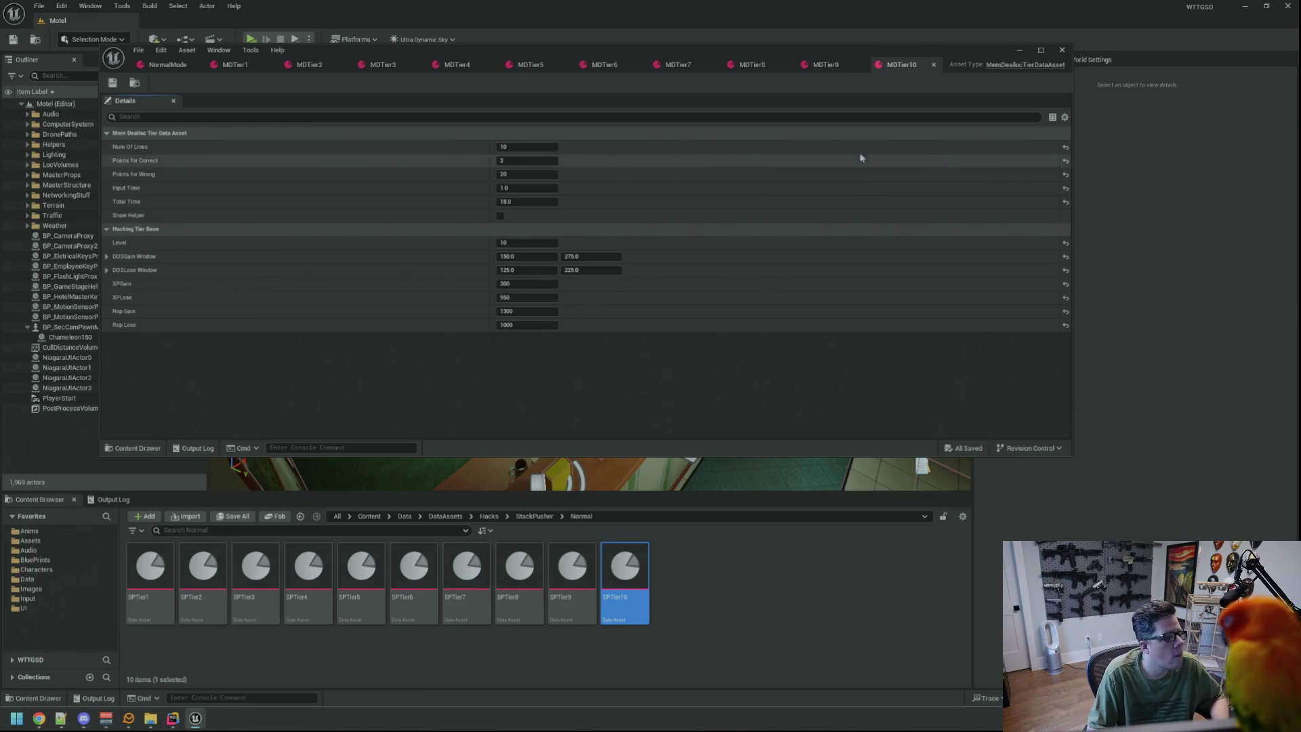
{"action": "left_click", "coordinate": [225, 65]}
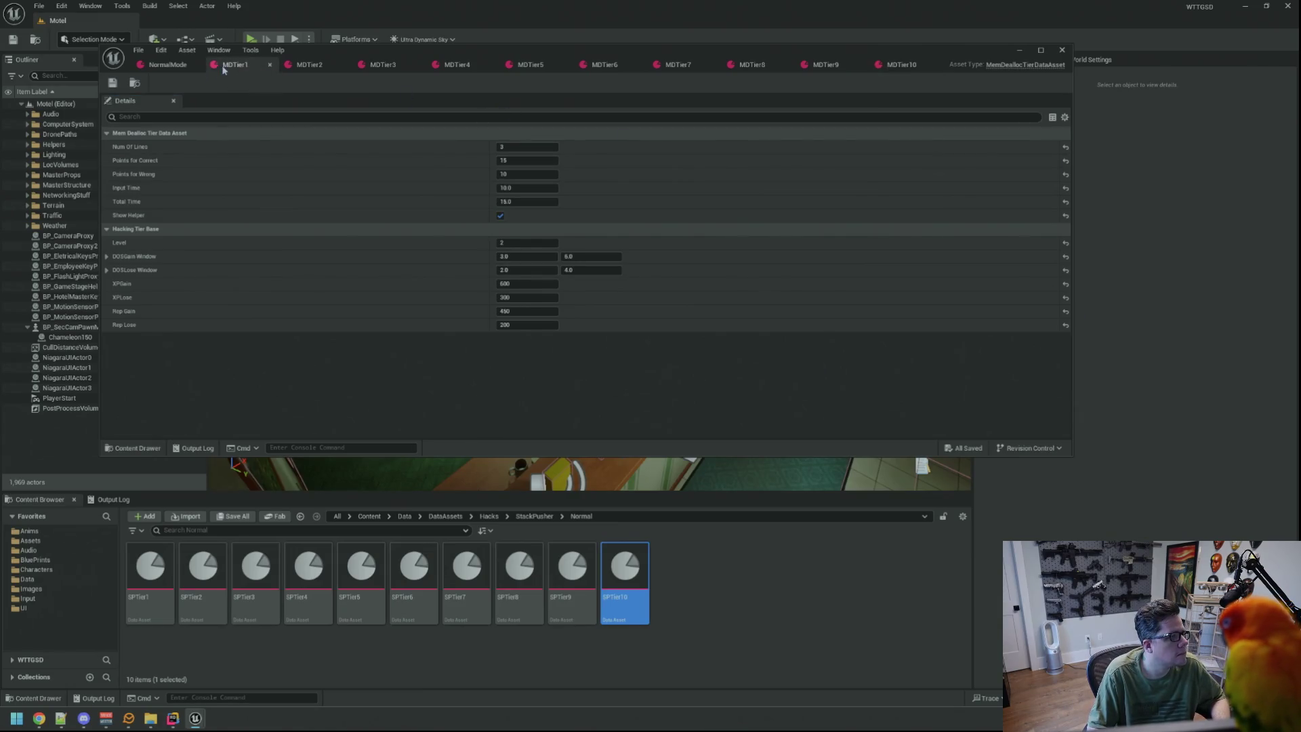
Set MDTier1's Rep Gain to 400, lower its Rep Lose, and save.
{"action": "left_click", "coordinate": [540, 316]}
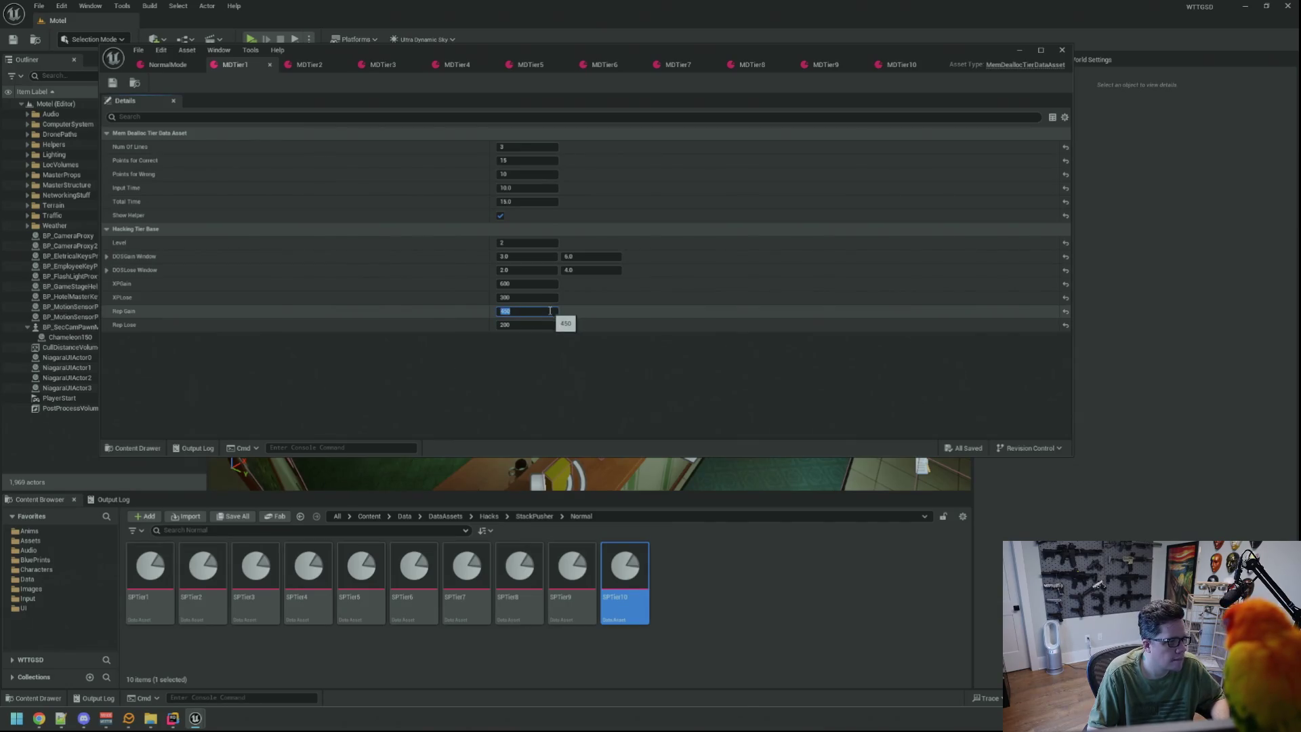
{"action": "left_click", "coordinate": [549, 310]}
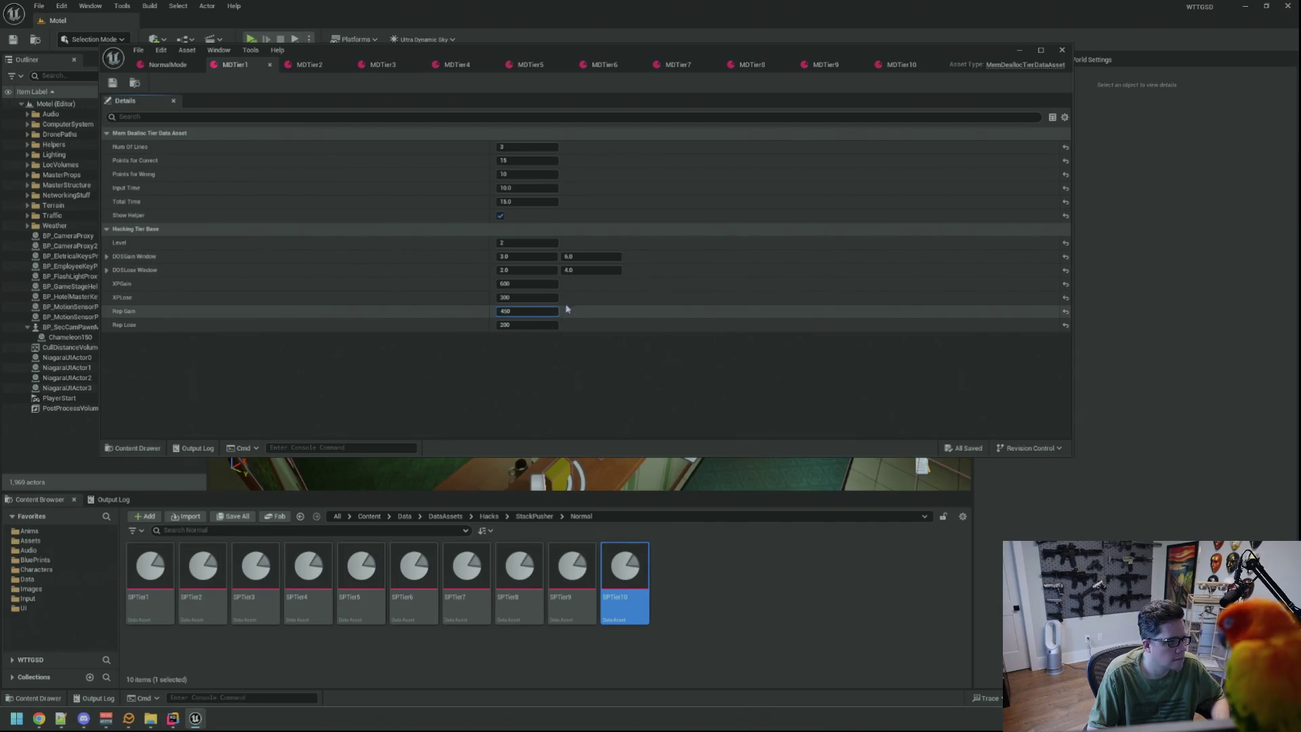
{"action": "key", "text": "Return"}
{"action": "left_click", "coordinate": [554, 324]}
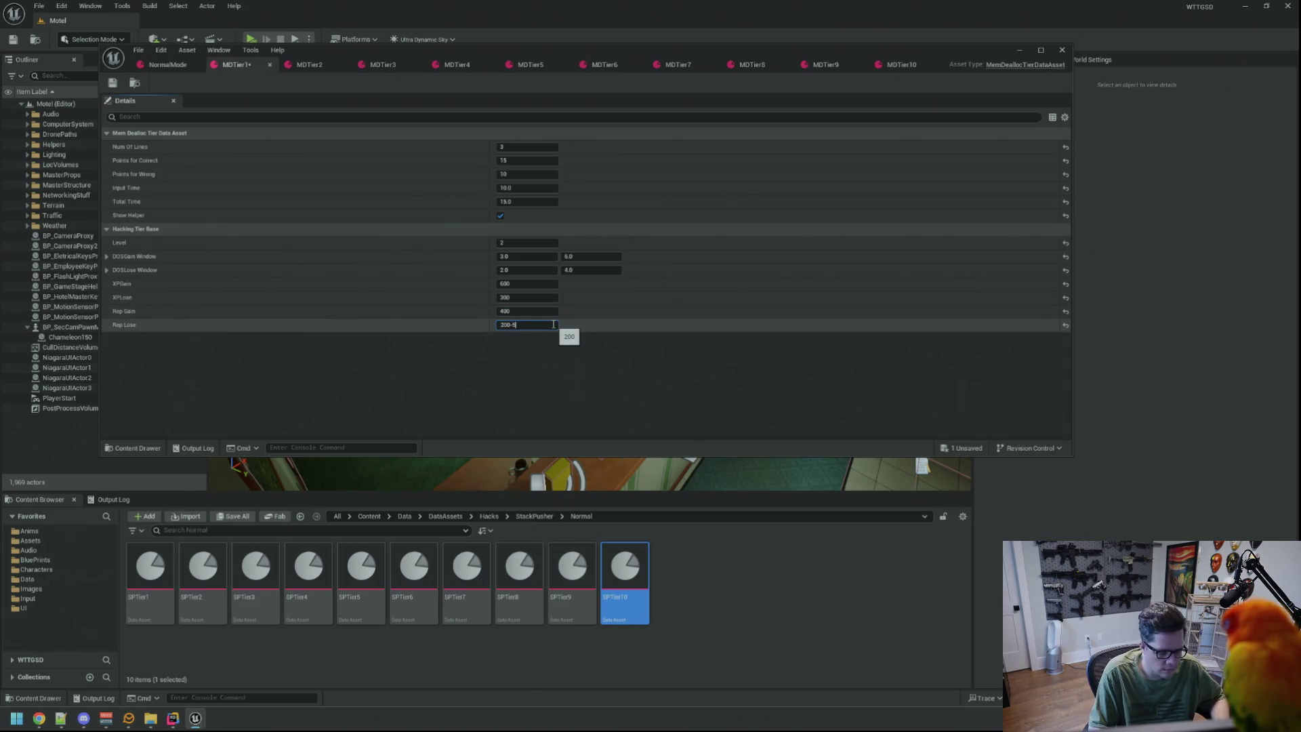
{"action": "key", "text": "Return"}
{"action": "key", "text": "ctrl+s"}
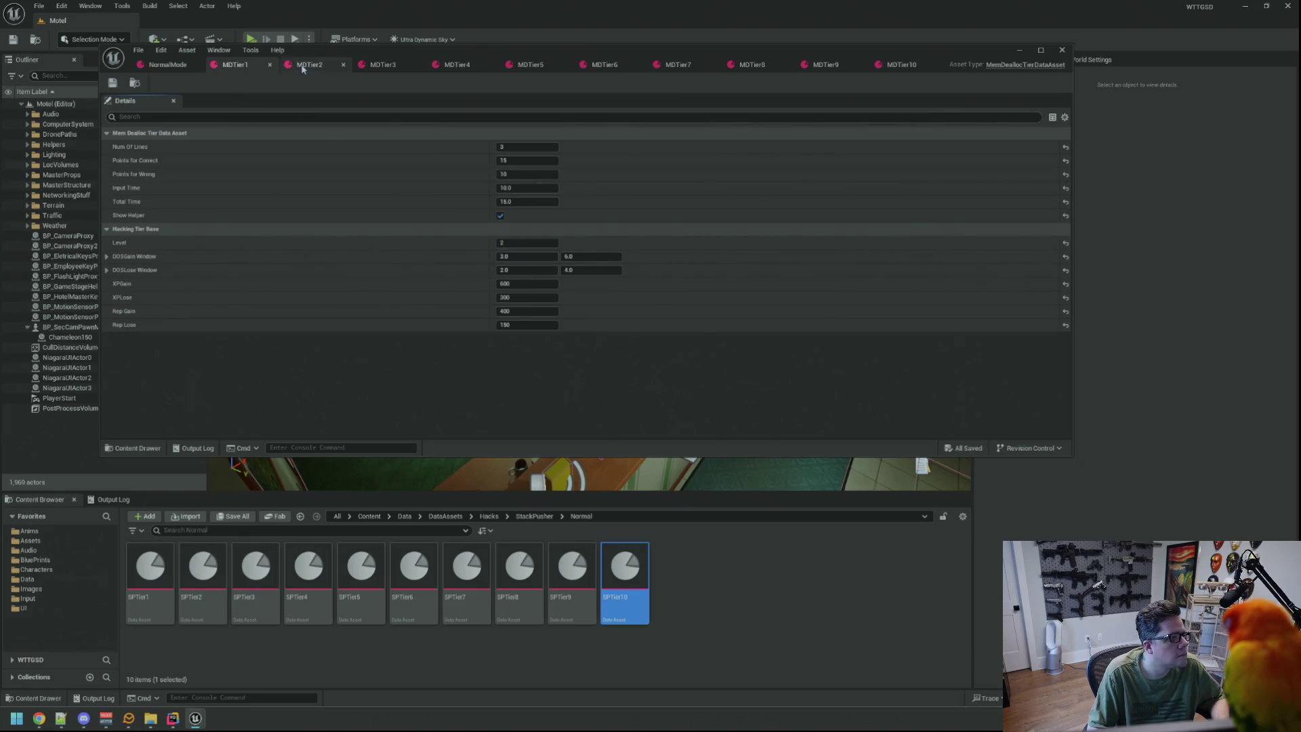
Set MDTier2 to Rep Gain 400 / Rep Lose 150 and MDTier3 to Rep Gain 500, saving both.
{"action": "left_click", "coordinate": [309, 64]}
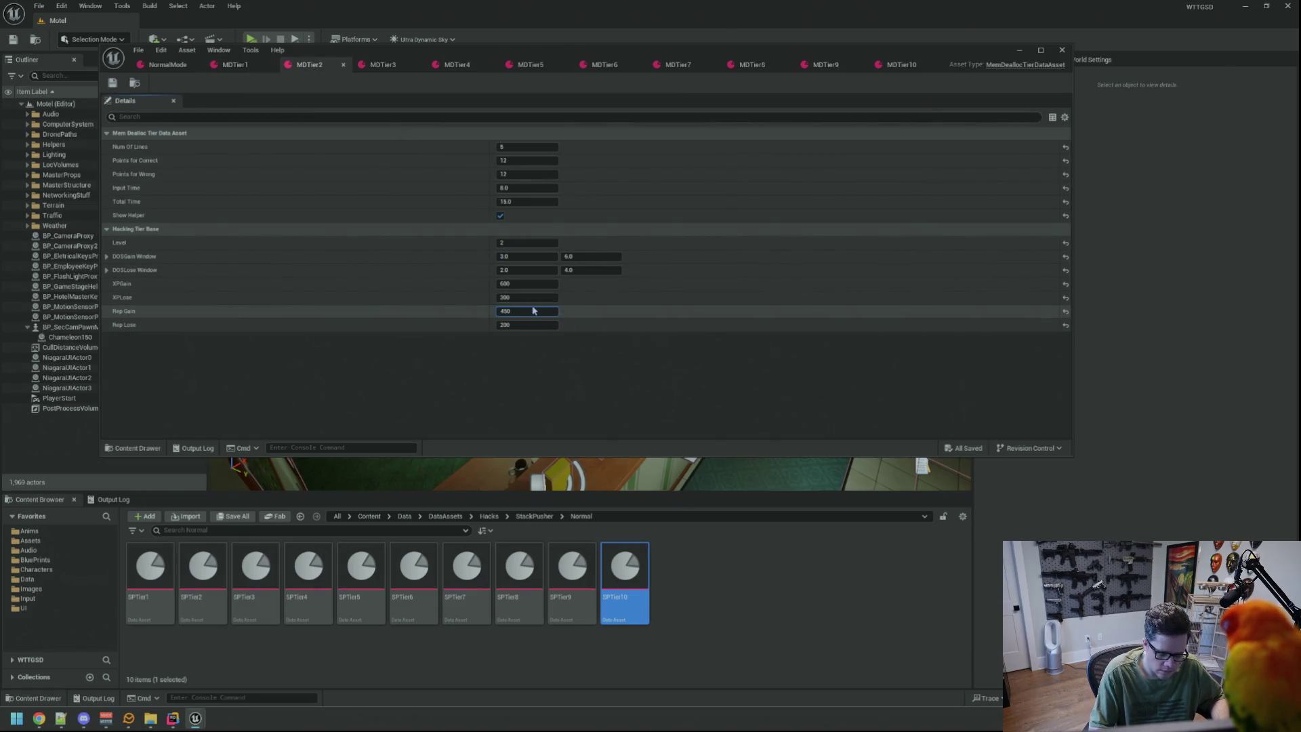
{"action": "key", "text": "Tab"}
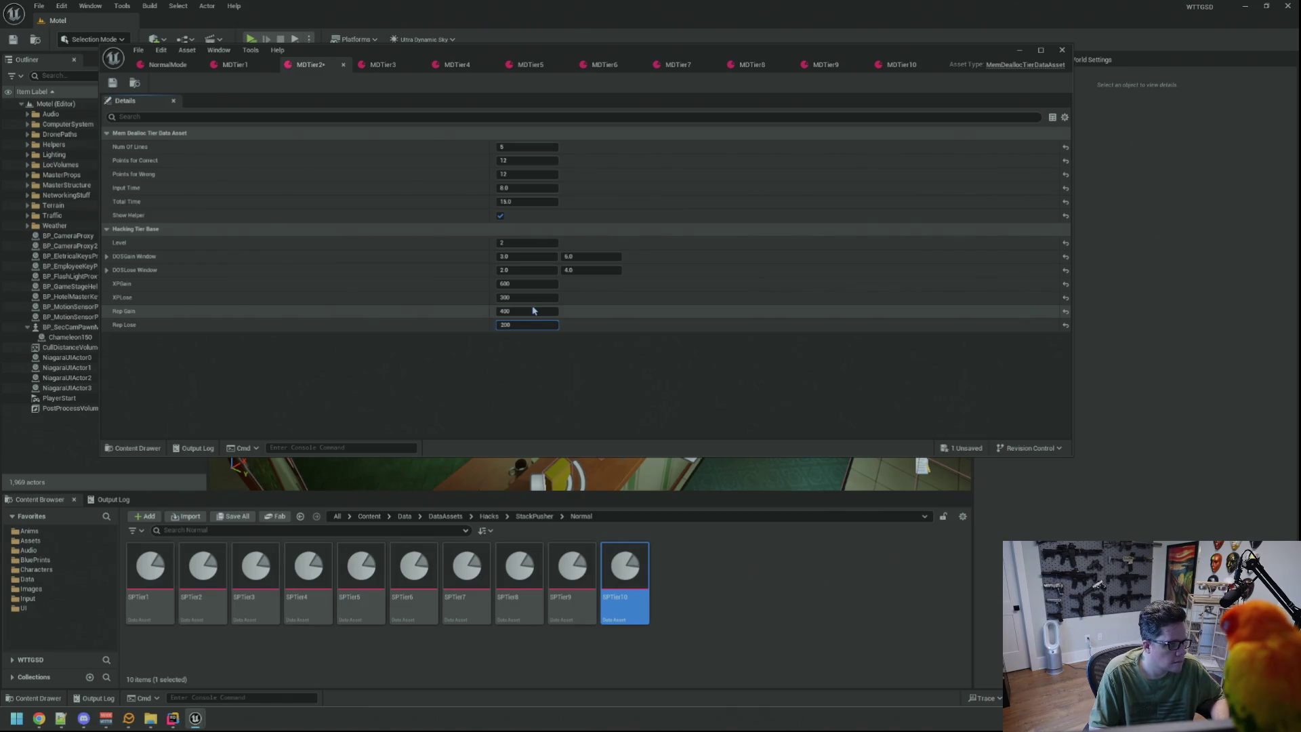
{"action": "type", "text": "-50"}
{"action": "key", "text": "Return"}
{"action": "key", "text": "ctrl+s"}
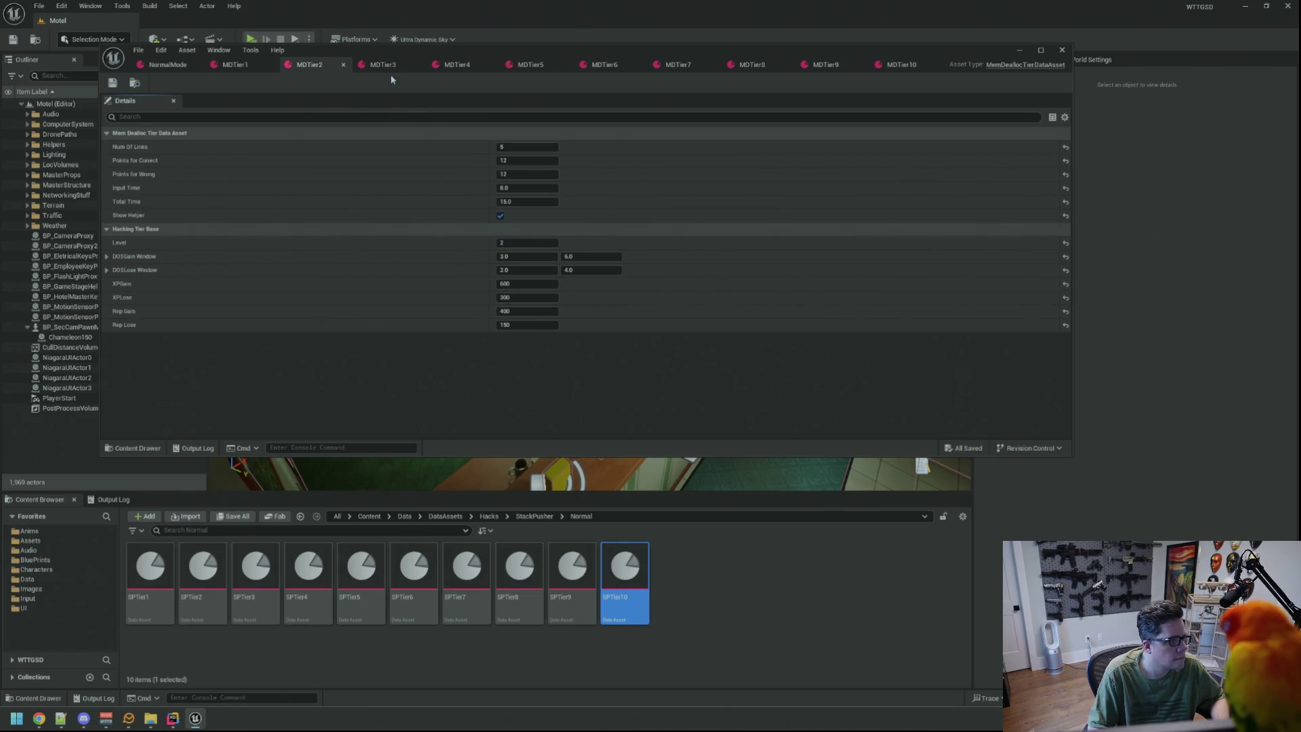
{"action": "left_click", "coordinate": [386, 66]}
{"action": "left_click", "coordinate": [549, 310]}
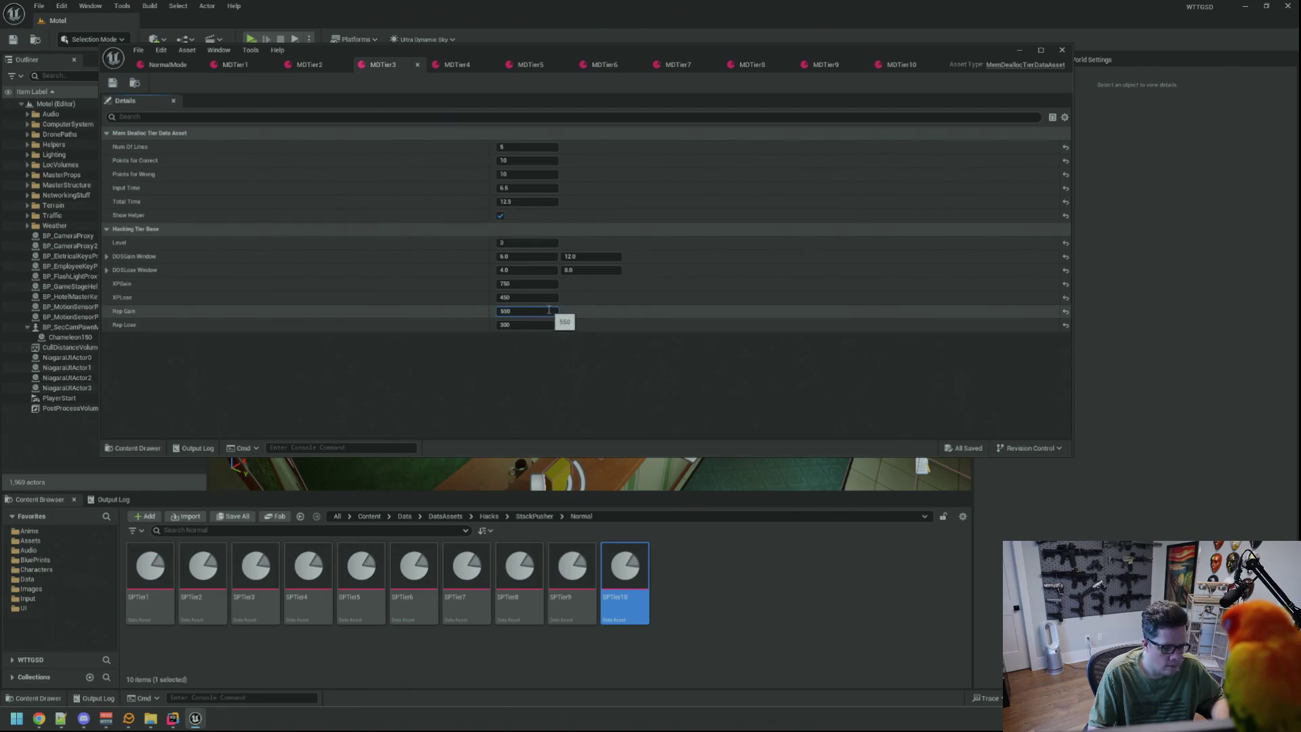
{"action": "type", "text": "0"}
{"action": "key", "text": "Tab"}
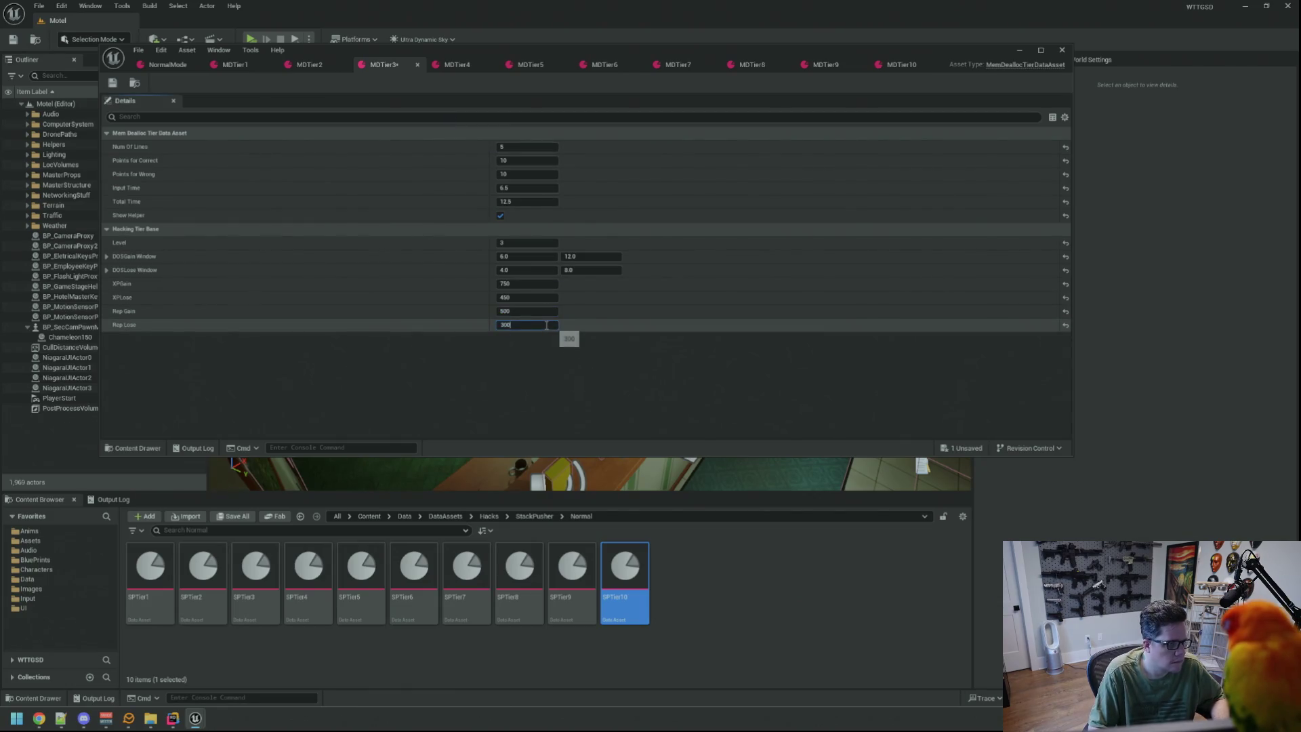
{"action": "key", "text": "Return"}
{"action": "key", "text": "ctrl+s"}
Set MDTier4's Rep Gain to 600 and Rep Lose to 350, and save.
{"action": "left_click", "coordinate": [456, 64]}
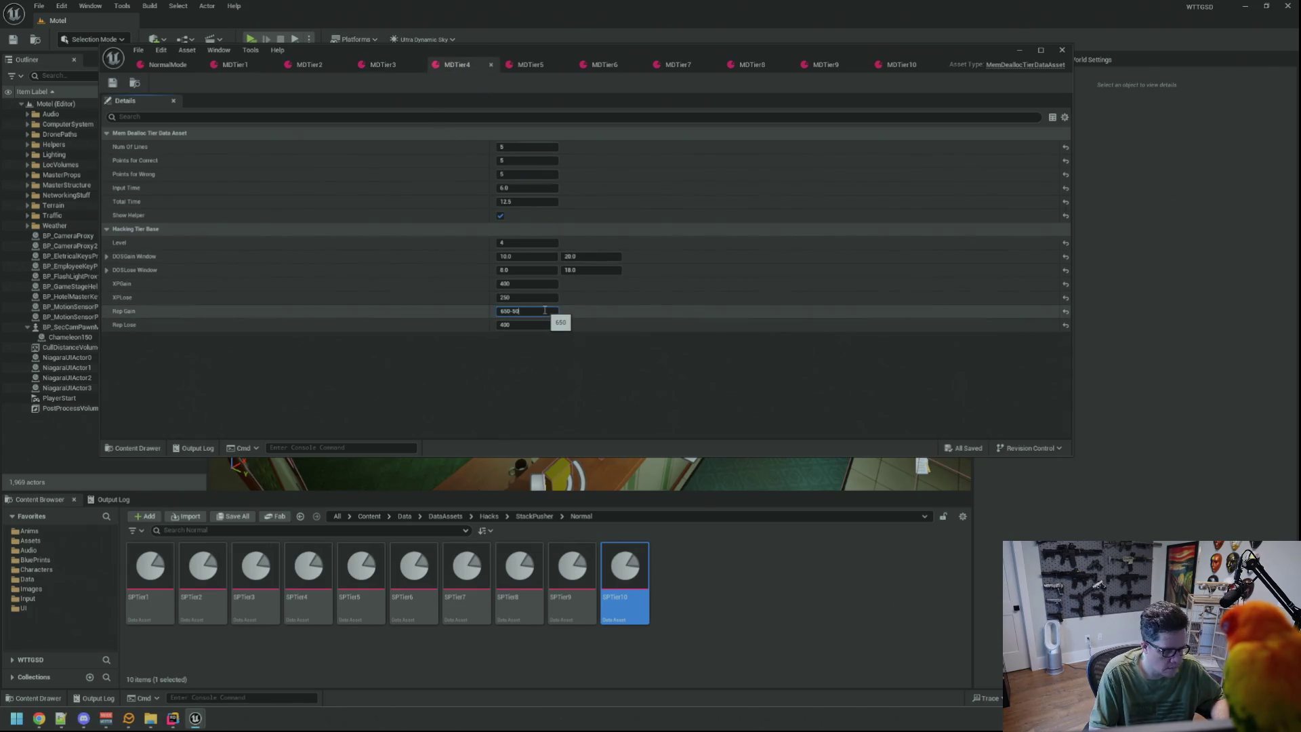
{"action": "key", "text": "Tab"}
{"action": "key", "text": "End"}
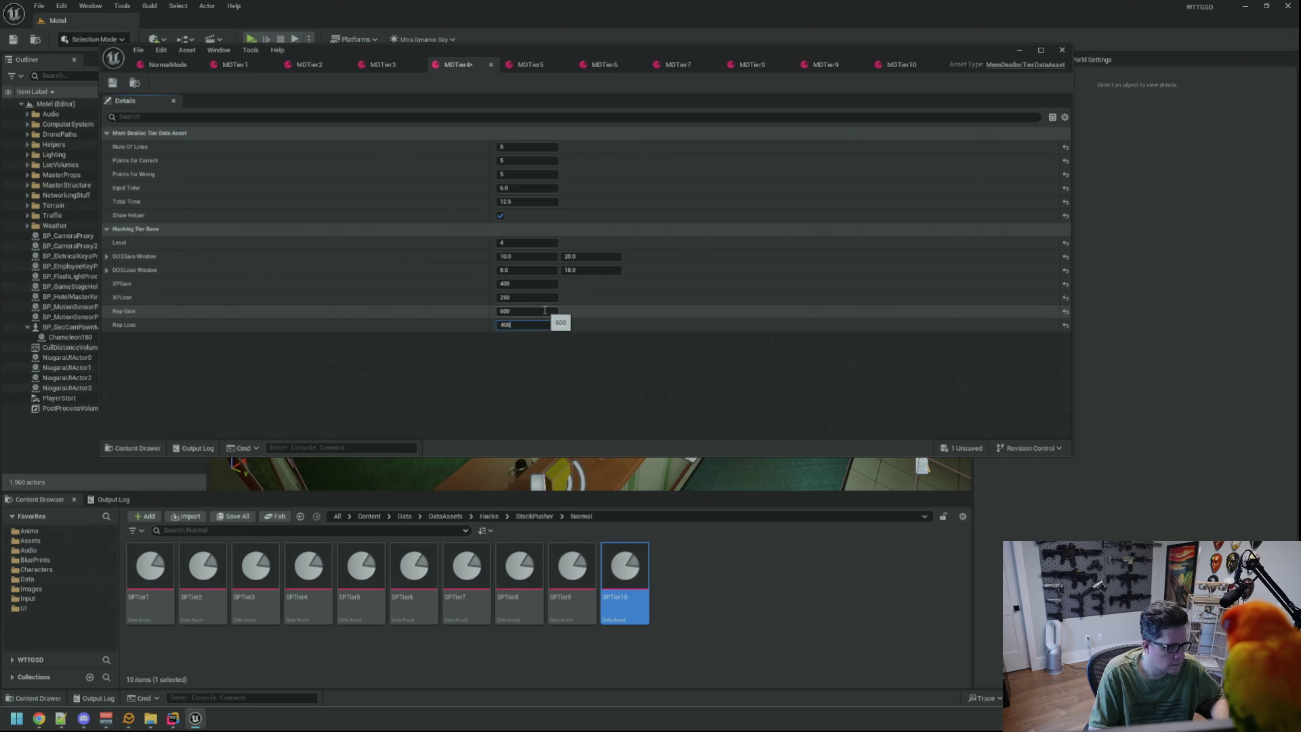
{"action": "type", "text": "-50"}
{"action": "key", "text": "Return"}
{"action": "key", "text": "ctrl+s"}
Set Rep Gain to 700 in MDTier5 and 850 in MDTier6, saving each.
{"action": "left_click", "coordinate": [531, 65]}
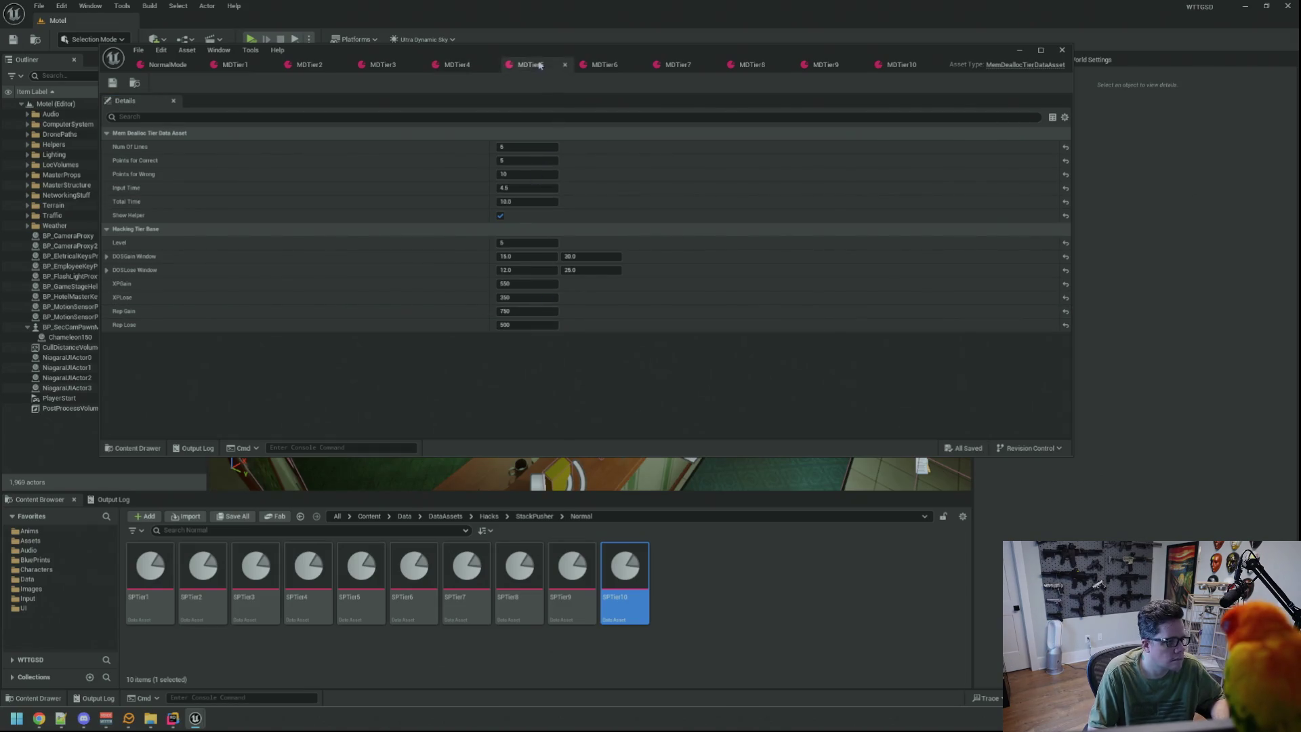
{"action": "left_click", "coordinate": [544, 312]}
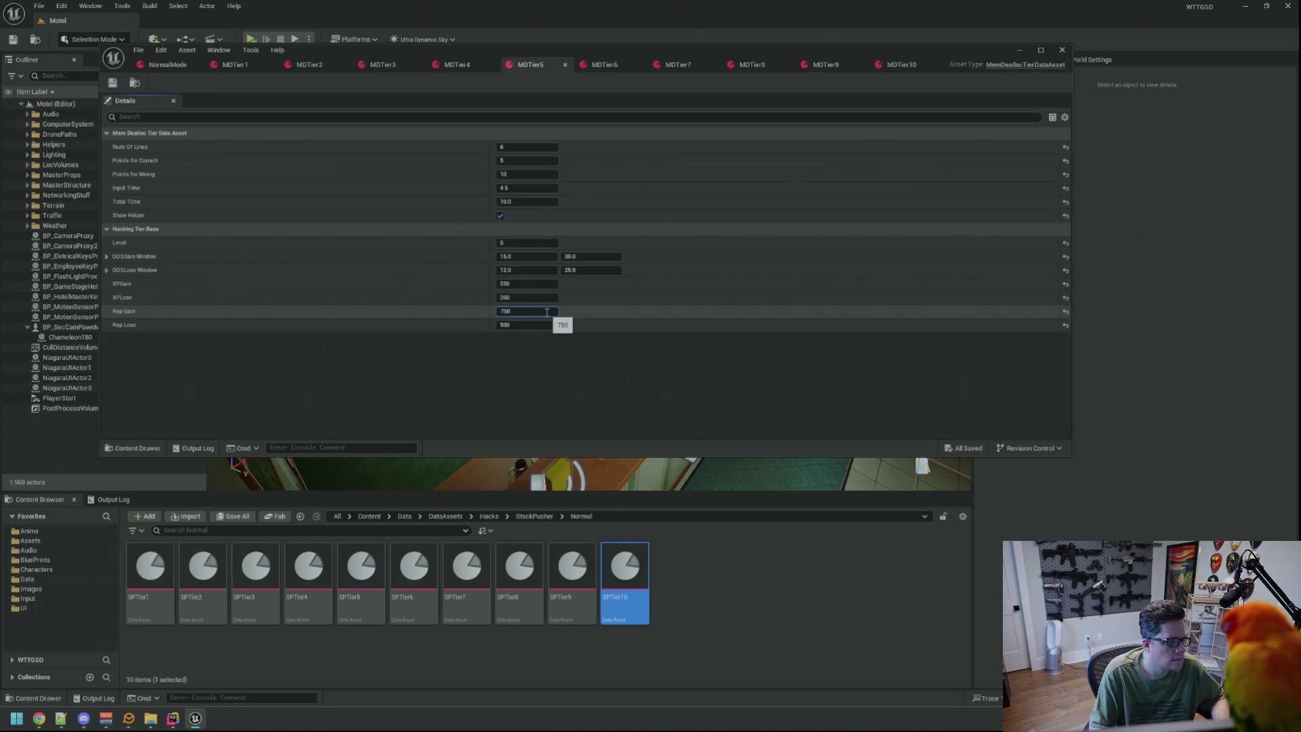
{"action": "key", "text": "Tab"}
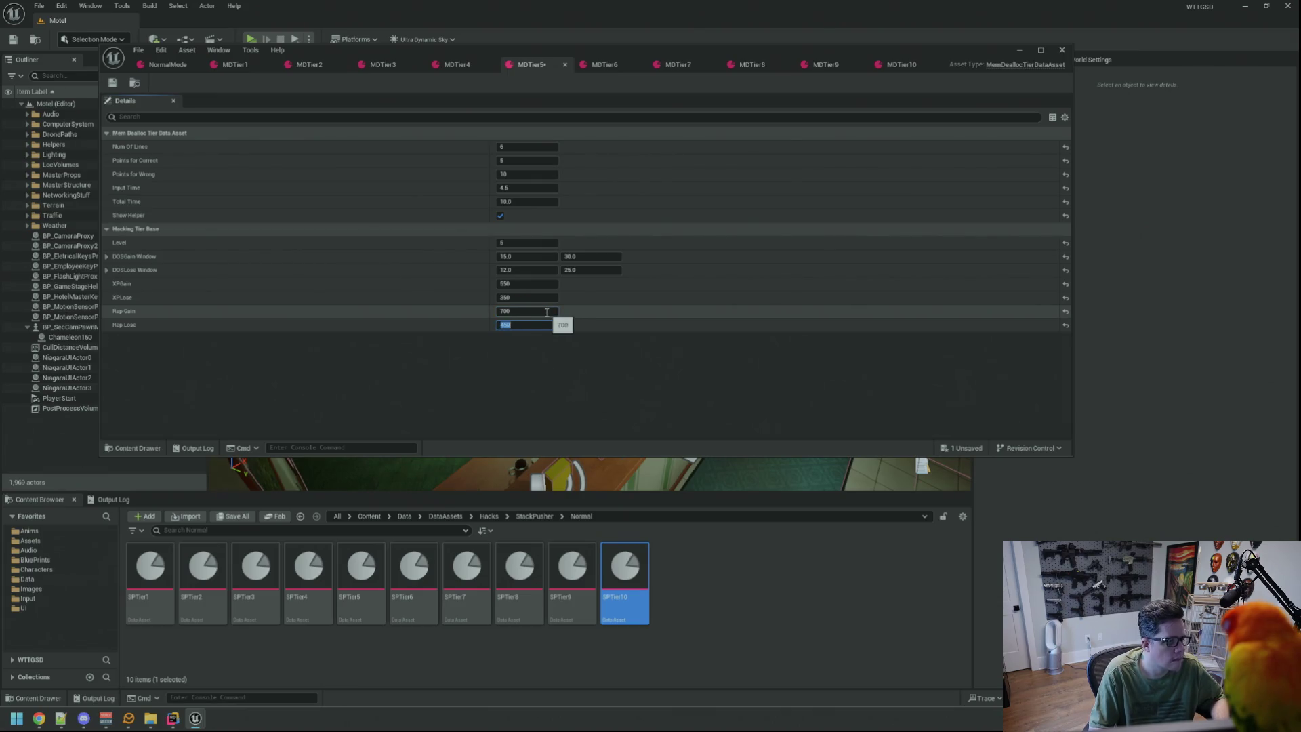
{"action": "key", "text": "ctrl+s"}
{"action": "left_click", "coordinate": [605, 65]}
{"action": "left_click", "coordinate": [534, 312]}
{"action": "key", "text": "Tab"}
{"action": "key", "text": "ctrl+s"}
Set MDTier7's Rep Gain to 900 and Rep Lose to 600, save, and compare with MDTier6.
{"action": "left_click", "coordinate": [678, 65]}
{"action": "left_click", "coordinate": [546, 311]}
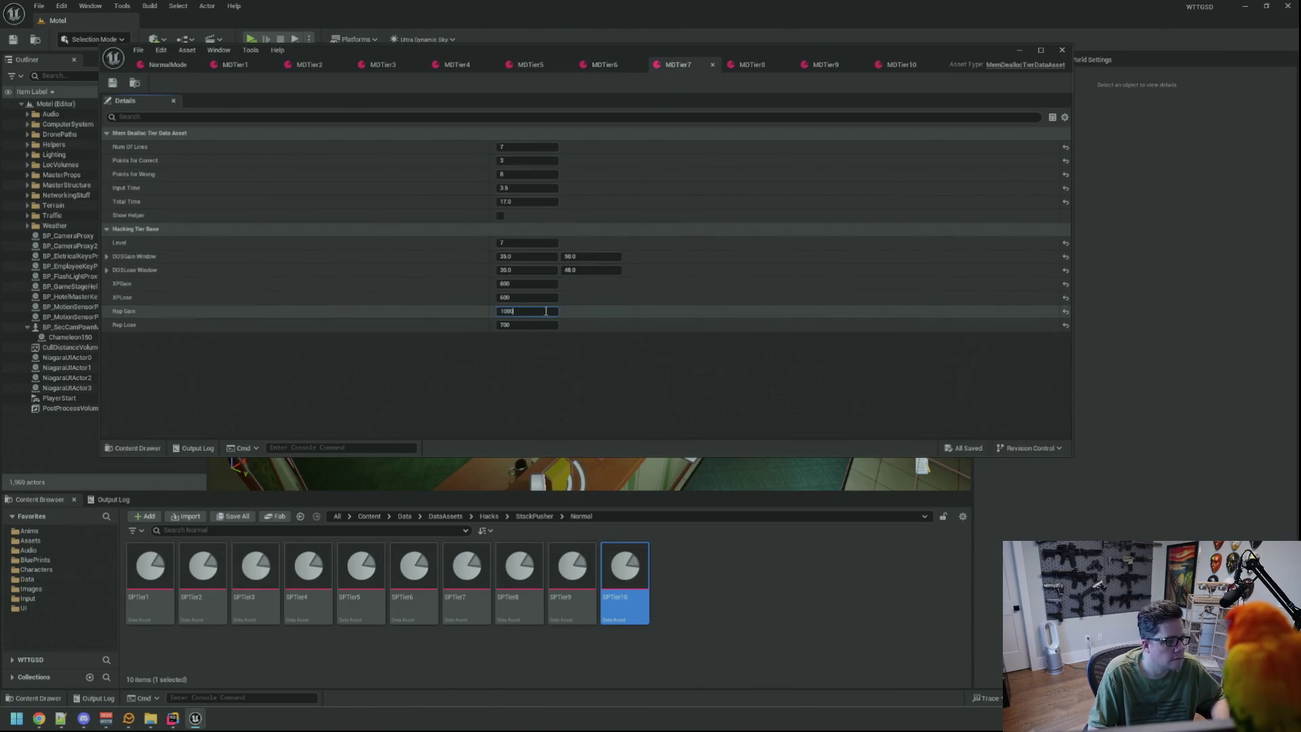
{"action": "type", "text": "-10"}
{"action": "key", "text": "Tab"}
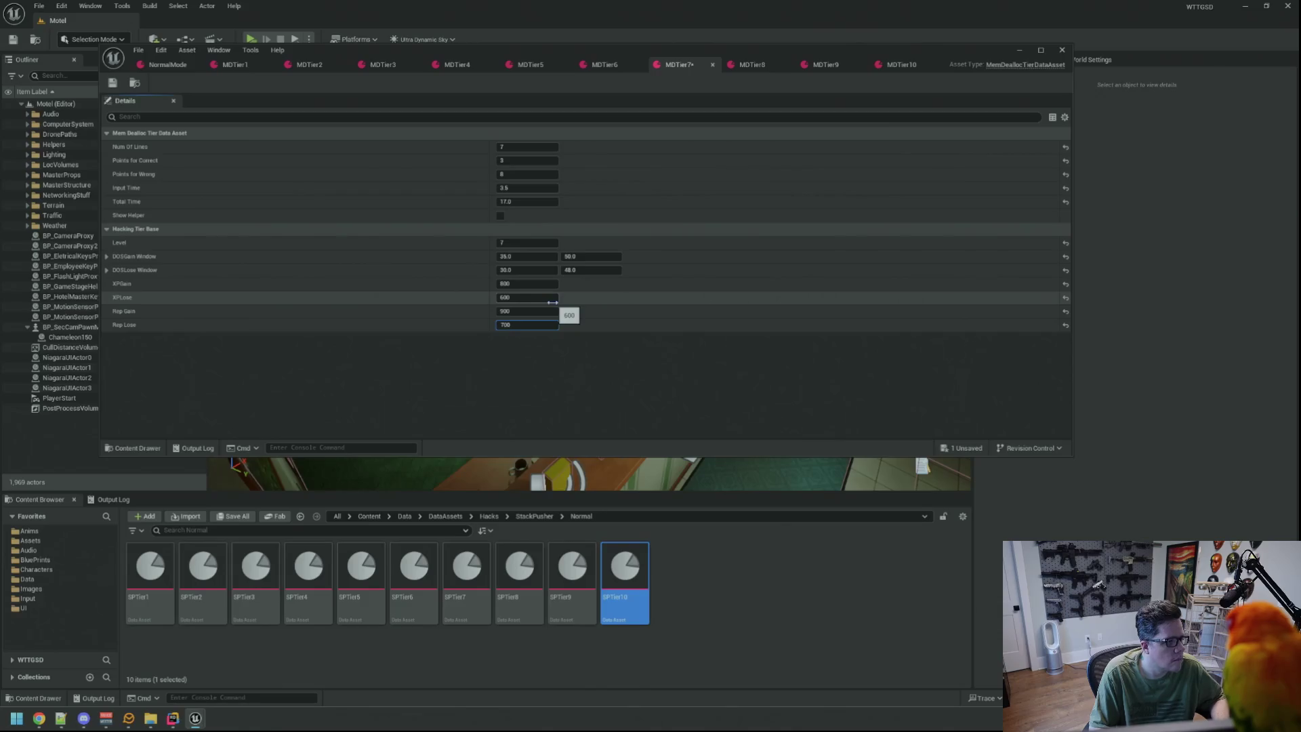
{"action": "type", "text": "-100"}
{"action": "key", "text": "Return"}
{"action": "key", "text": "ctrl+s"}
{"action": "left_click", "coordinate": [613, 62]}
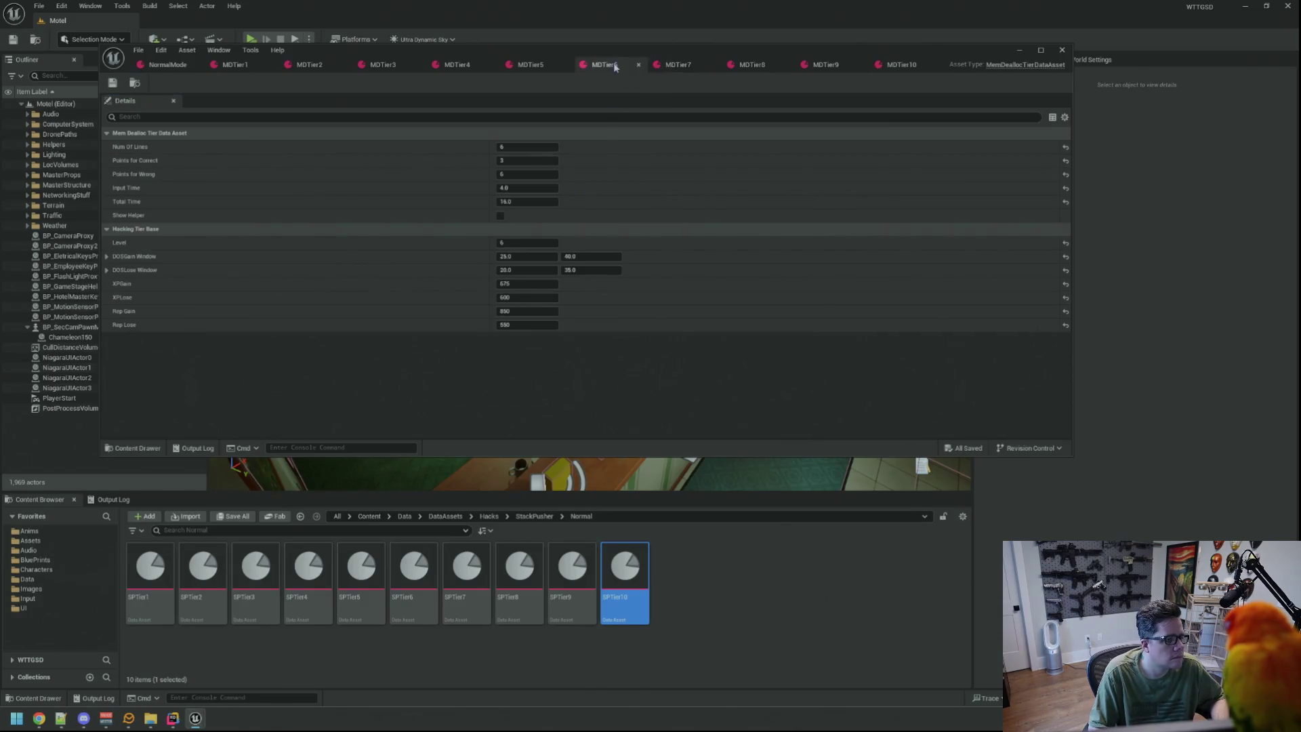
{"action": "left_click", "coordinate": [680, 66]}
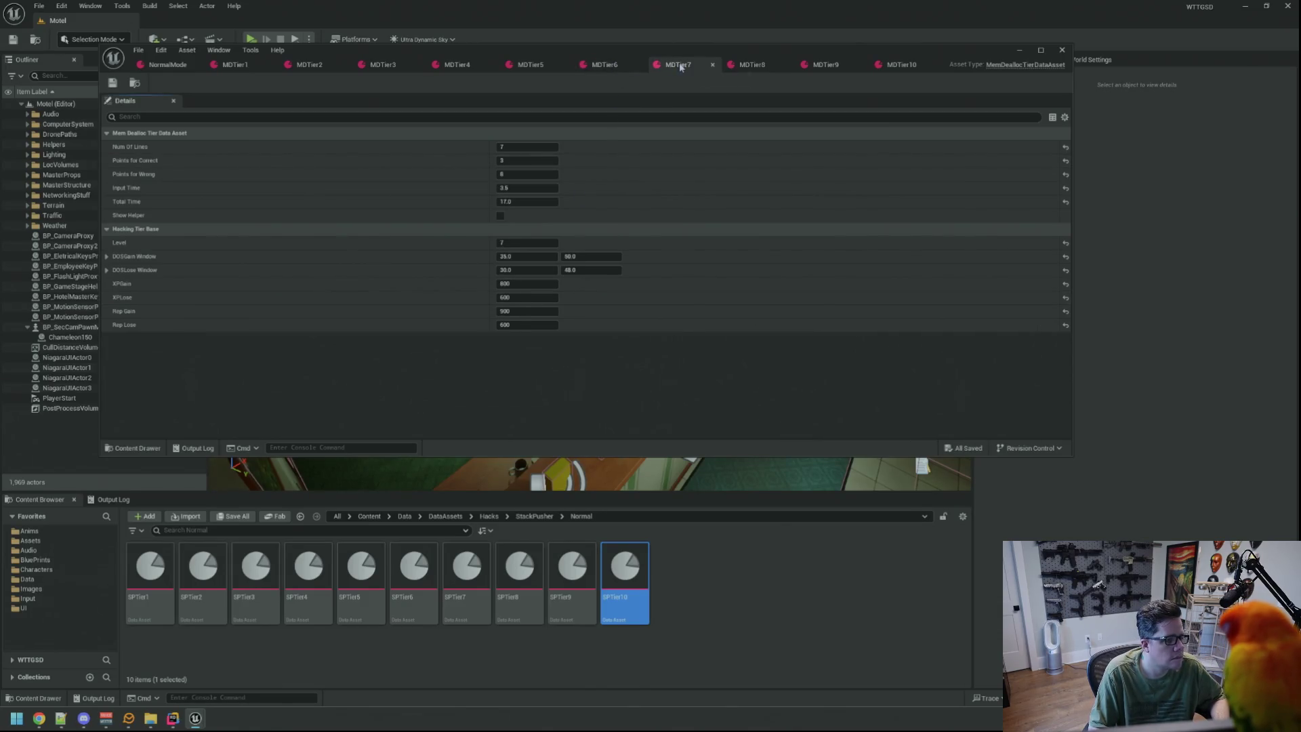
Set MDTier8's Rep Gain to 1000 and Rep Lose to 700, and save.
{"action": "left_click", "coordinate": [753, 65]}
{"action": "left_click", "coordinate": [554, 311]}
{"action": "type", "text": "-100"}
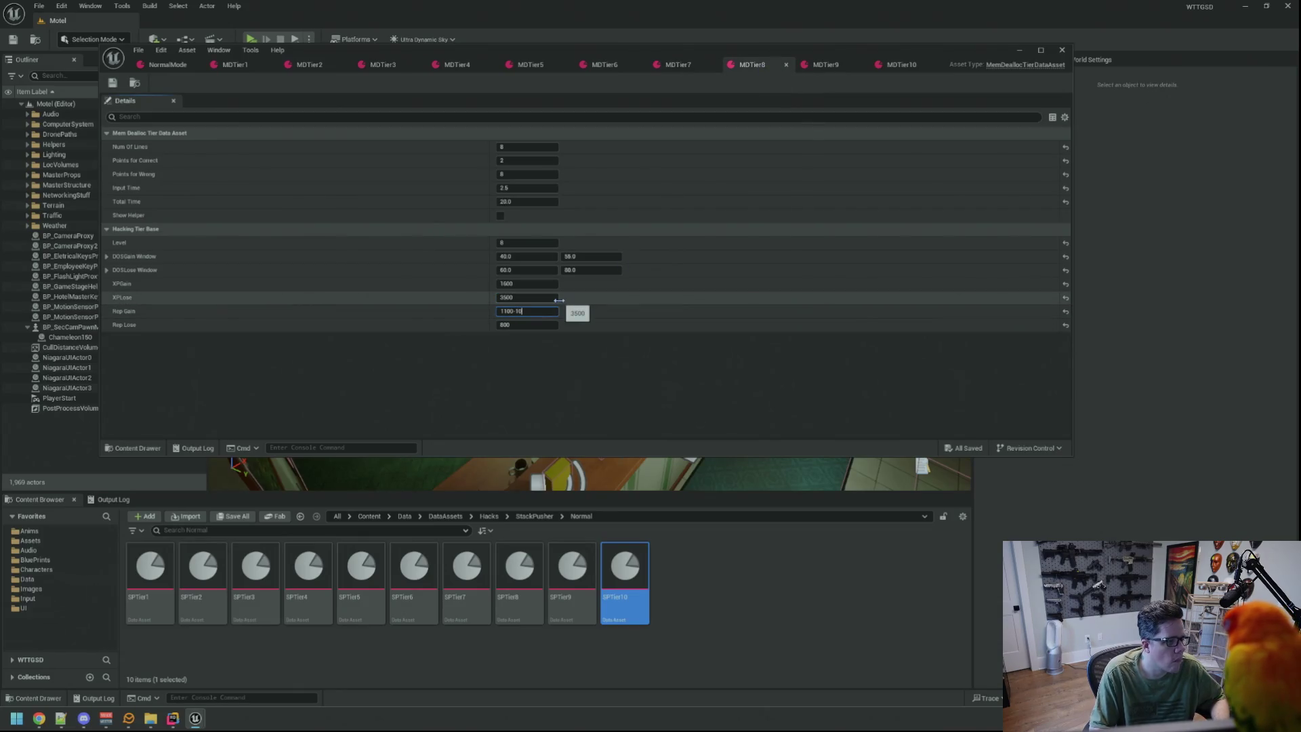
{"action": "key", "text": "Tab"}
{"action": "type", "text": "100"}
{"action": "key", "text": "Return"}
{"action": "key", "text": "ctrl+s"}
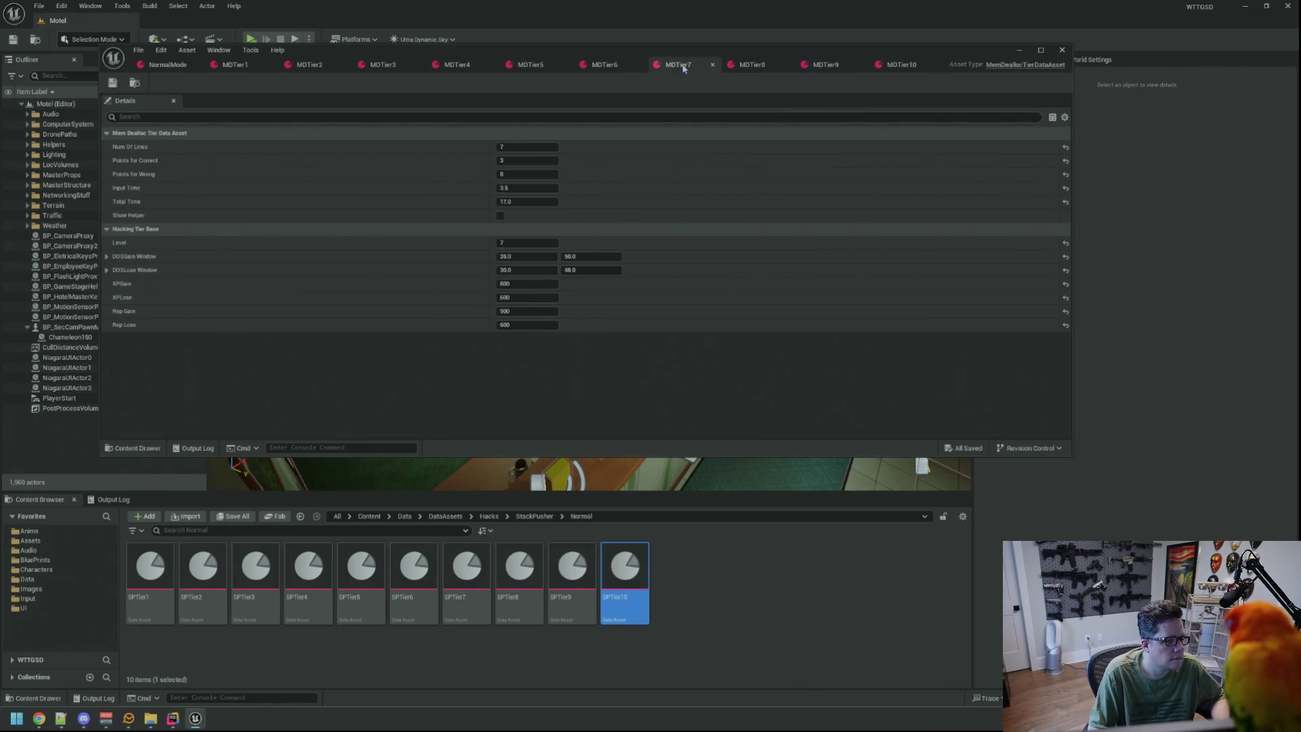
Set MDTier8's XPGain to 1200, adjust XPLose, save, and compare with MDTier7.
{"action": "left_click", "coordinate": [524, 284]}
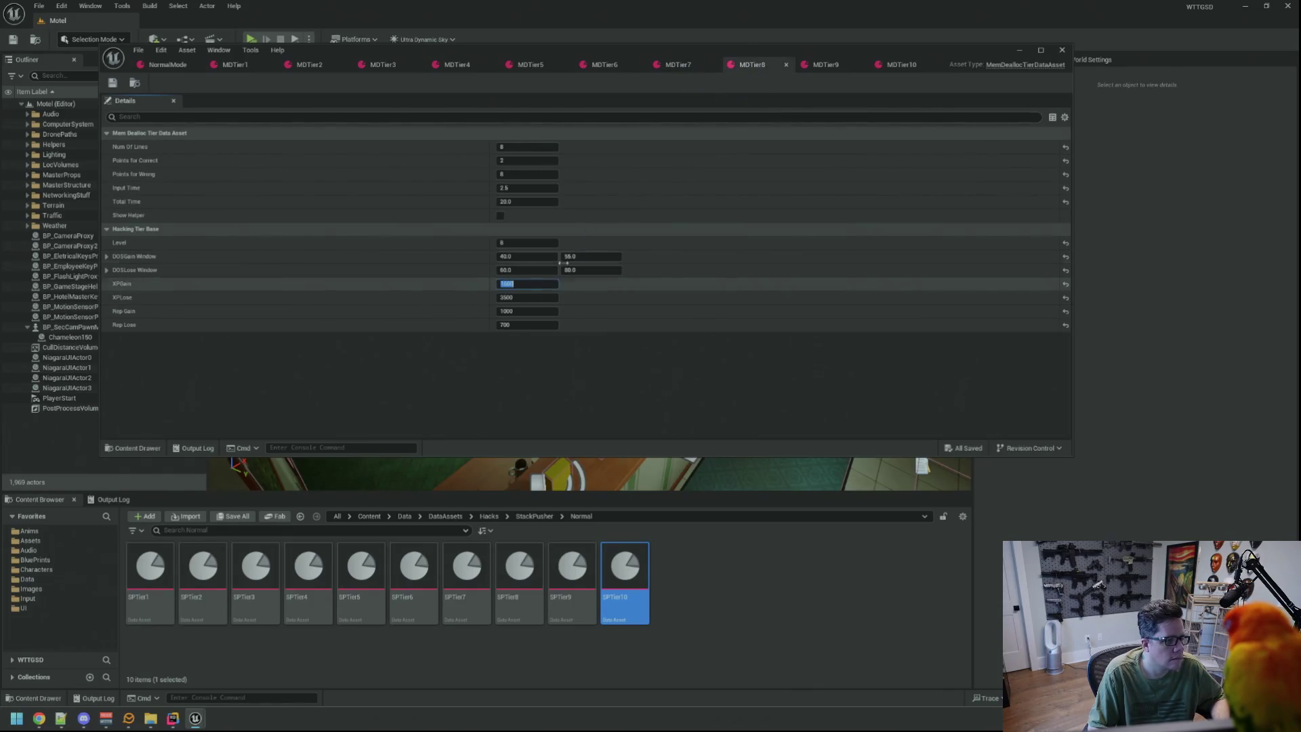
{"action": "type", "text": "1200"}
{"action": "key", "text": "Tab"}
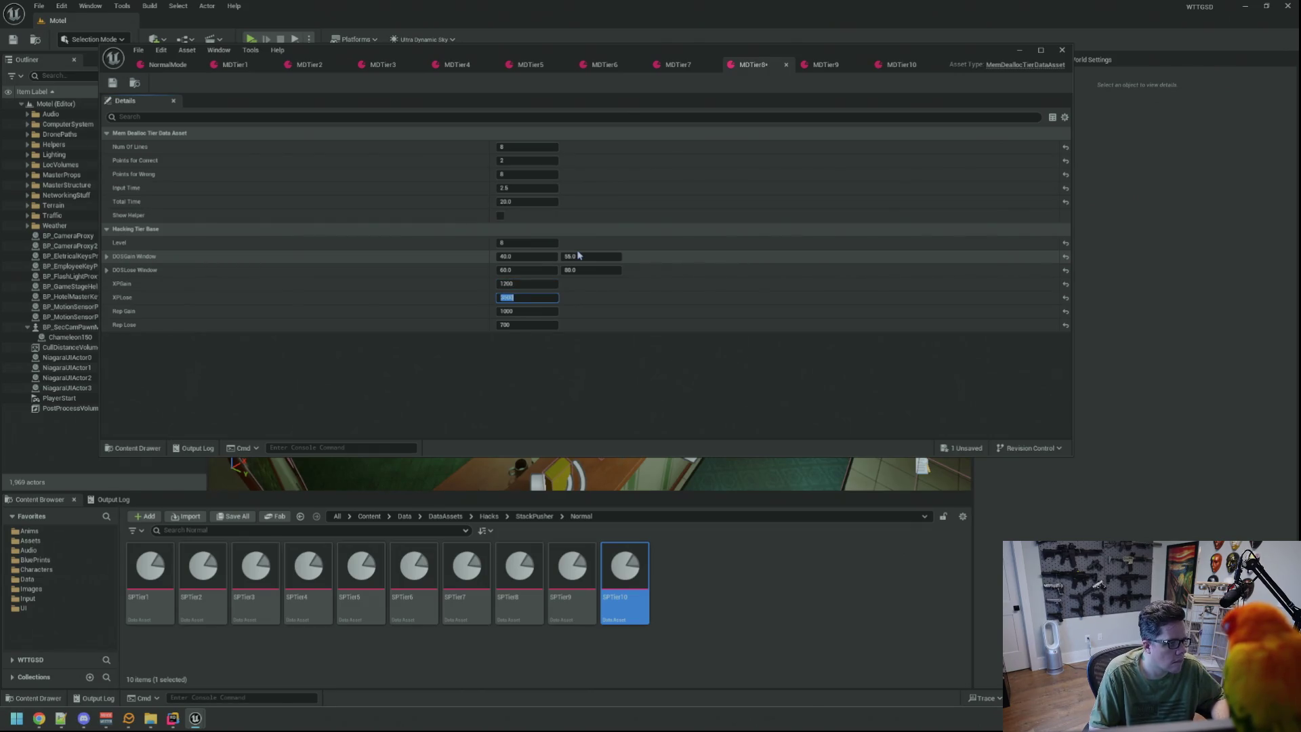
{"action": "type", "text": "80"}
{"action": "key", "text": "ctrl+s"}
{"action": "left_click", "coordinate": [677, 65]}
{"action": "left_click", "coordinate": [758, 64]}
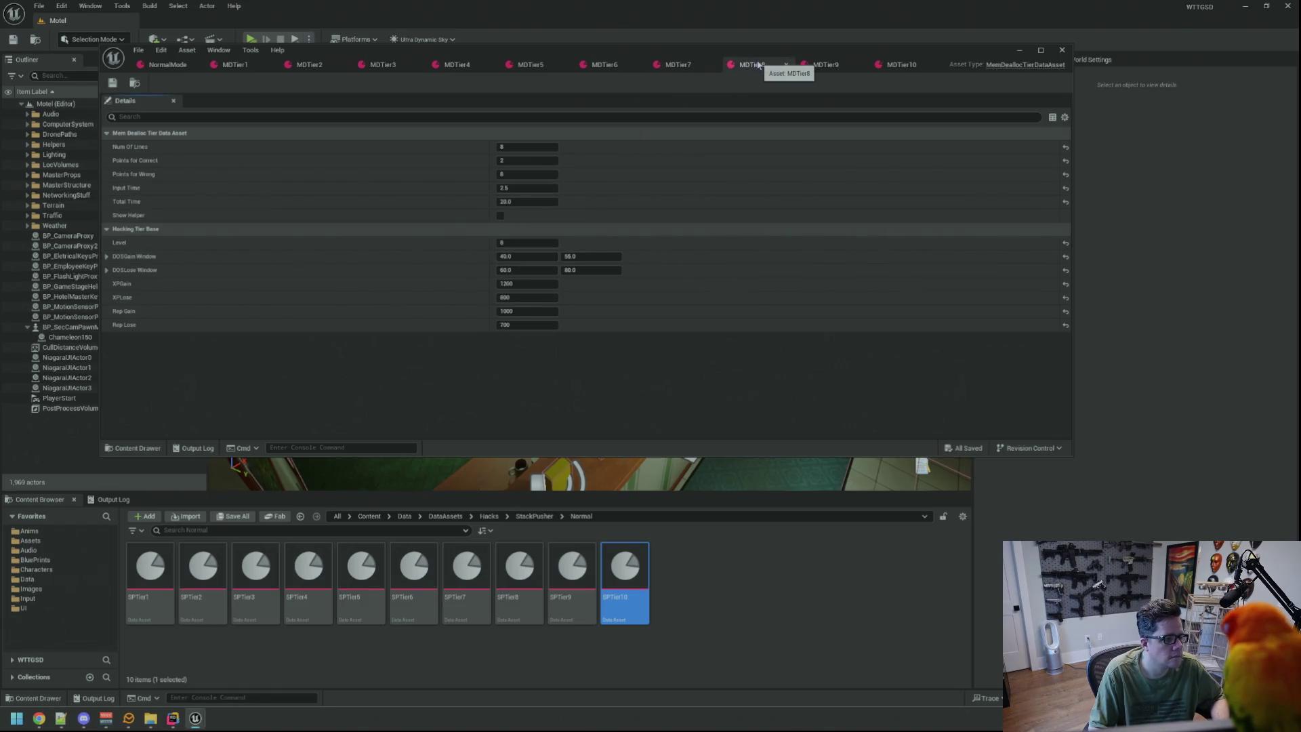
Lower MDTier9's Rep Gain to 1100 and its Rep Lose by 100, and save.
{"action": "left_click", "coordinate": [818, 65]}
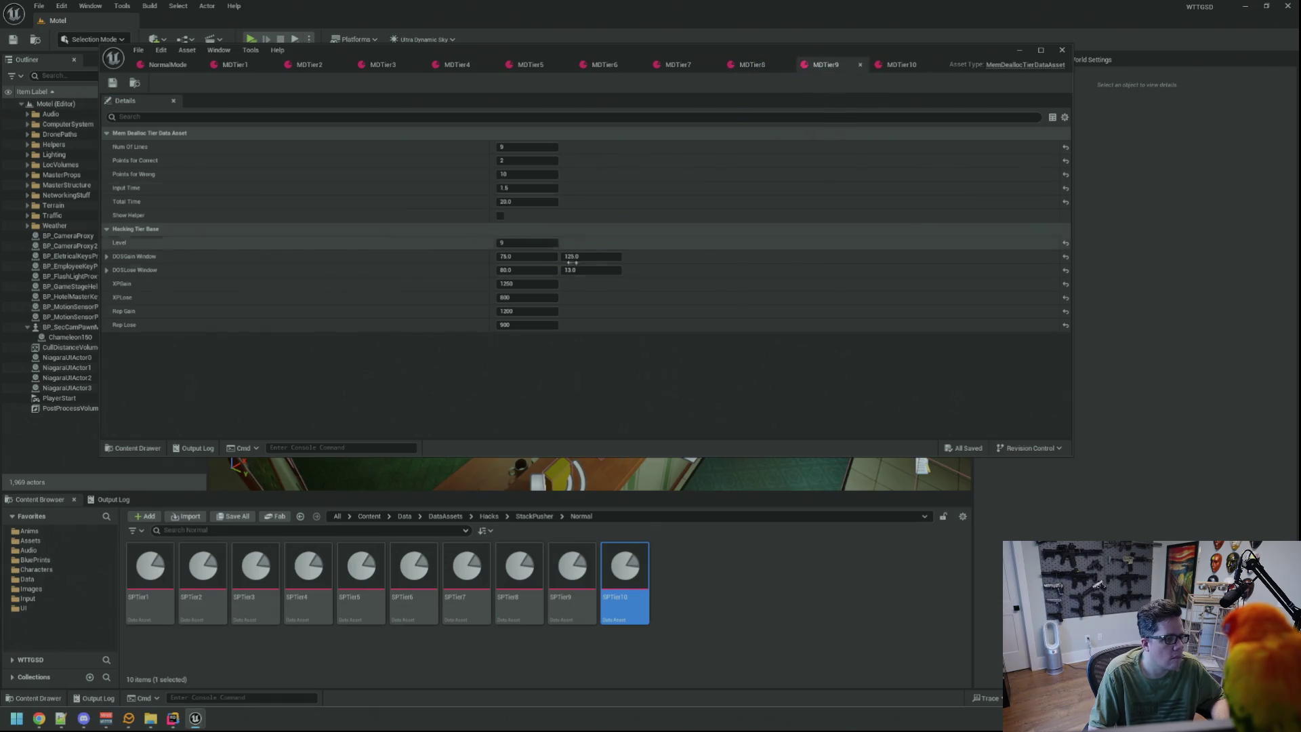
{"action": "type", "text": "-100"}
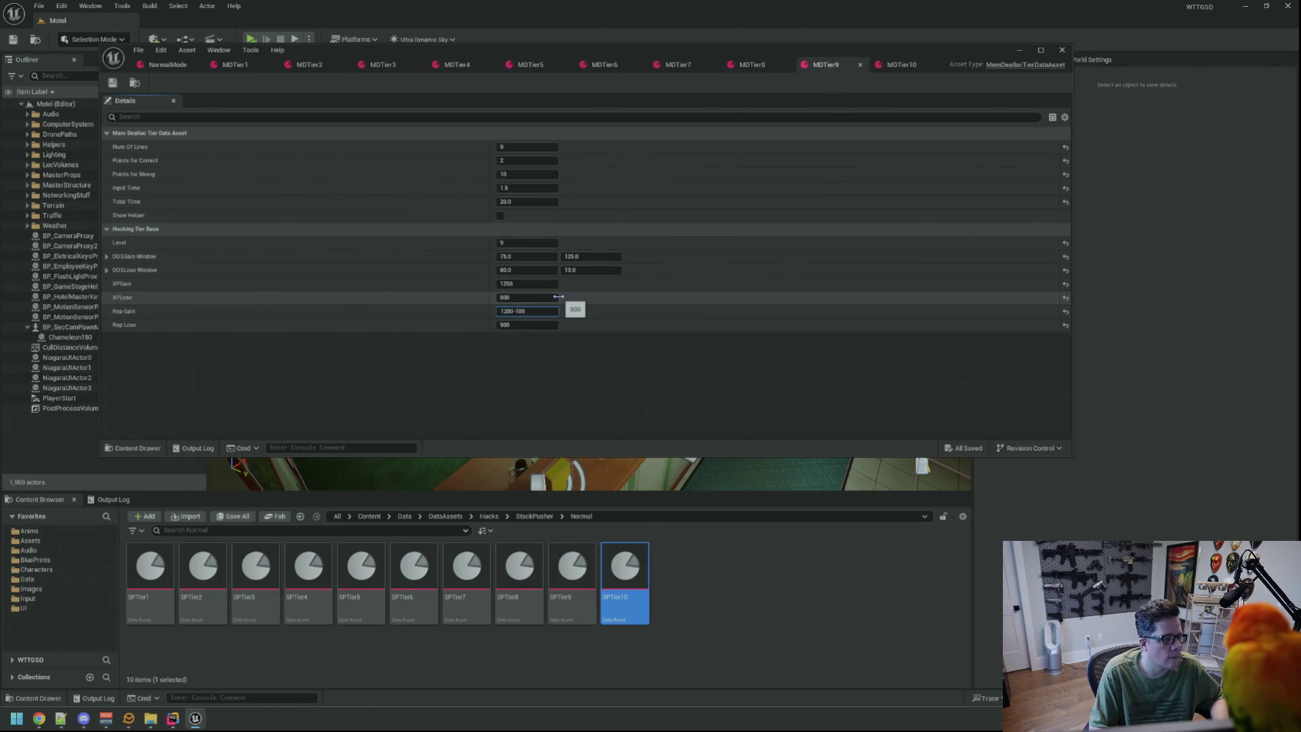
{"action": "key", "text": "Tab"}
{"action": "type", "text": "-100"}
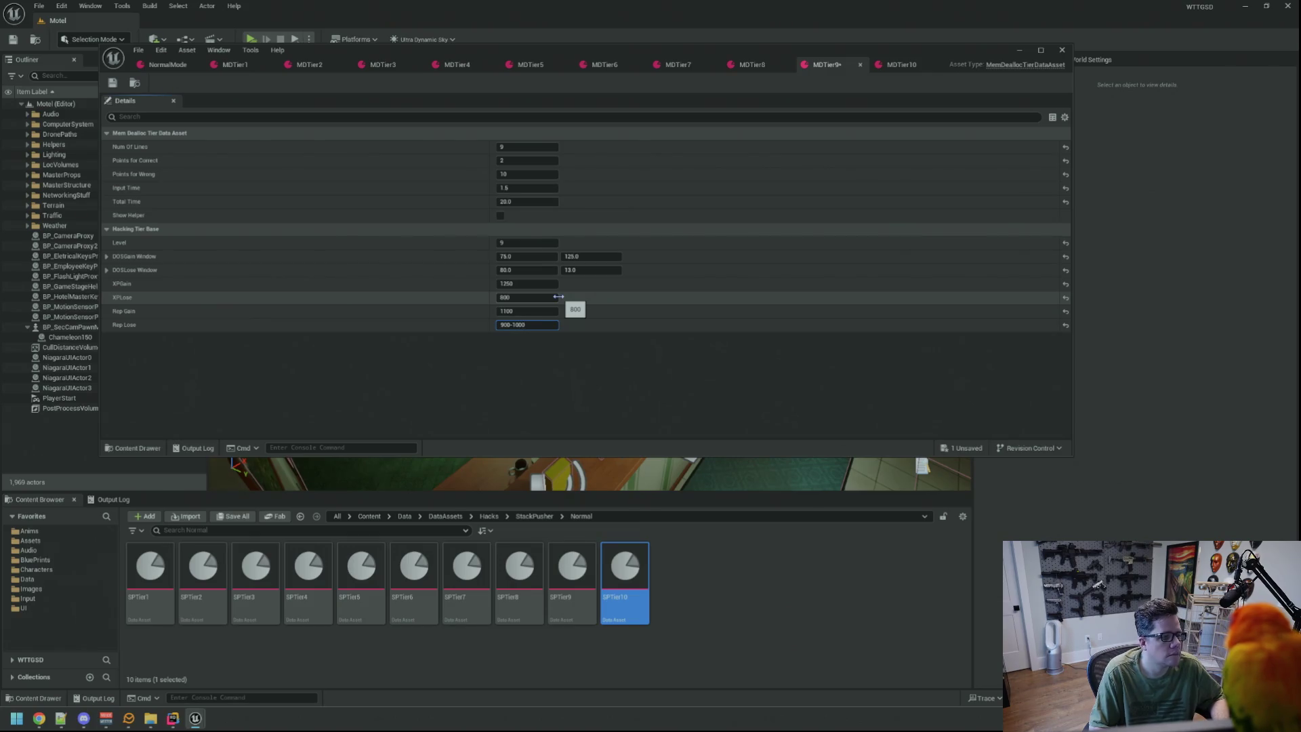
{"action": "key", "text": "Return"}
{"action": "key", "text": "ctrl+s"}
Lower MDTier10's Rep Gain to 1200.
{"action": "left_click", "coordinate": [898, 67]}
{"action": "left_click", "coordinate": [535, 311]}
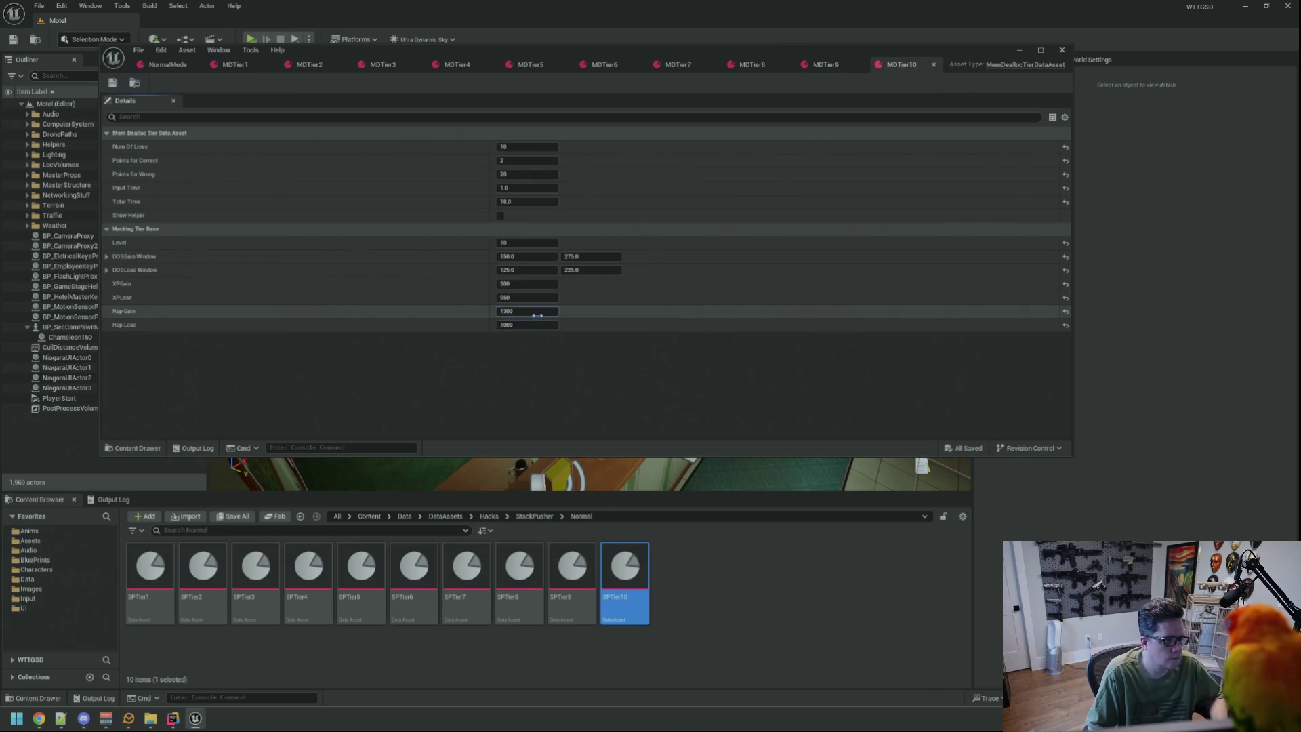
{"action": "key", "text": "Tab"}
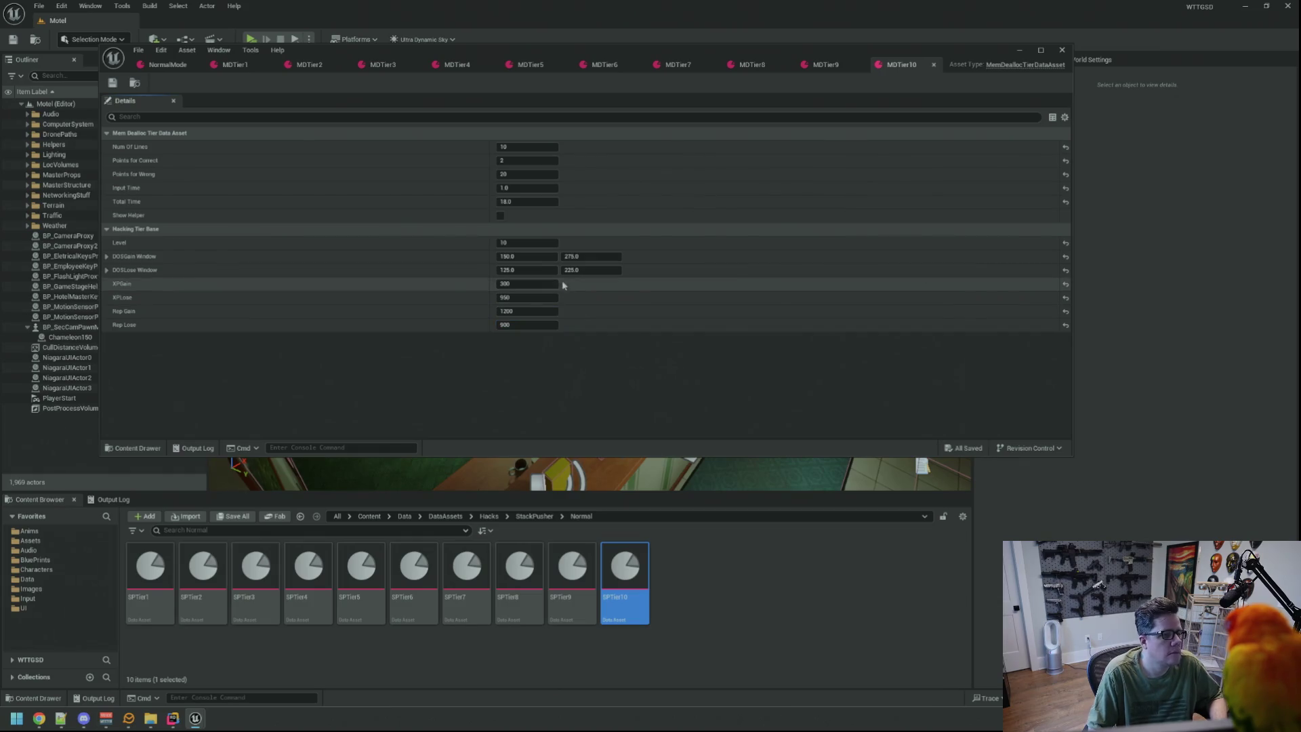
Commit MDTier10's Rep Lose as 900, save, and return to the editor from the browser.
{"action": "key", "text": "Return"}
{"action": "key", "text": "ctrl+s"}
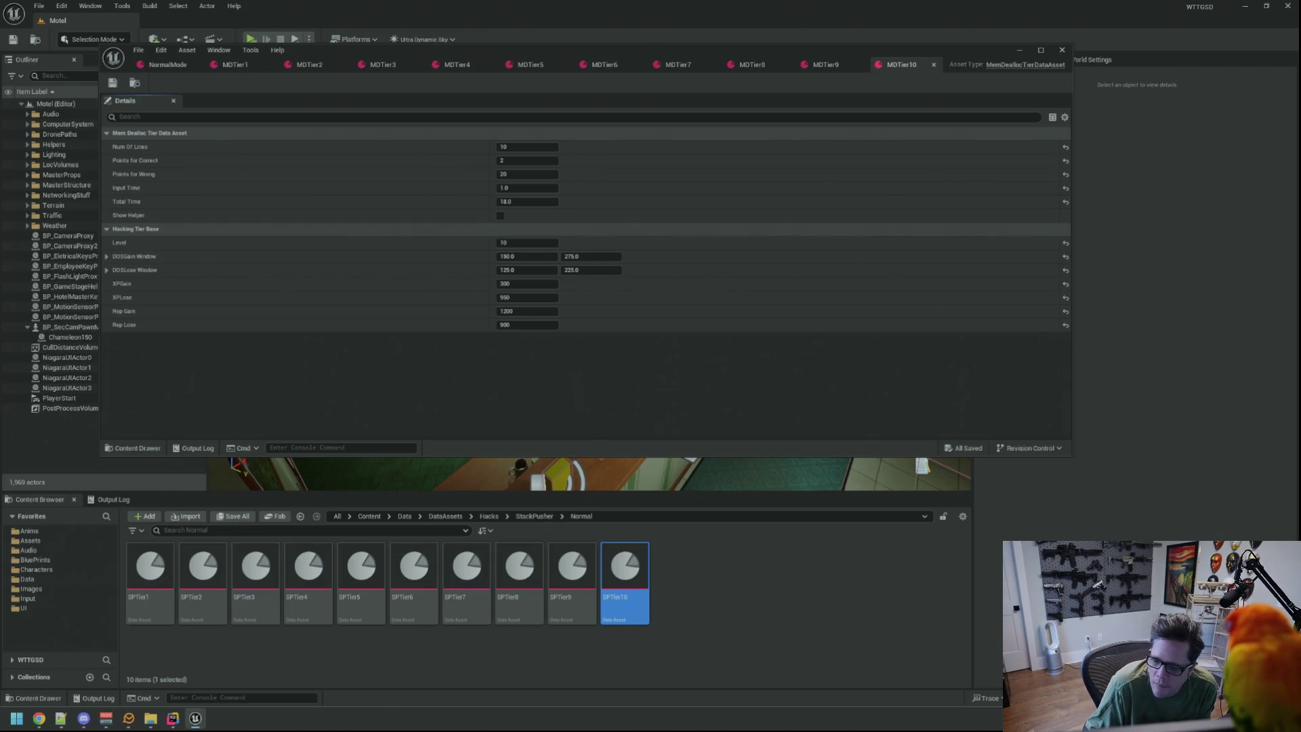
{"action": "key", "text": "alt+Tab"}
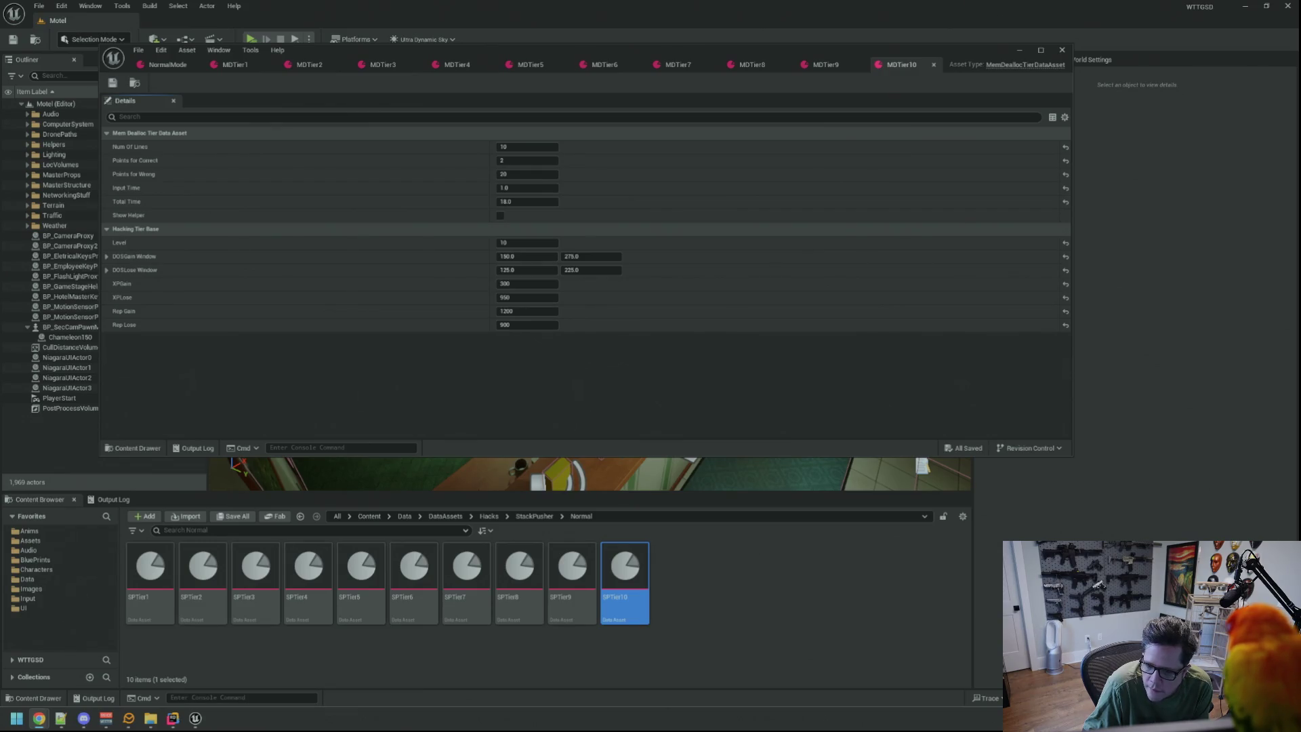
{"action": "left_click", "coordinate": [781, 377]}
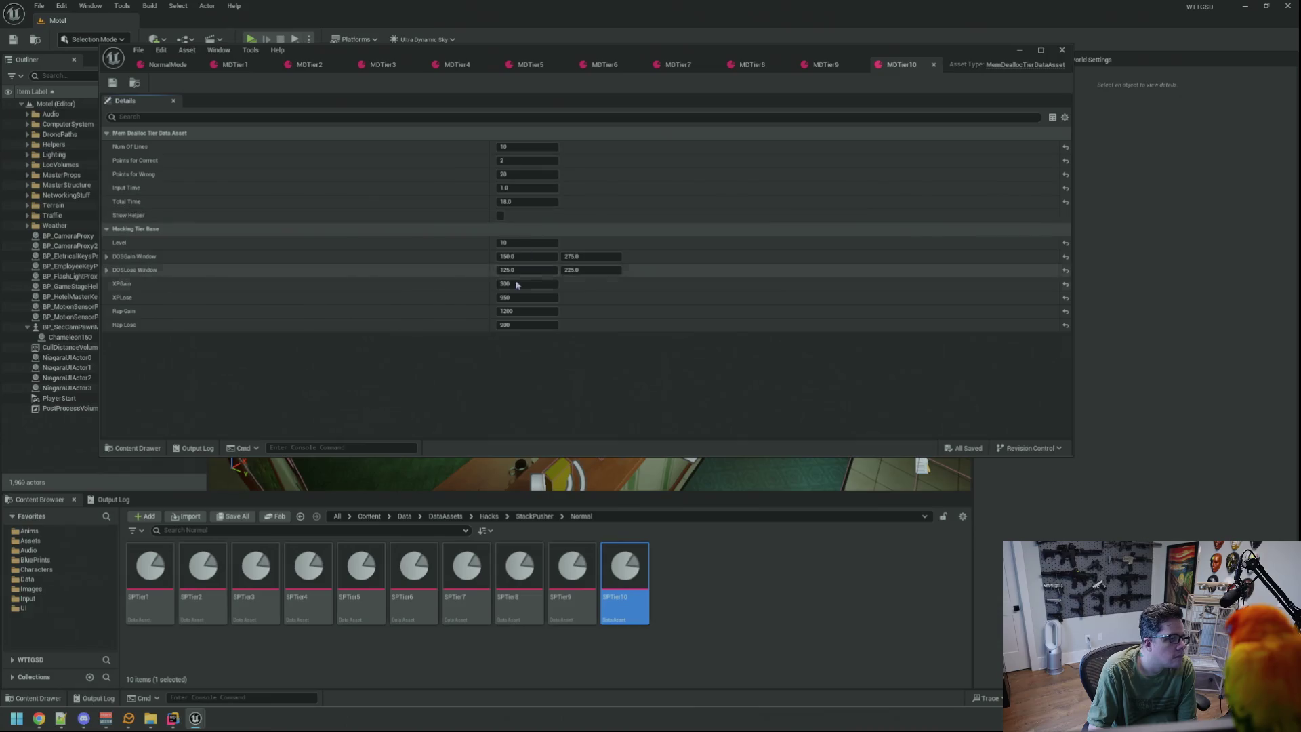
Compare the MDTier2 through MDTier5 tier assets, ending on MDTier4.
{"action": "left_click", "coordinate": [298, 68]}
{"action": "left_click", "coordinate": [385, 66]}
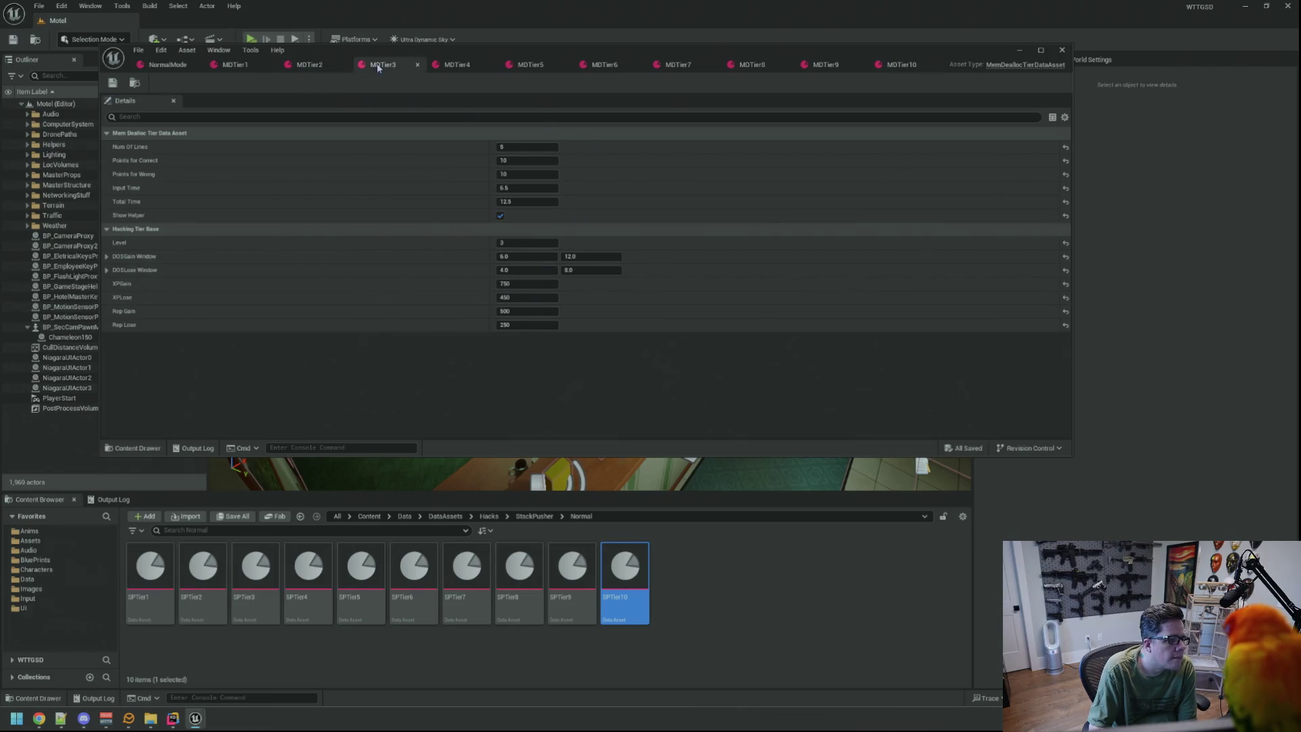
{"action": "left_click", "coordinate": [454, 66]}
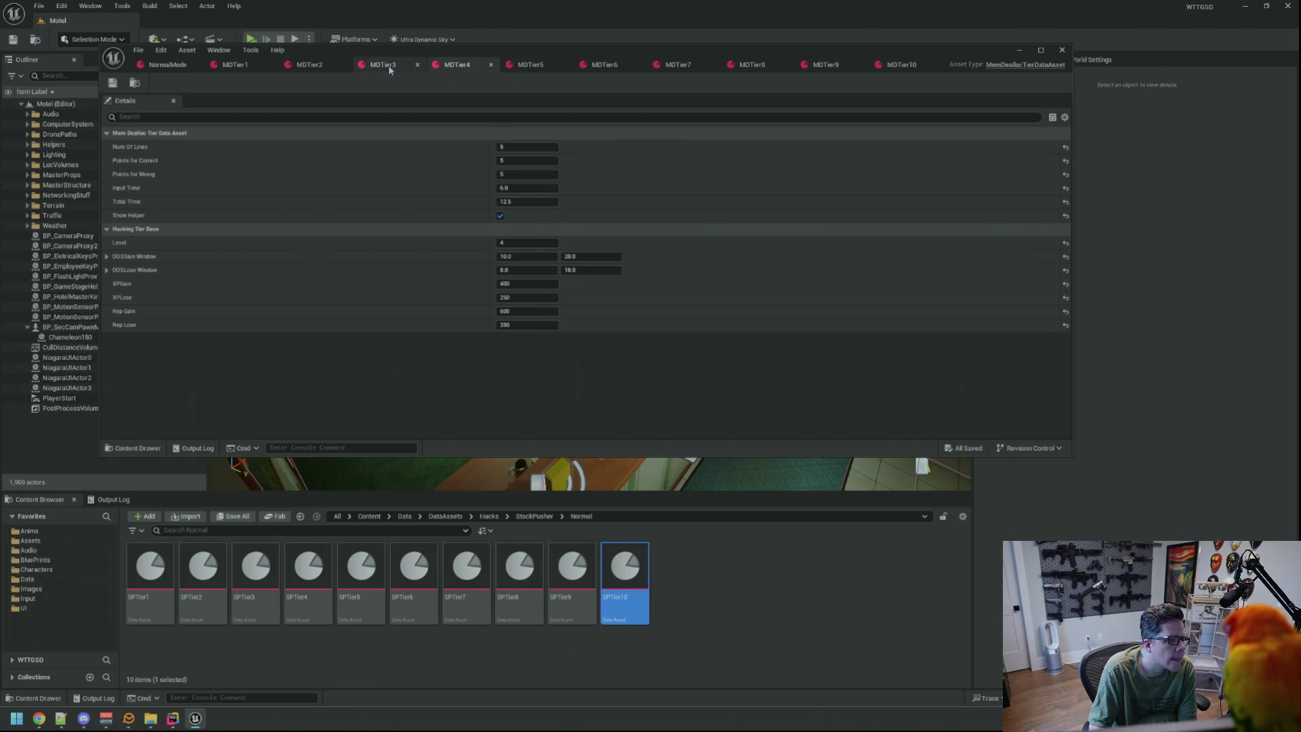
{"action": "left_click", "coordinate": [516, 65]}
{"action": "left_click", "coordinate": [449, 65]}
{"action": "left_click", "coordinate": [380, 66]}
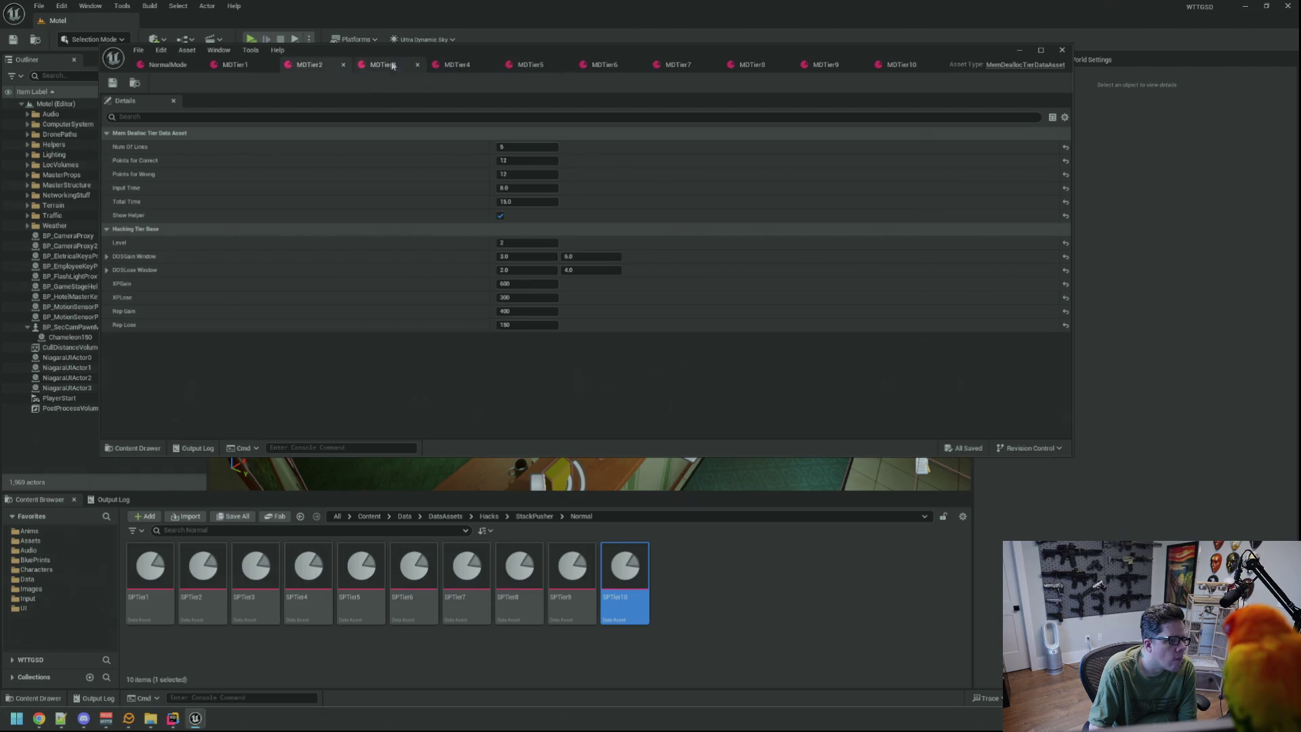
{"action": "left_click", "coordinate": [453, 65]}
{"action": "left_click", "coordinate": [515, 65]}
{"action": "left_click", "coordinate": [453, 65]}
{"action": "left_click", "coordinate": [516, 66]}
{"action": "left_click", "coordinate": [452, 65]}
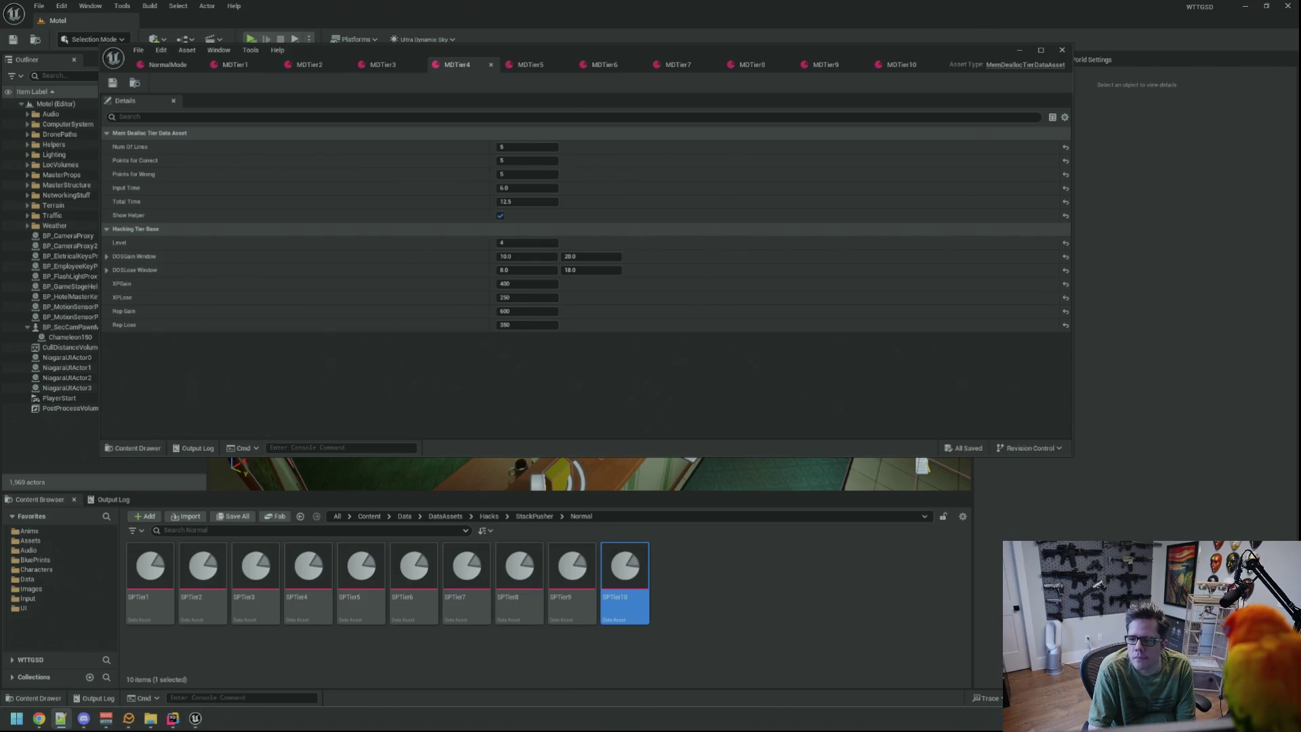
Raise MDTier4's XPGain to 450 and save the asset.
{"action": "left_click", "coordinate": [554, 282]}
{"action": "type", "text": "50"}
{"action": "key", "text": "Return"}
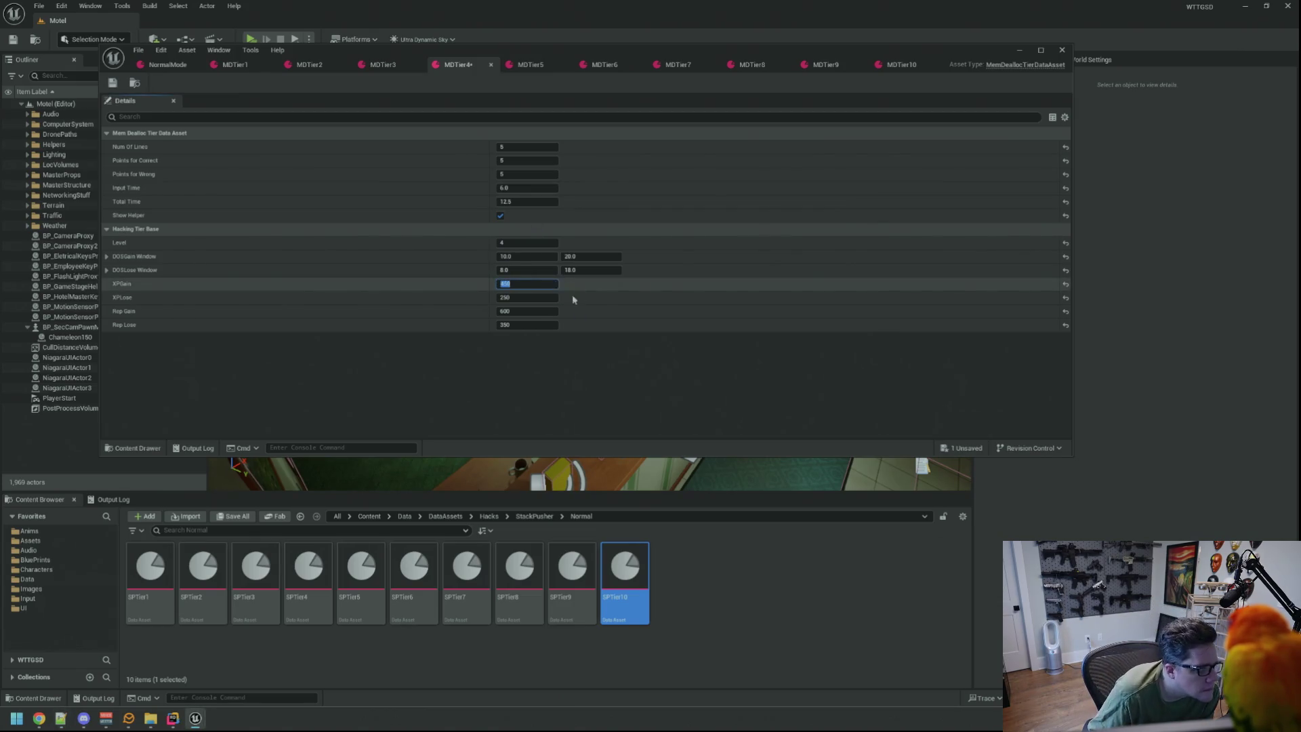
{"action": "key", "text": "ctrl+s"}
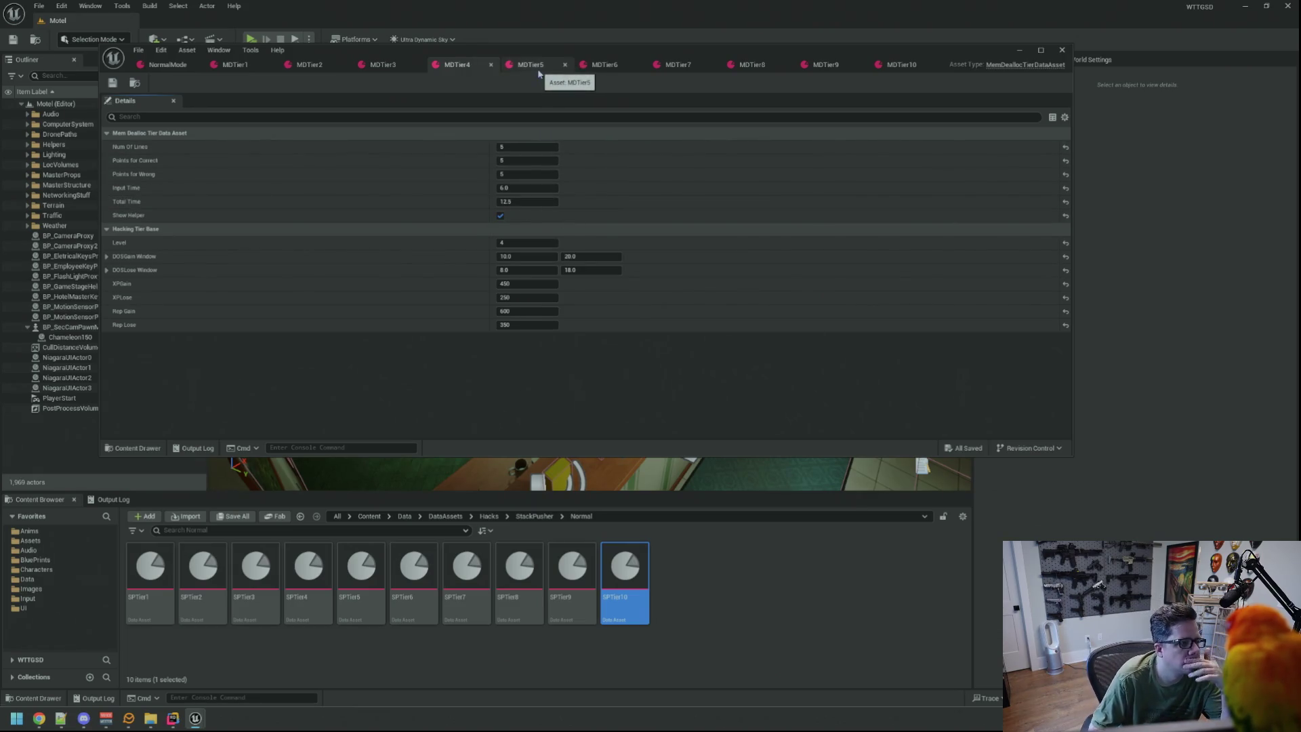
Review the values of the MDTier5 through MDTier10 tier assets.
{"action": "left_click", "coordinate": [538, 68]}
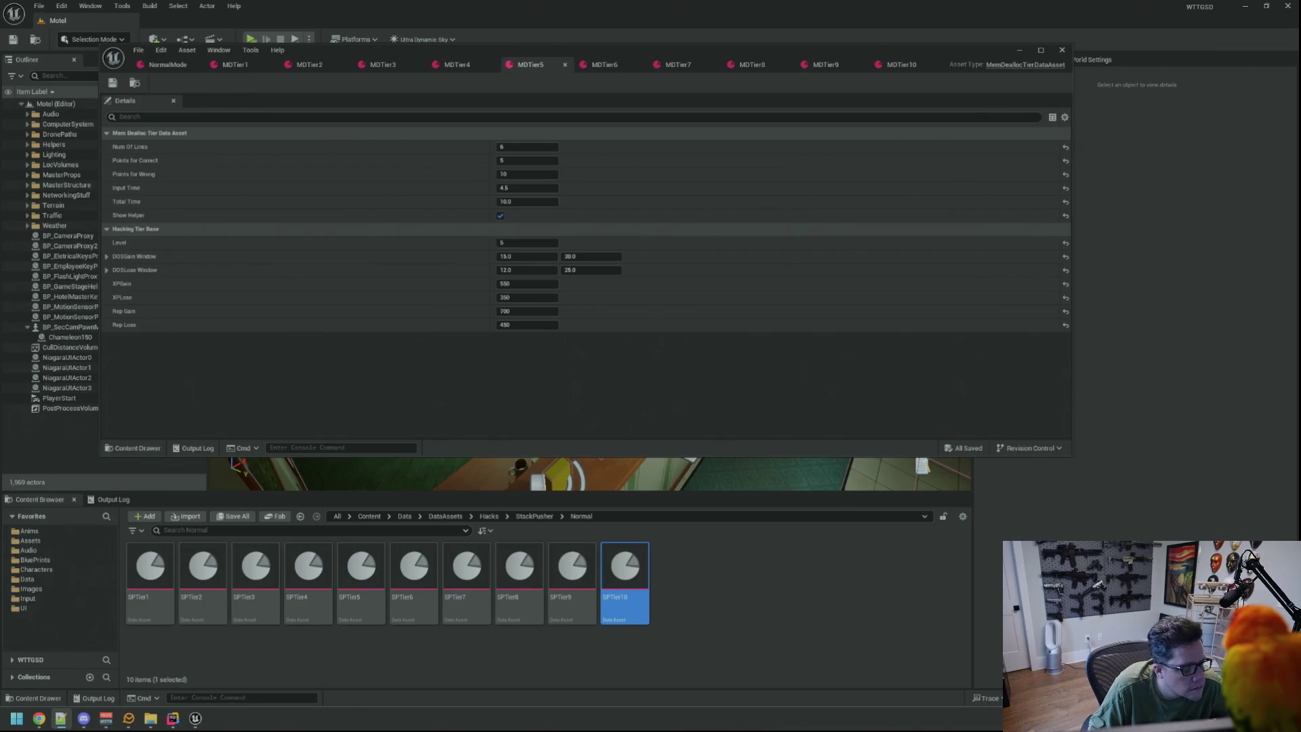
{"action": "left_click", "coordinate": [605, 66]}
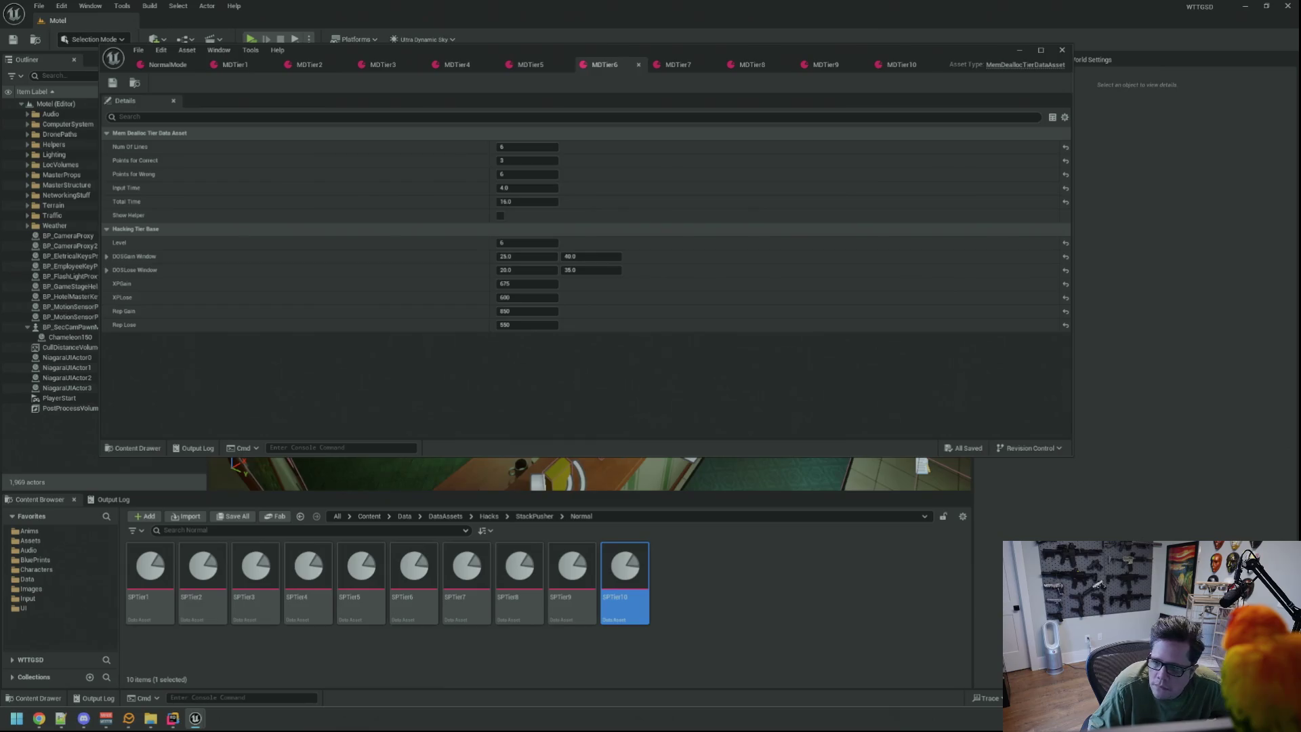
{"action": "left_click", "coordinate": [61, 719]}
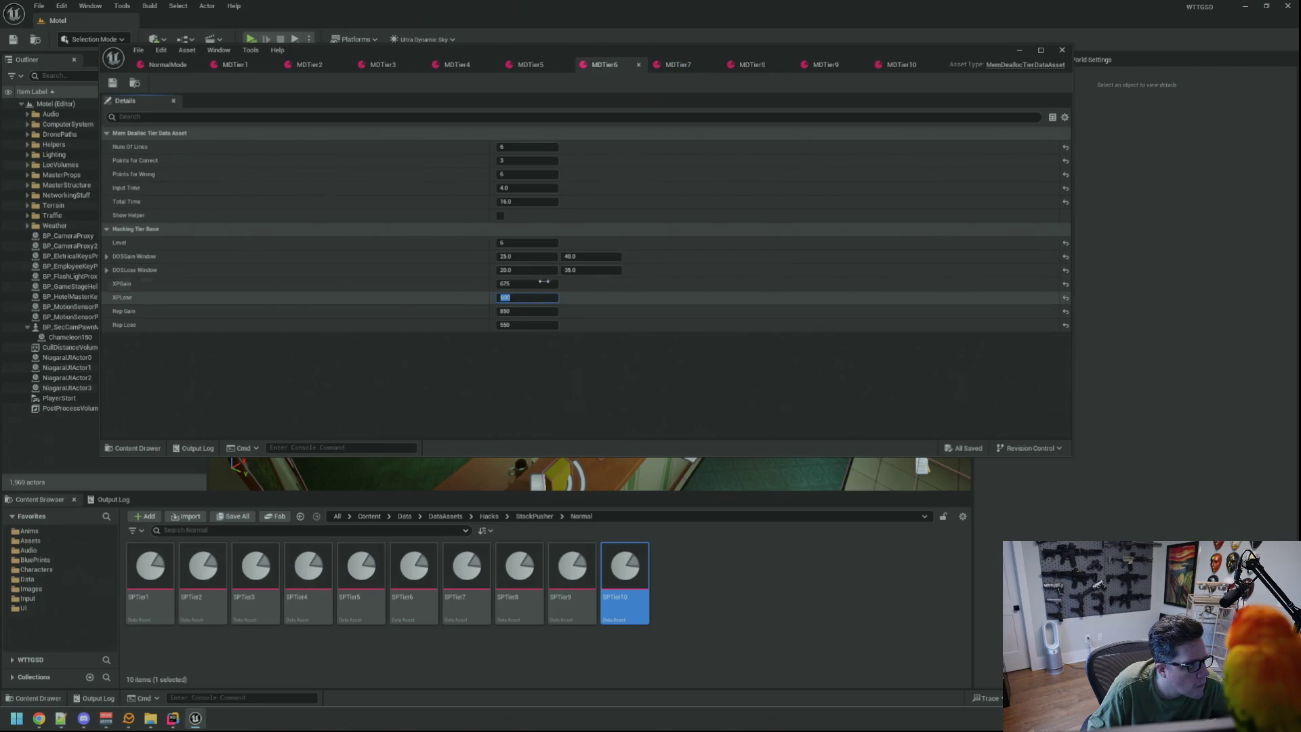
{"action": "left_click", "coordinate": [712, 66]}
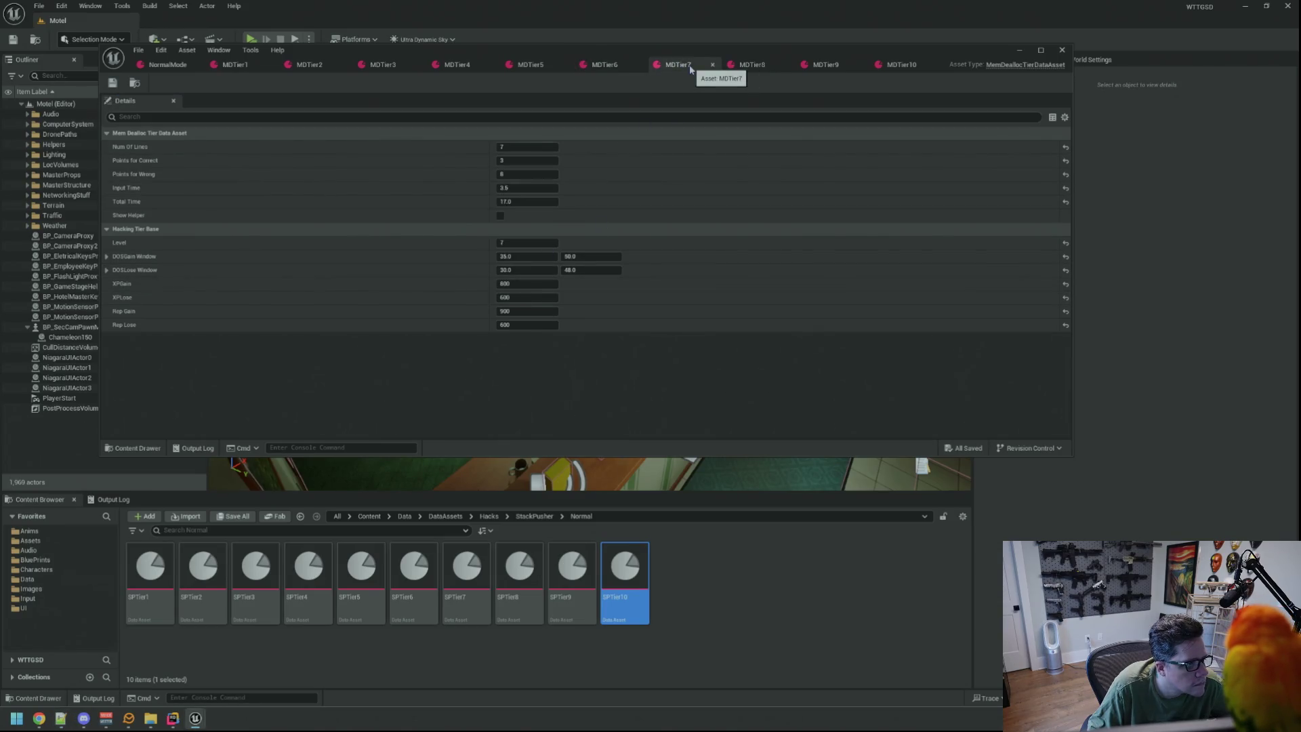
{"action": "left_click", "coordinate": [758, 67]}
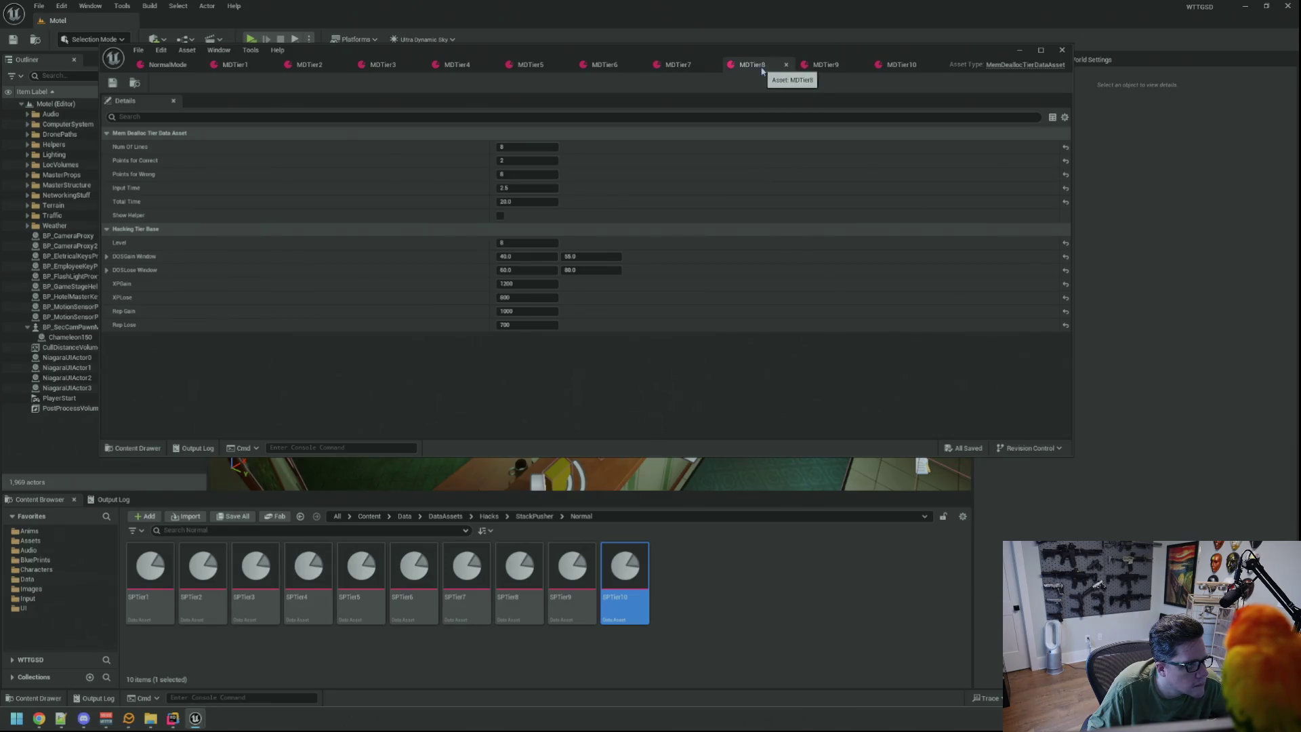
{"action": "left_click", "coordinate": [822, 67]}
{"action": "left_click", "coordinate": [896, 67]}
{"action": "left_click", "coordinate": [841, 66]}
{"action": "left_click", "coordinate": [879, 67]}
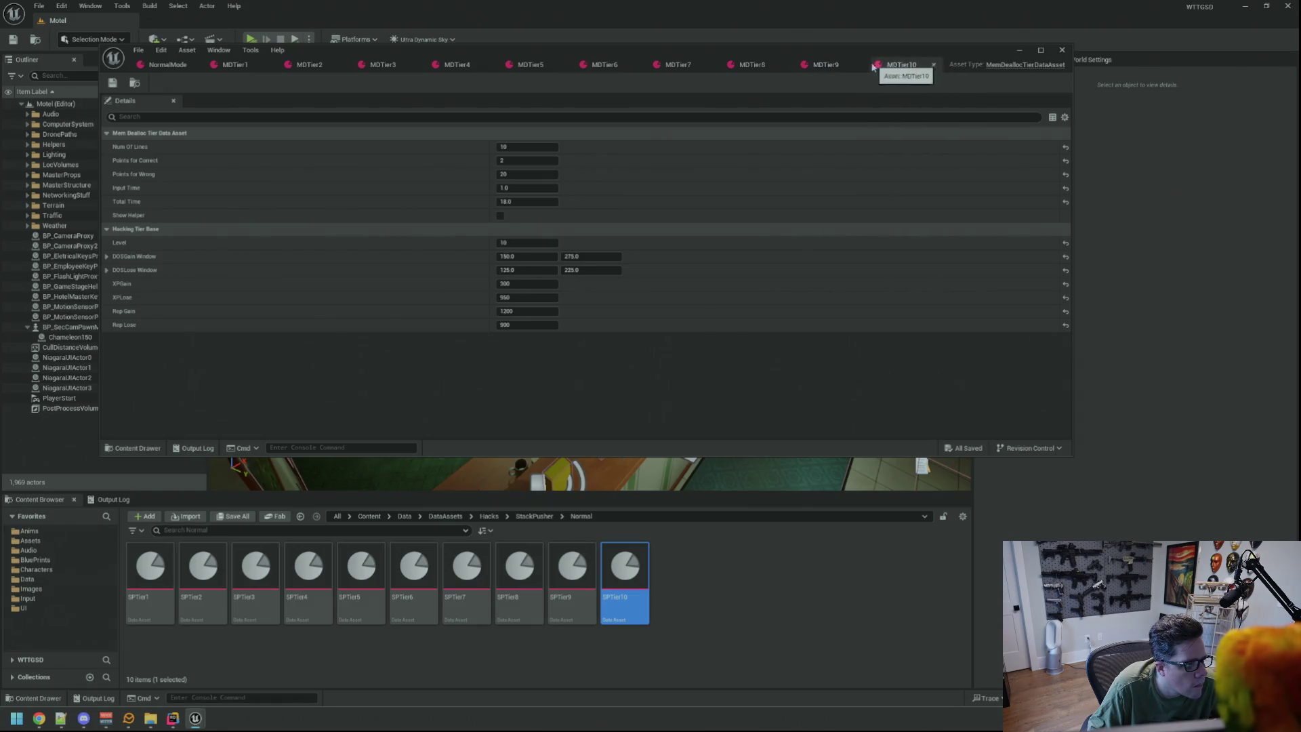
Set MDTier1's DOSGain Window to 1.5–3.5 and DOSLose Window to 1.0–3.0, then save.
{"action": "left_click", "coordinate": [229, 66]}
{"action": "left_click", "coordinate": [534, 257]}
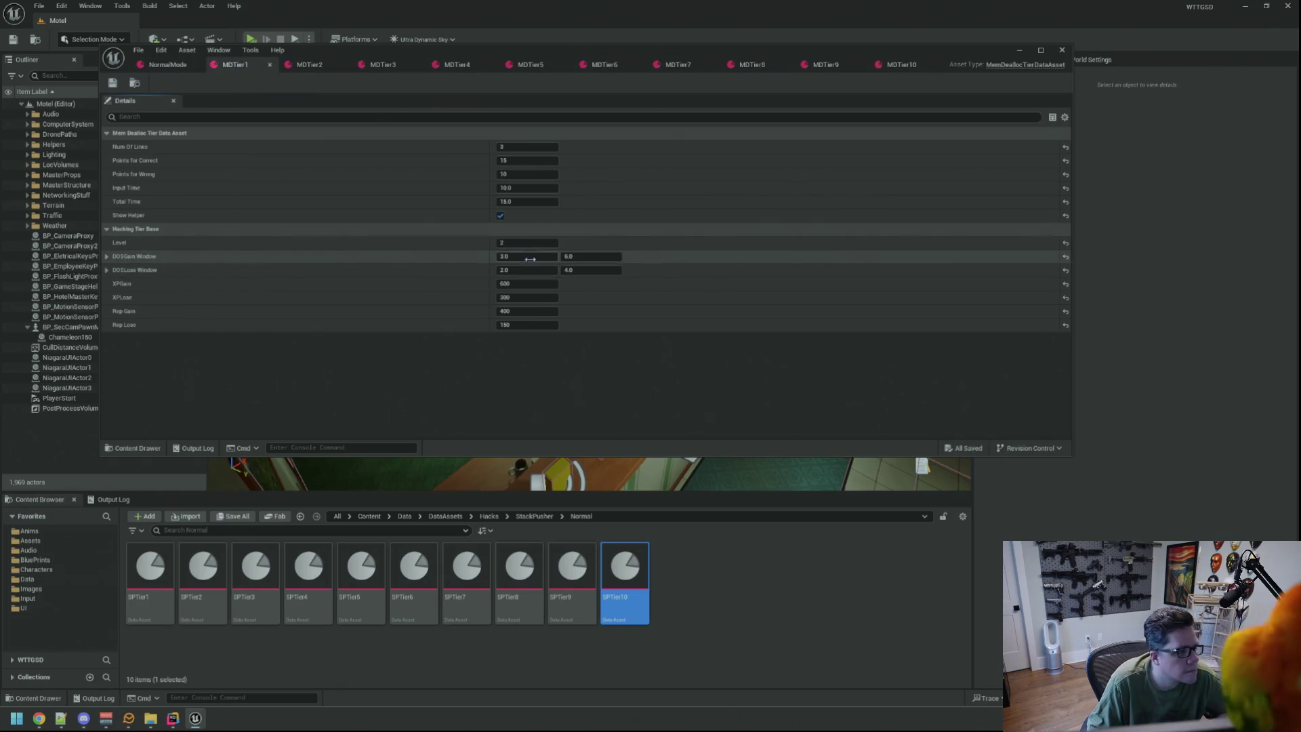
{"action": "type", "text": "1.5"}
{"action": "key", "text": "Tab"}
{"action": "type", "text": "3.5"}
{"action": "left_click", "coordinate": [539, 268]}
{"action": "type", "text": "1.0"}
{"action": "key", "text": "Tab"}
{"action": "type", "text": "3.0"}
{"action": "key", "text": "ctrl+s"}
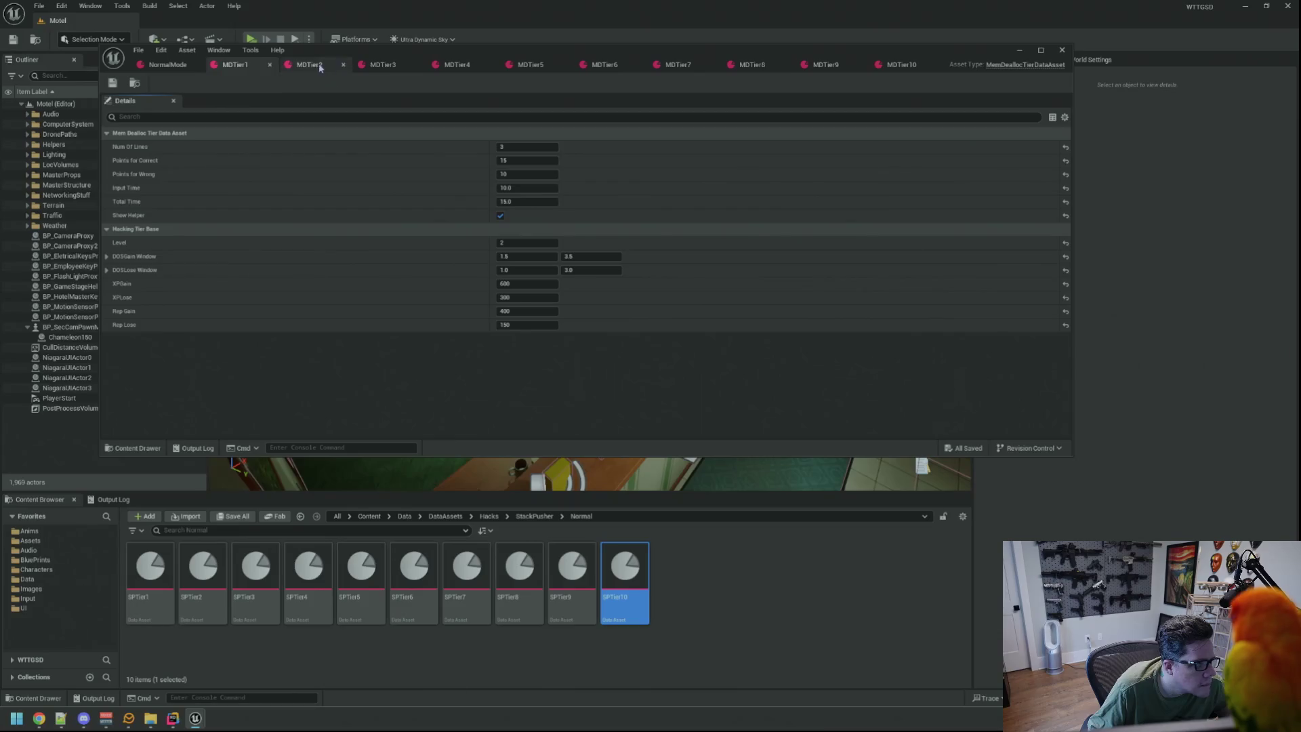
Set MDTier2's DOSGain Window to 2.0–5.0 and DOSLose minimum to 1.5, then save.
{"action": "left_click", "coordinate": [309, 64]}
{"action": "left_click", "coordinate": [542, 258]}
{"action": "key", "text": "Tab"}
{"action": "type", "text": "5"}
{"action": "key", "text": "Tab"}
{"action": "type", "text": "1.5"}
{"action": "key", "text": "Tab"}
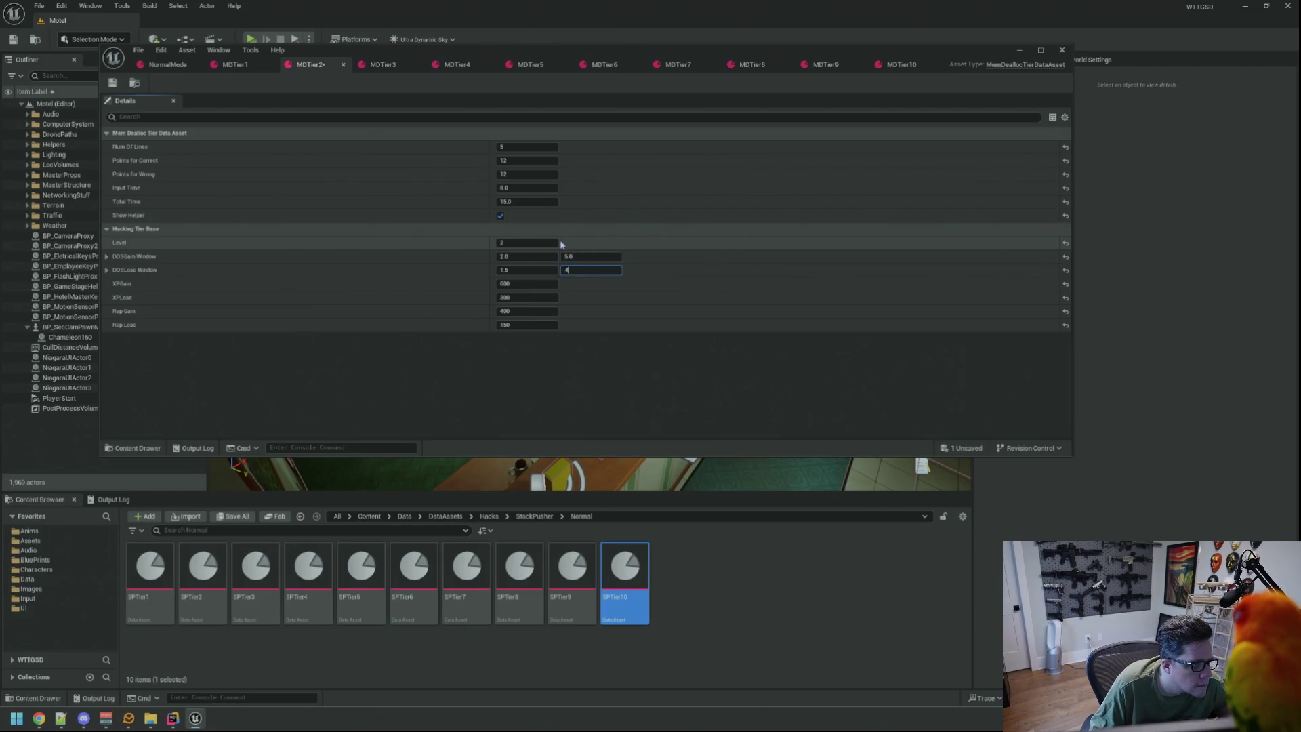
{"action": "key", "text": "ctrl+s"}
Set MDTier3's DOSGain Window to 5.0–10.0 and save.
{"action": "left_click", "coordinate": [383, 65]}
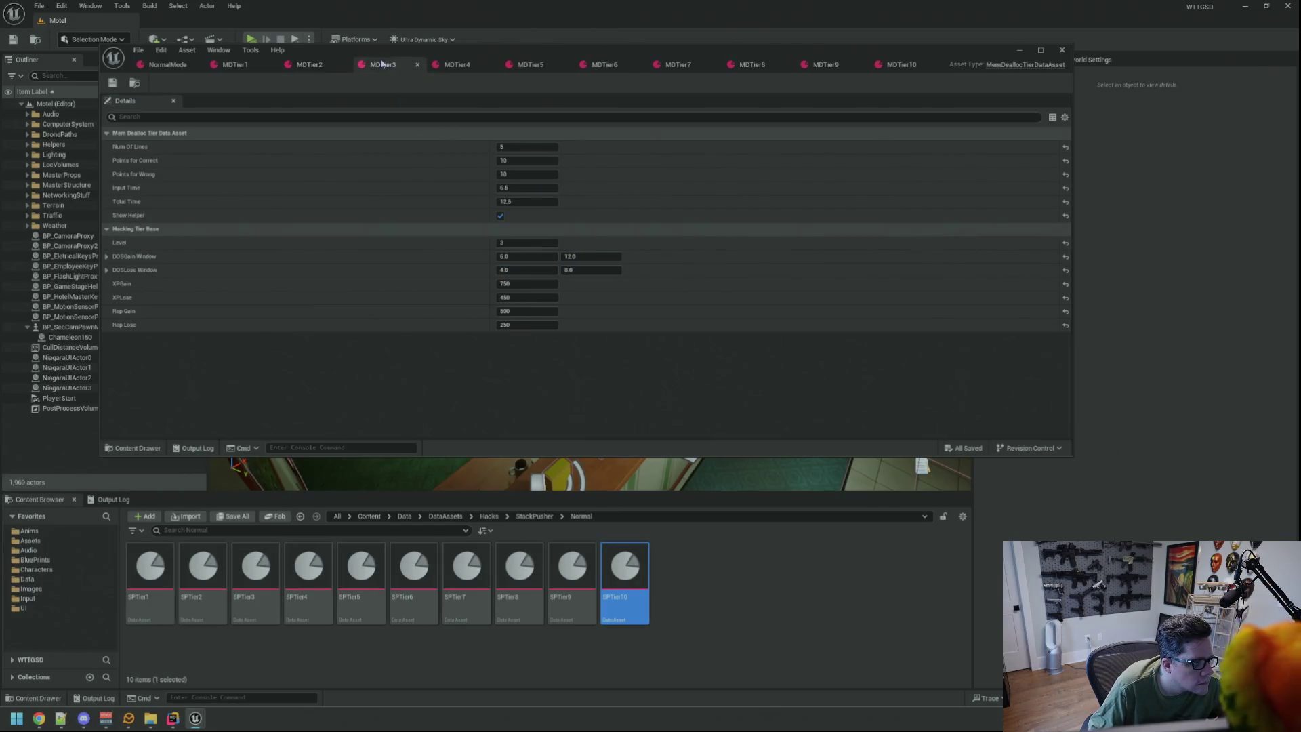
{"action": "left_click", "coordinate": [547, 256]}
{"action": "type", "text": "5"}
{"action": "key", "text": "Tab"}
{"action": "type", "text": "10"}
{"action": "key", "text": "Tab"}
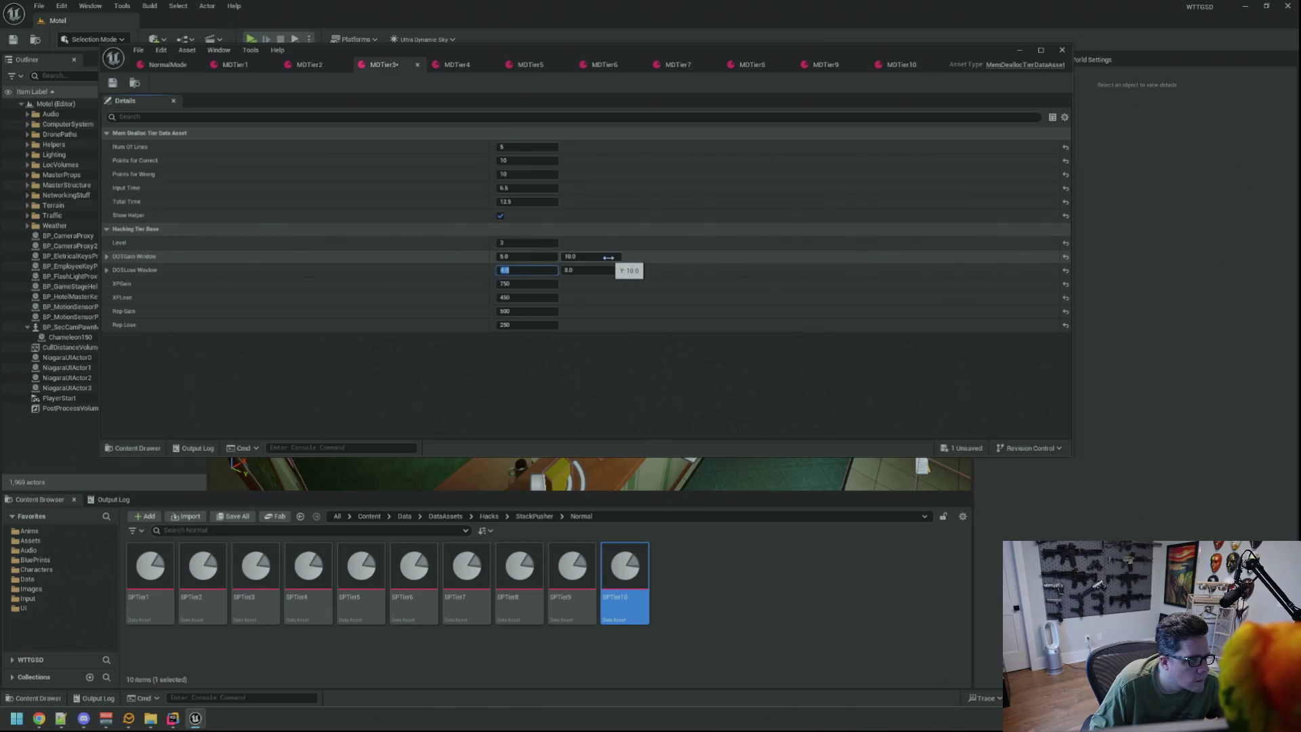
{"action": "key", "text": "ctrl+s"}
Set MDTier4's DOSGain Window to 8.0–16.0 and DOSLose minimum to 6.0, then save.
{"action": "left_click", "coordinate": [449, 64]}
{"action": "left_click", "coordinate": [522, 257]}
{"action": "type", "text": "8"}
{"action": "key", "text": "Tab"}
{"action": "type", "text": "16"}
{"action": "key", "text": "Tab"}
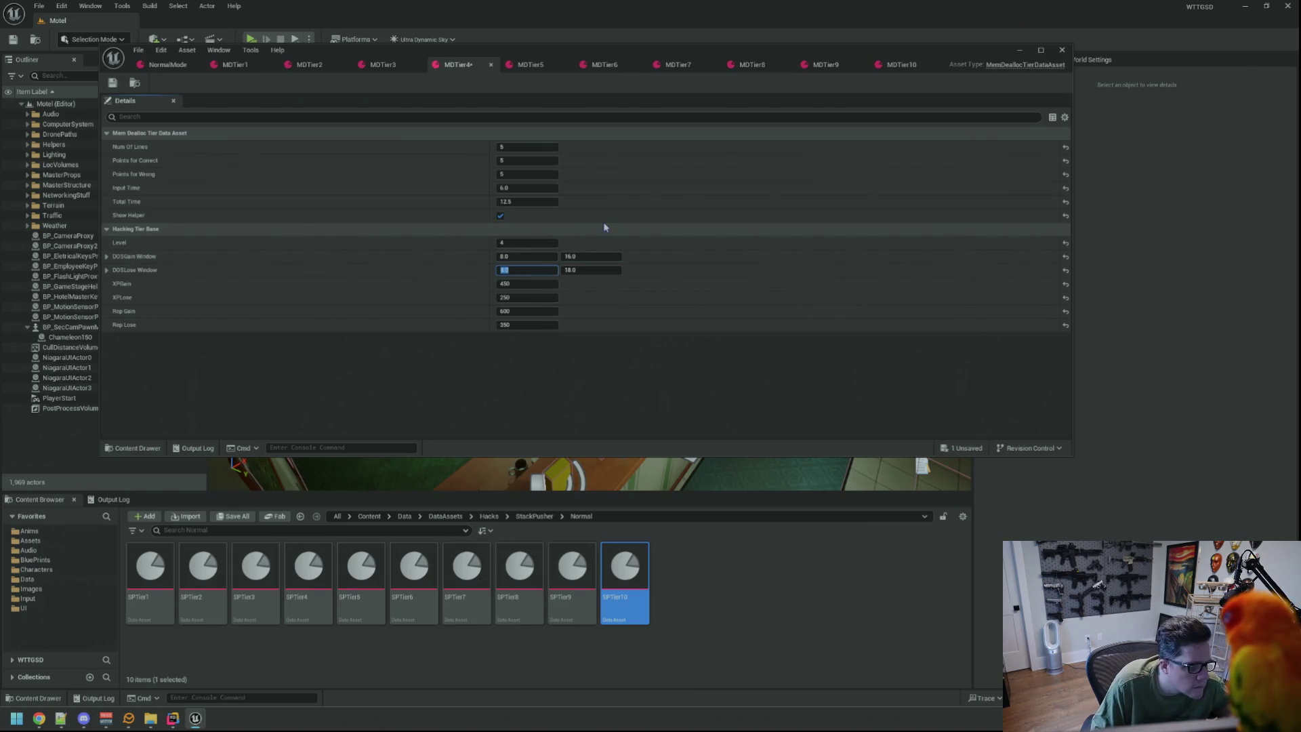
{"action": "type", "text": "6"}
{"action": "key", "text": "Tab"}
{"action": "type", "text": "5"}
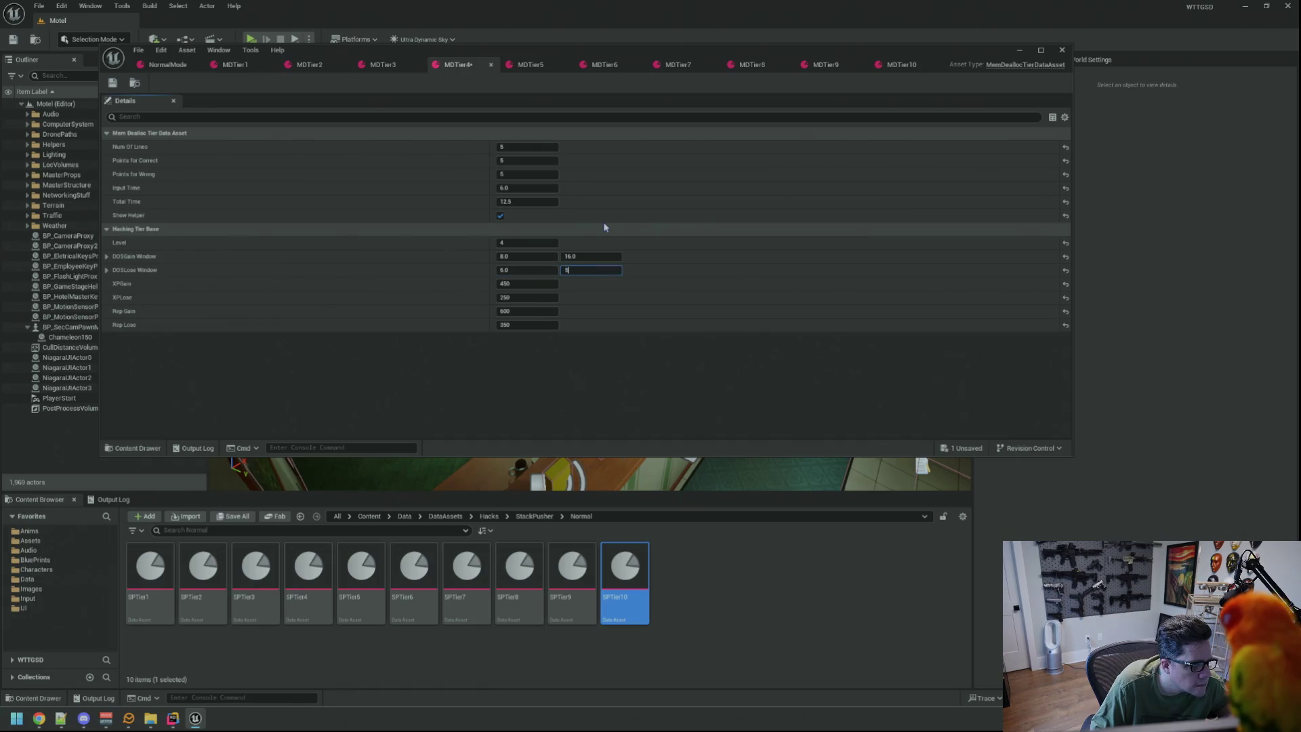
{"action": "key", "text": "Return"}
{"action": "key", "text": "ctrl+s"}
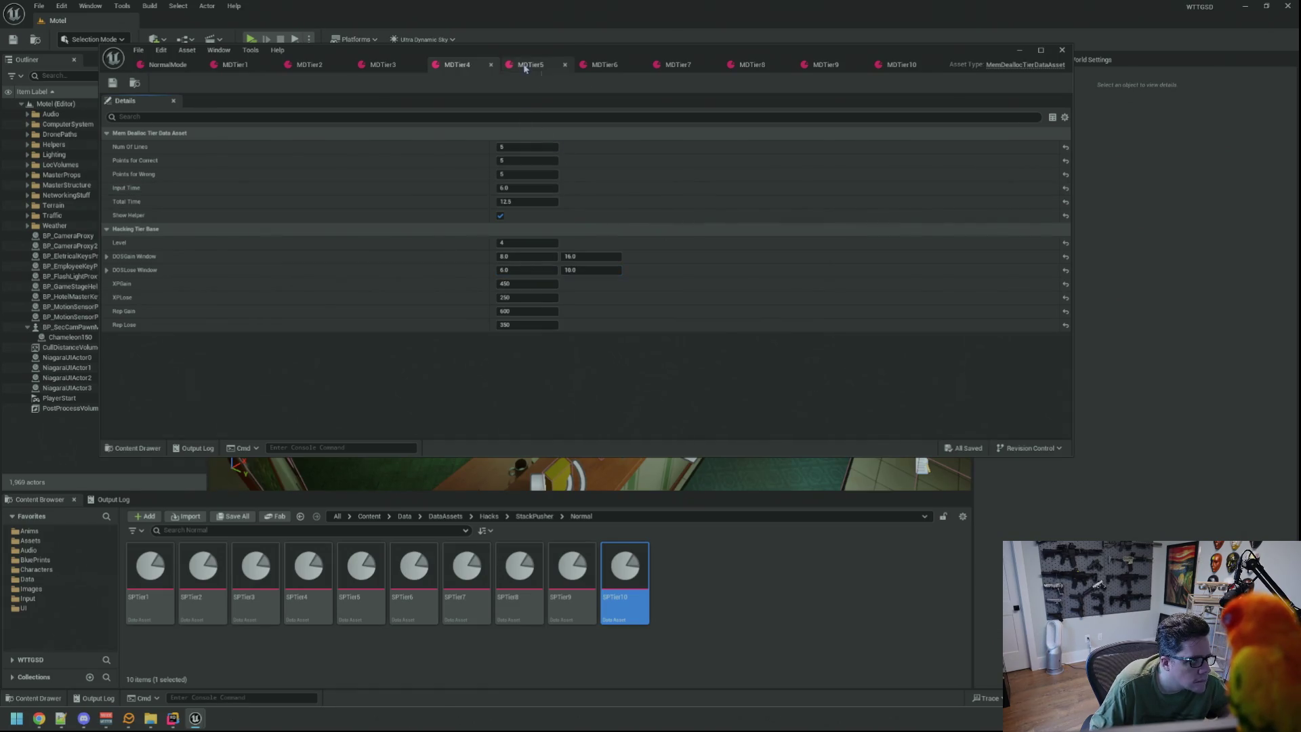
Set MDTier5's DOSGain Window to 10.0–20.0 and DOSLose Window to 9.0–19.0, then save.
{"action": "left_click", "coordinate": [530, 64]}
{"action": "left_click", "coordinate": [527, 257]}
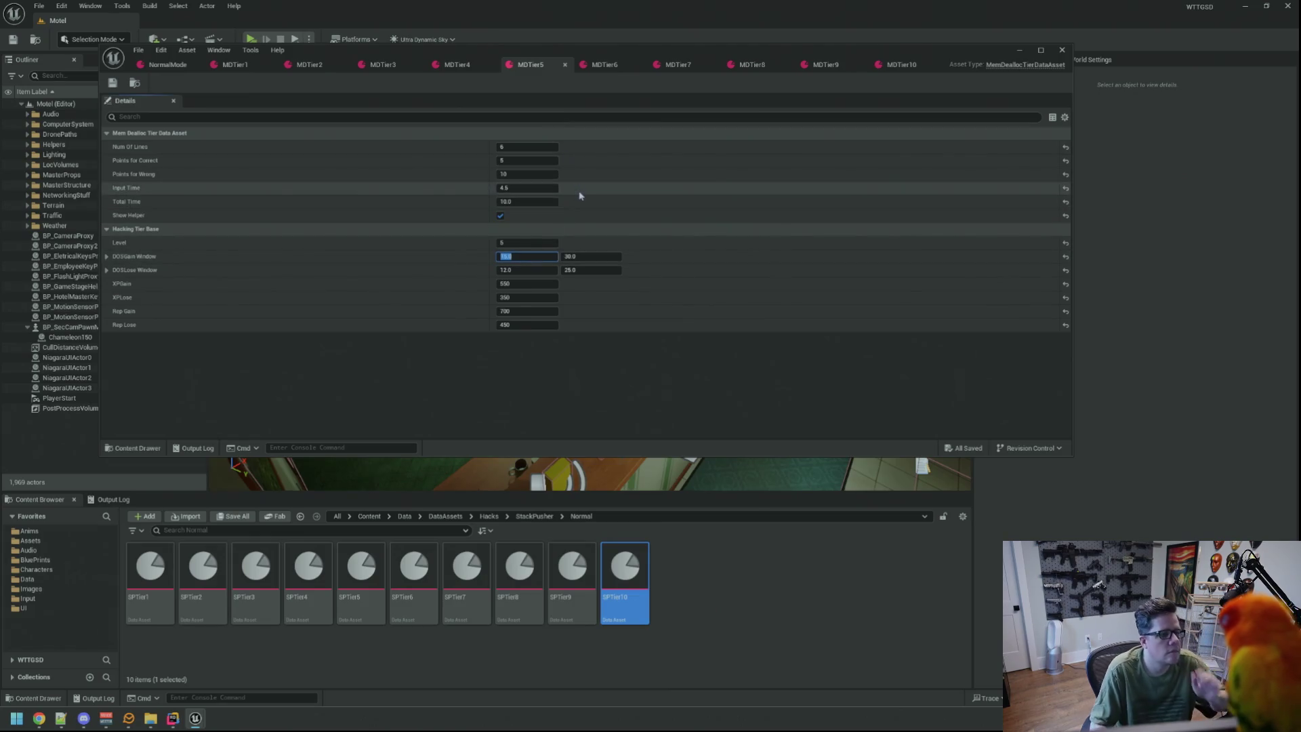
{"action": "left_click", "coordinate": [526, 65]}
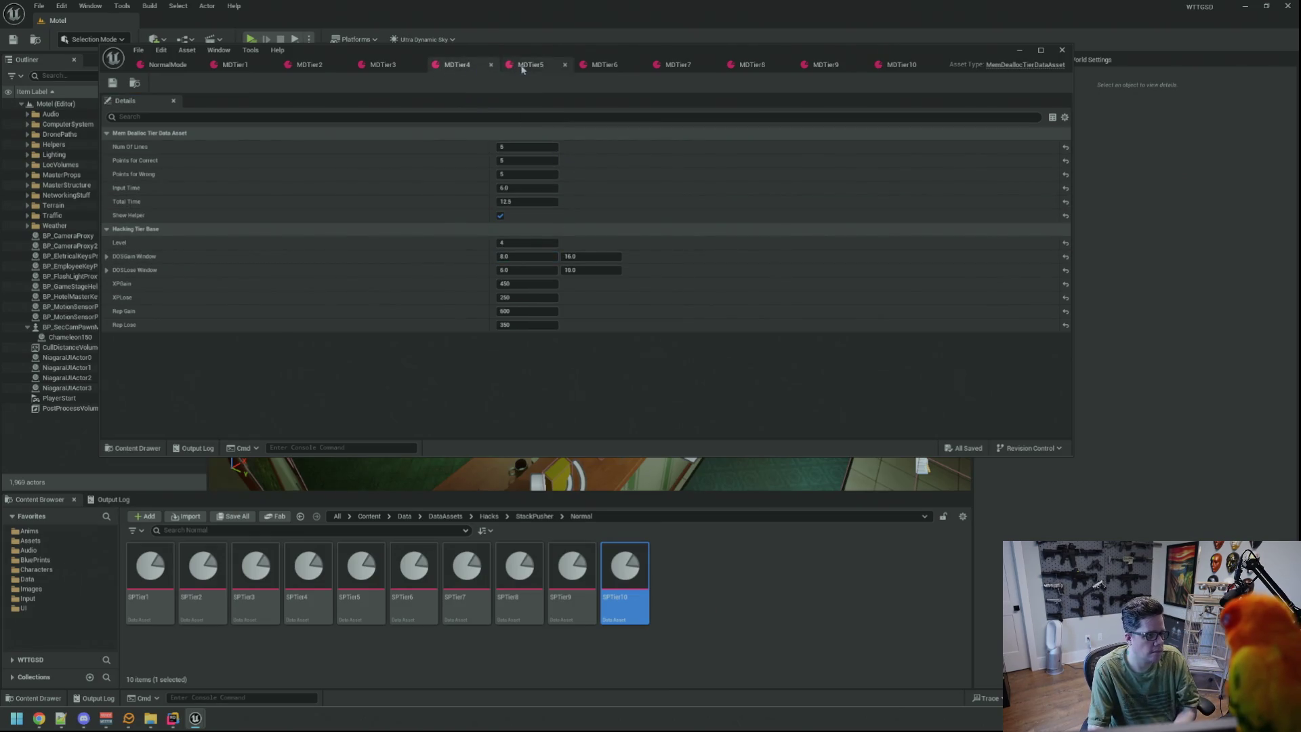
{"action": "left_click", "coordinate": [547, 256]}
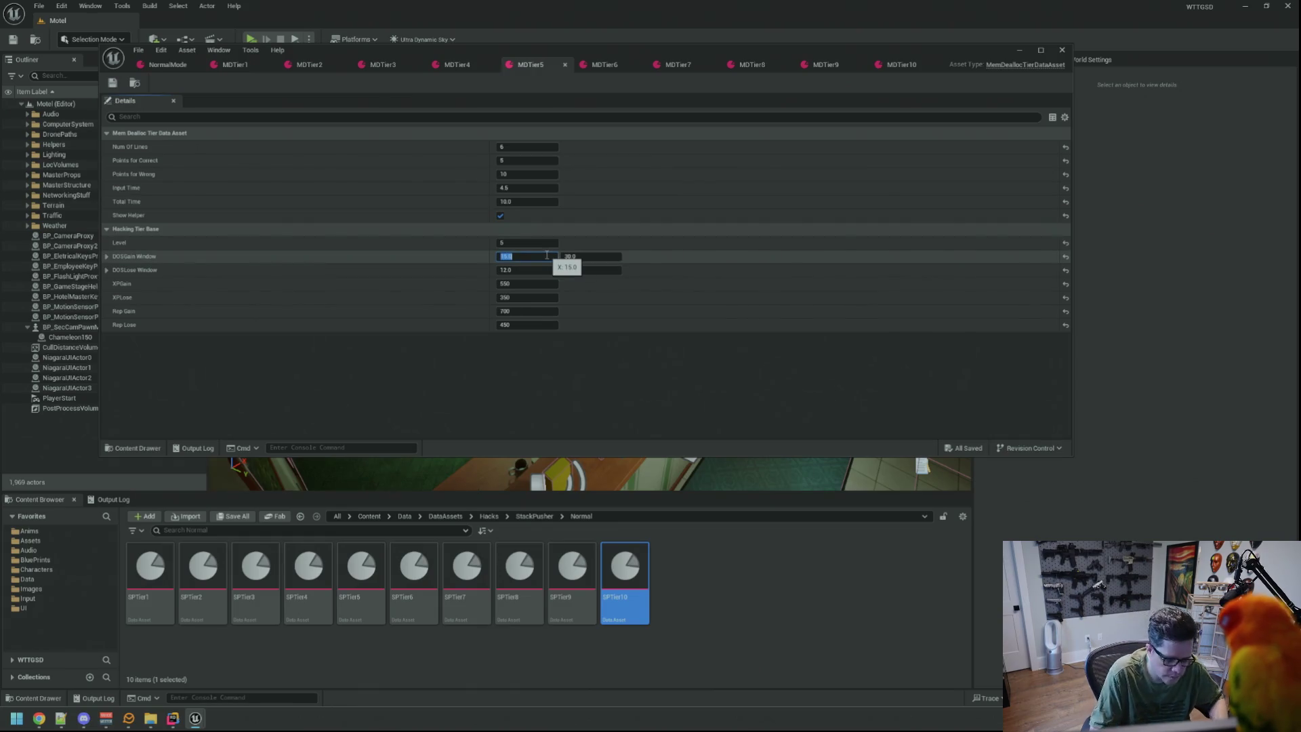
{"action": "key", "text": "Tab"}
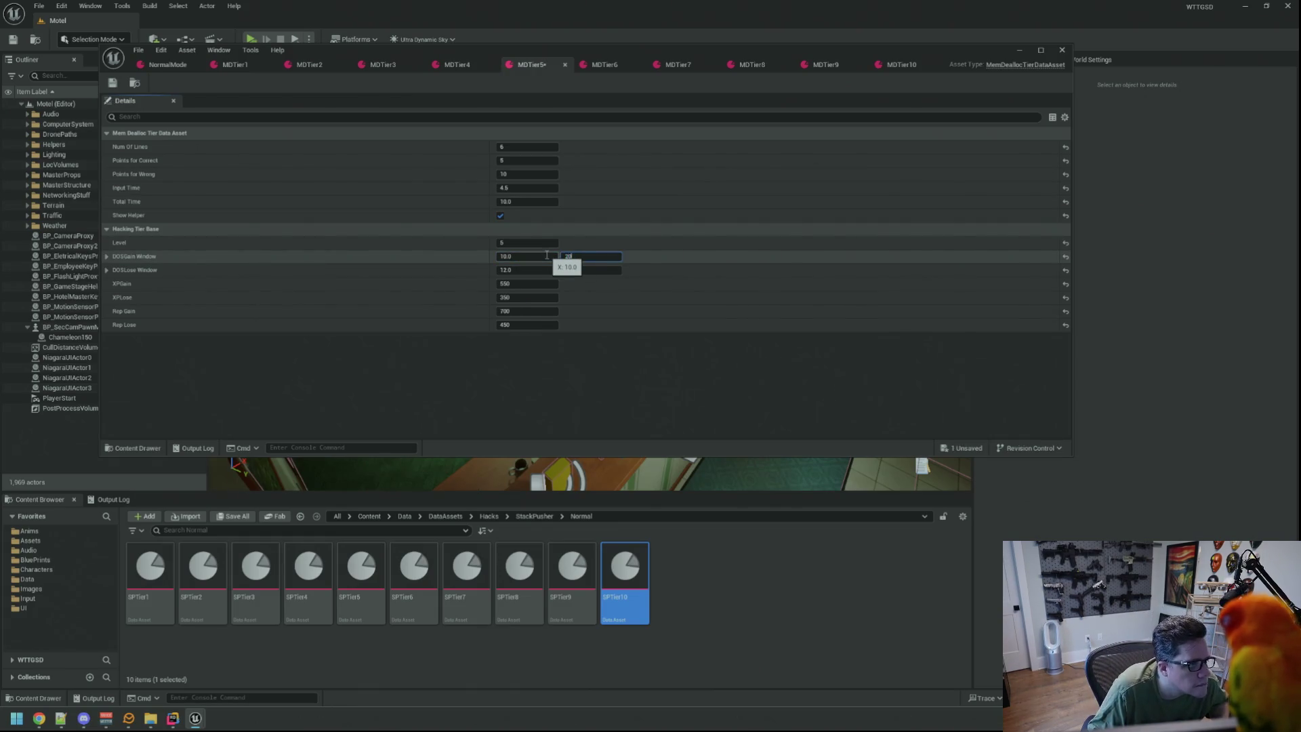
{"action": "key", "text": "Tab"}
{"action": "type", "text": "9"}
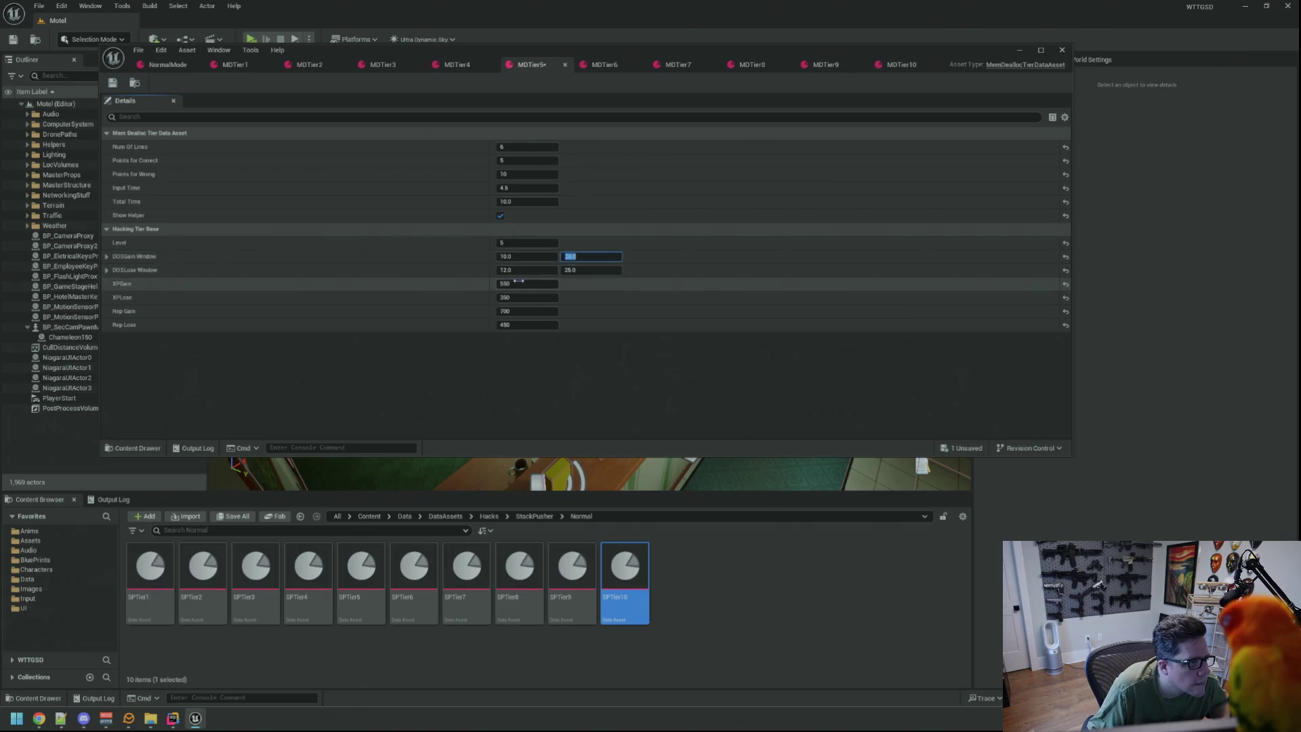
{"action": "key", "text": "Tab"}
{"action": "type", "text": "1"}
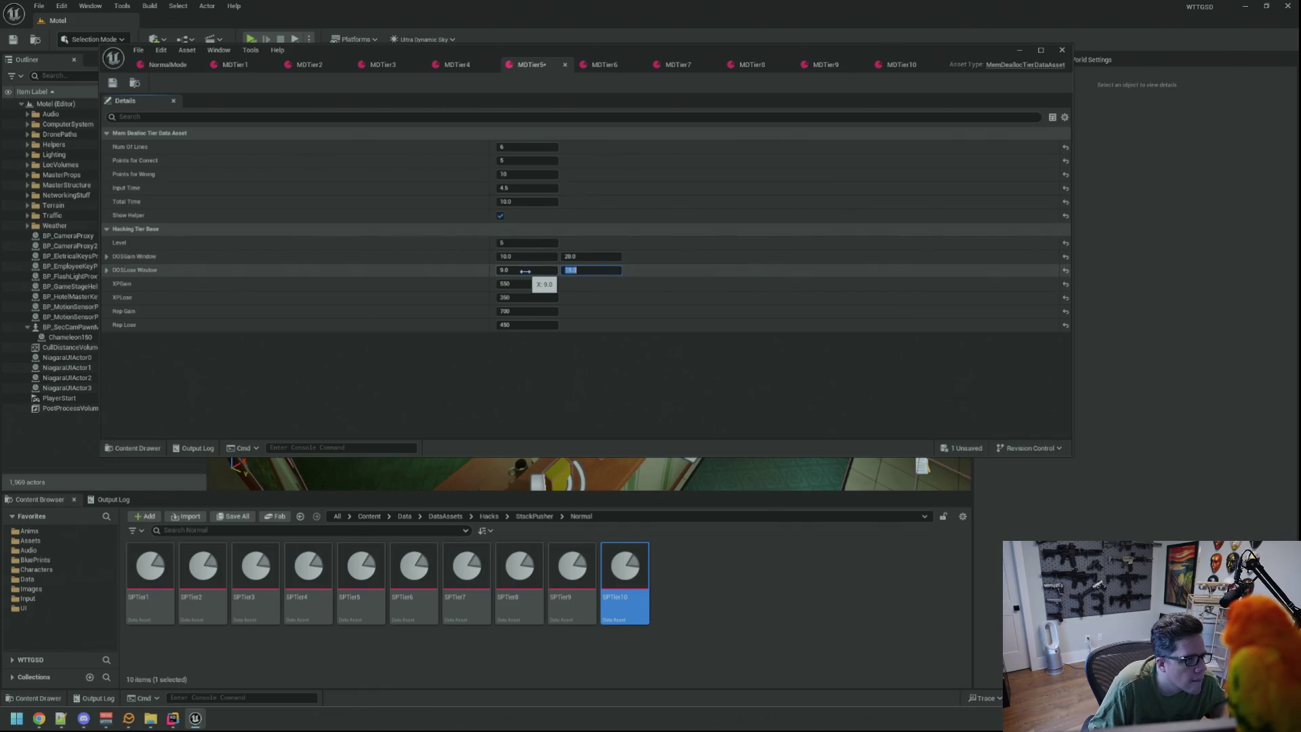
{"action": "key", "text": "ctrl+s"}
{"action": "left_click", "coordinate": [587, 271]}
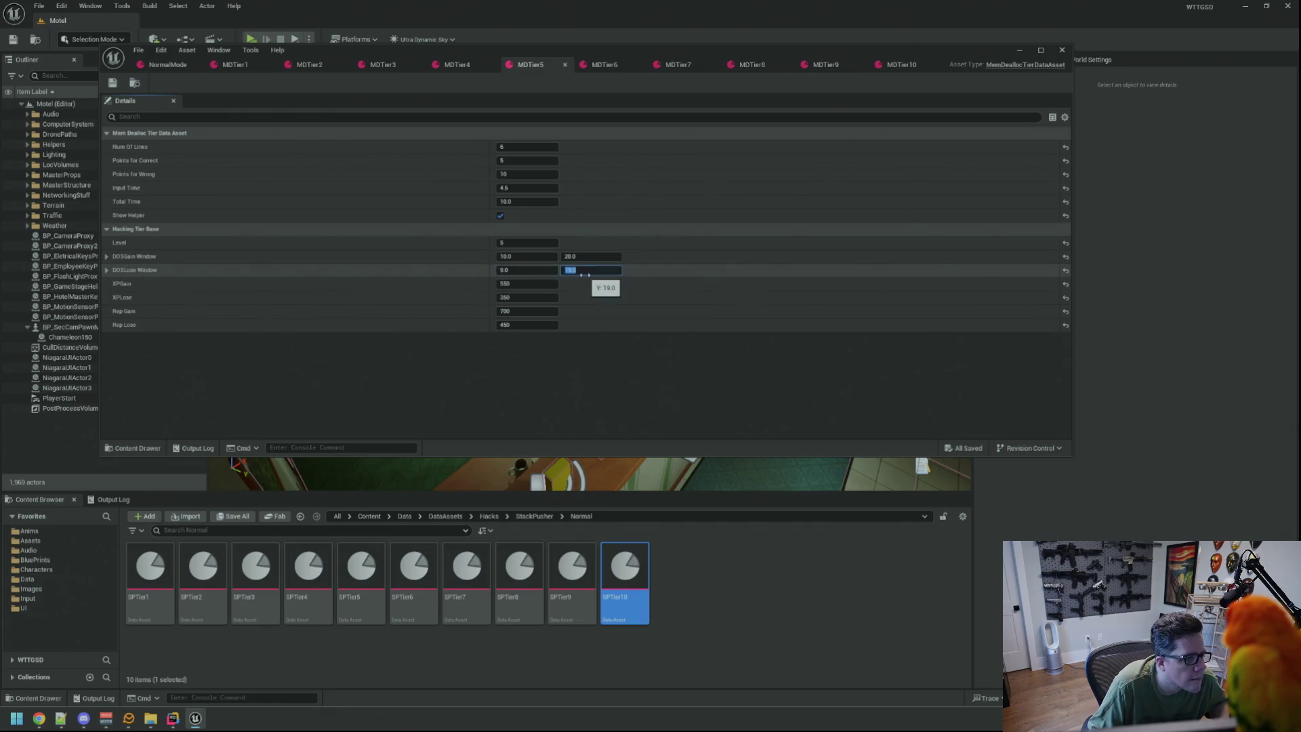
Set MDTier6's DOSGain Window to 20.0–30.0 and DOSLose minimum to 15.0, then save.
{"action": "left_click", "coordinate": [596, 66]}
{"action": "left_click", "coordinate": [532, 260]}
{"action": "type", "text": "20"}
{"action": "key", "text": "Tab"}
{"action": "type", "text": "30"}
{"action": "key", "text": "Tab"}
{"action": "type", "text": "15"}
{"action": "key", "text": "Tab"}
{"action": "key", "text": "ctrl+s"}
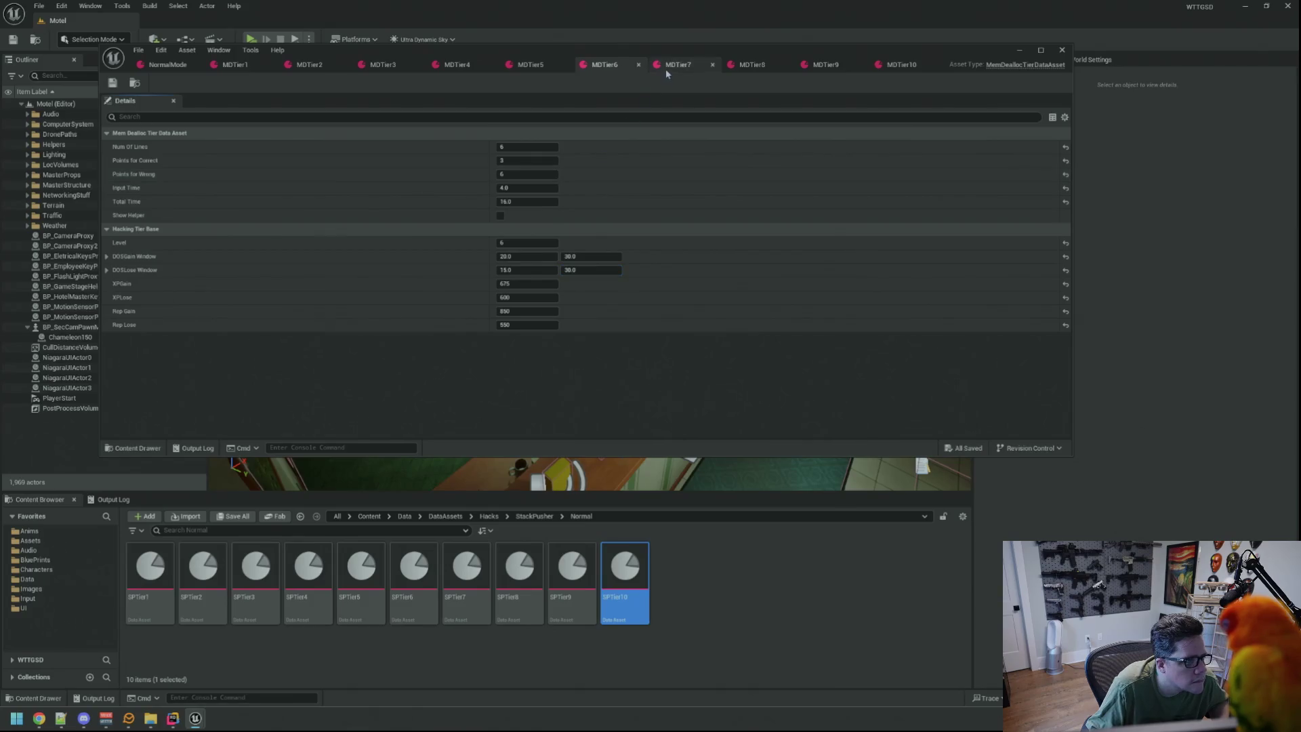
Set MDTier7's DOSGain Window to 30.0–40.0 and DOSLose minimum to 25.0, then save.
{"action": "left_click", "coordinate": [674, 65]}
{"action": "left_click", "coordinate": [526, 260]}
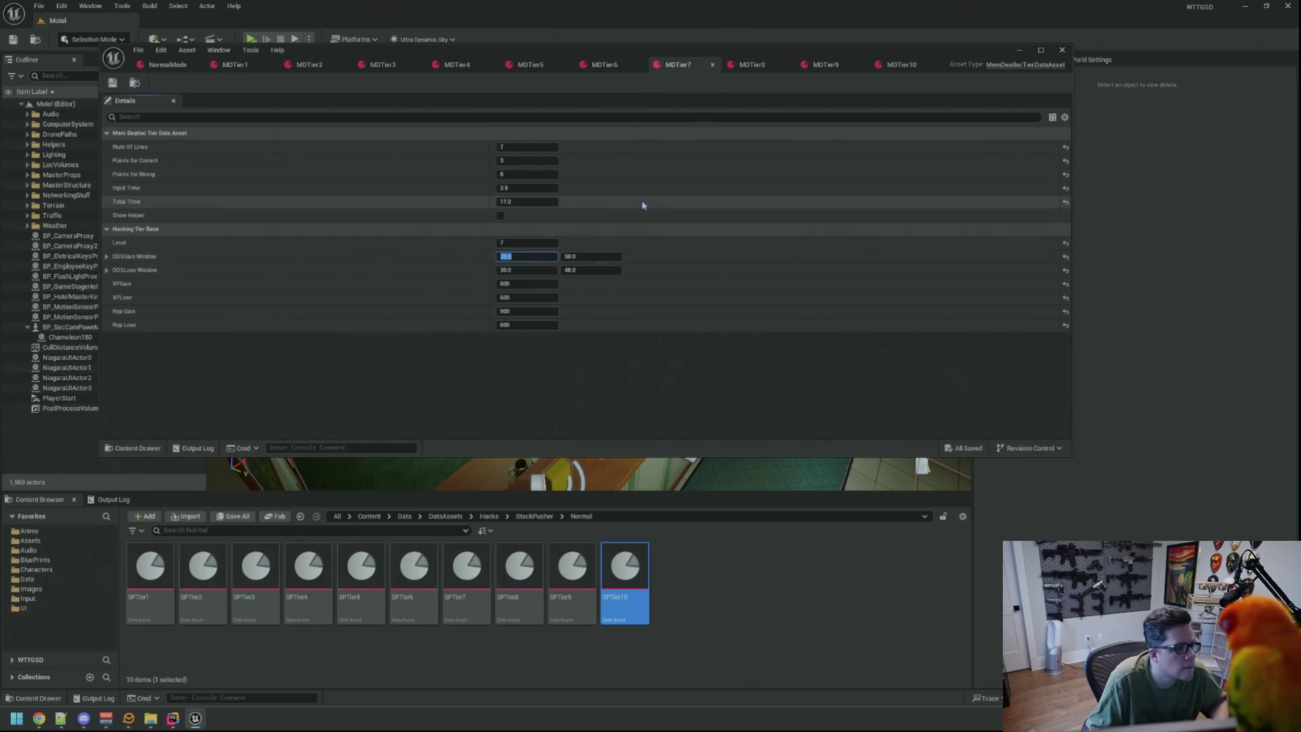
{"action": "type", "text": "30"}
{"action": "key", "text": "Tab"}
{"action": "type", "text": "4"}
{"action": "key", "text": "Tab"}
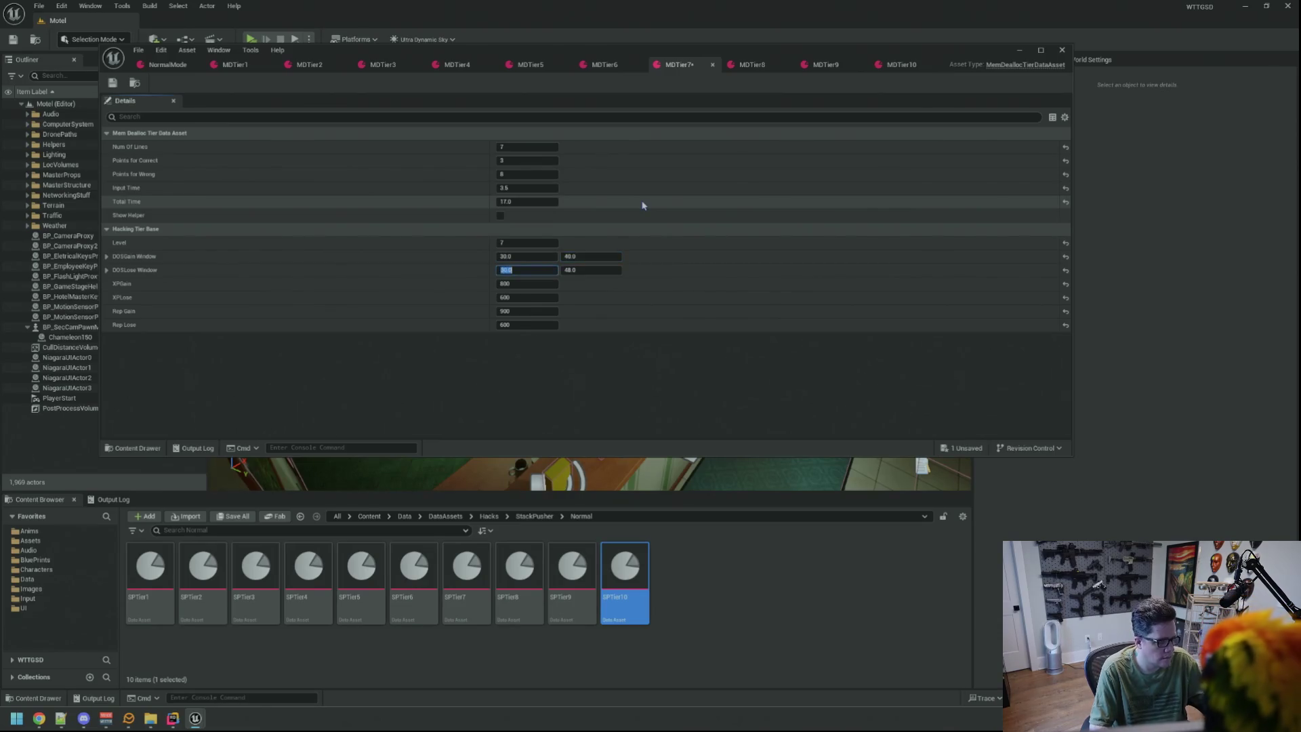
{"action": "type", "text": "25"}
{"action": "key", "text": "Tab"}
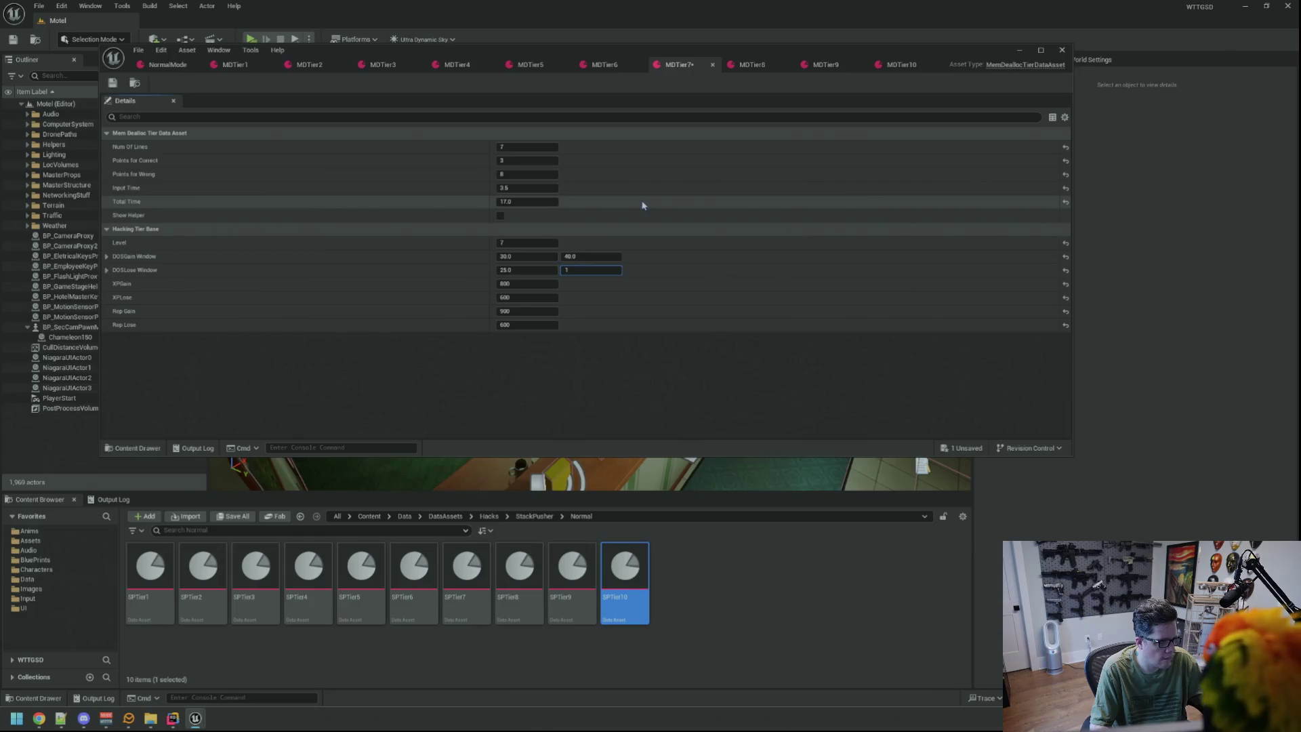
{"action": "key", "text": "ctrl+s"}
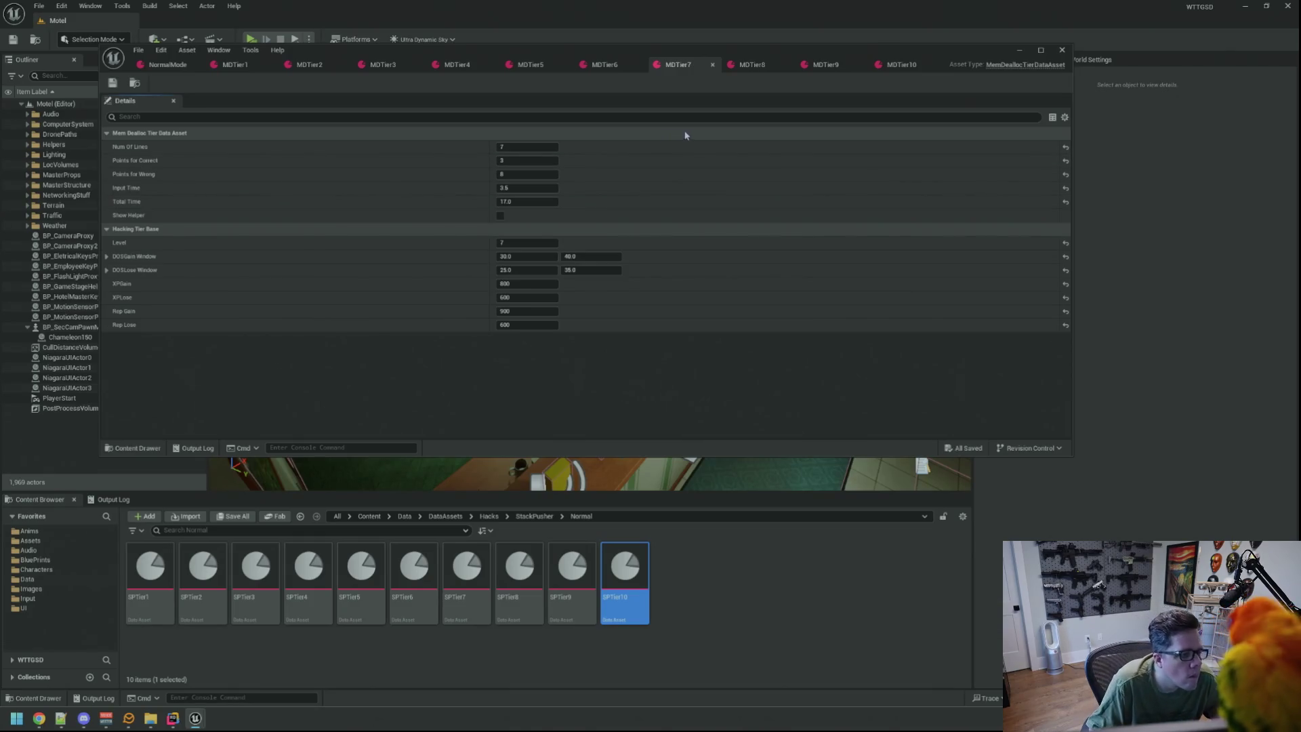
Set MDTier8's DOSGain Window to 30.0–45.0 and DOSLose Window to 25.0–40.0, then save.
{"action": "left_click", "coordinate": [749, 64]}
{"action": "left_click", "coordinate": [527, 256]}
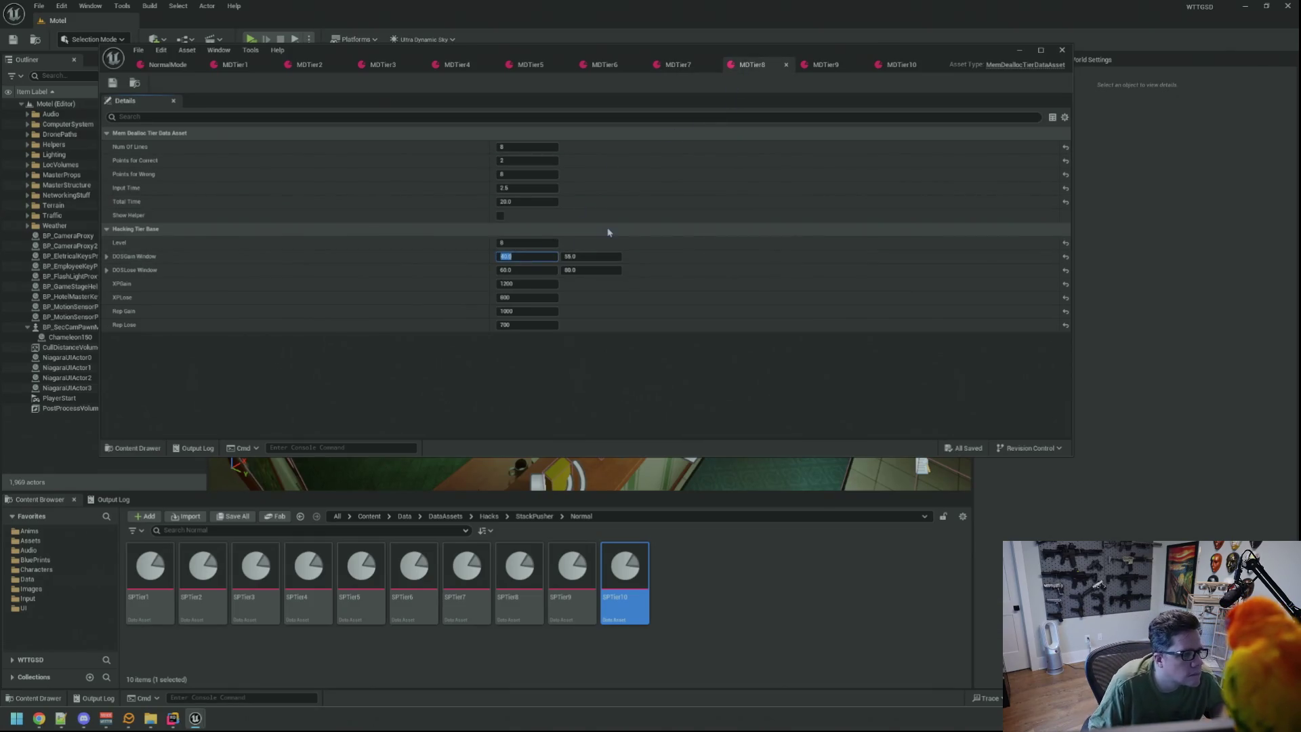
{"action": "type", "text": "0"}
{"action": "key", "text": "Tab"}
{"action": "type", "text": "4"}
{"action": "key", "text": "Tab"}
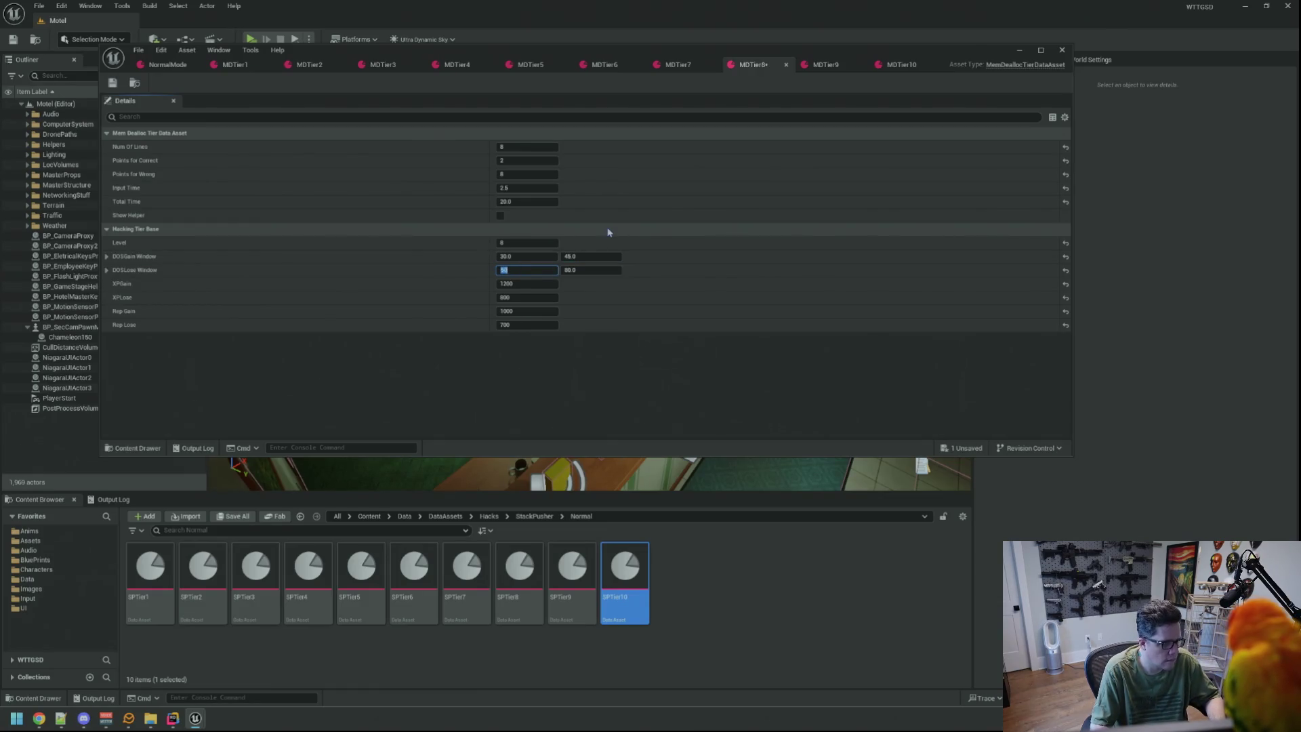
{"action": "type", "text": "35"}
{"action": "key", "text": "Tab"}
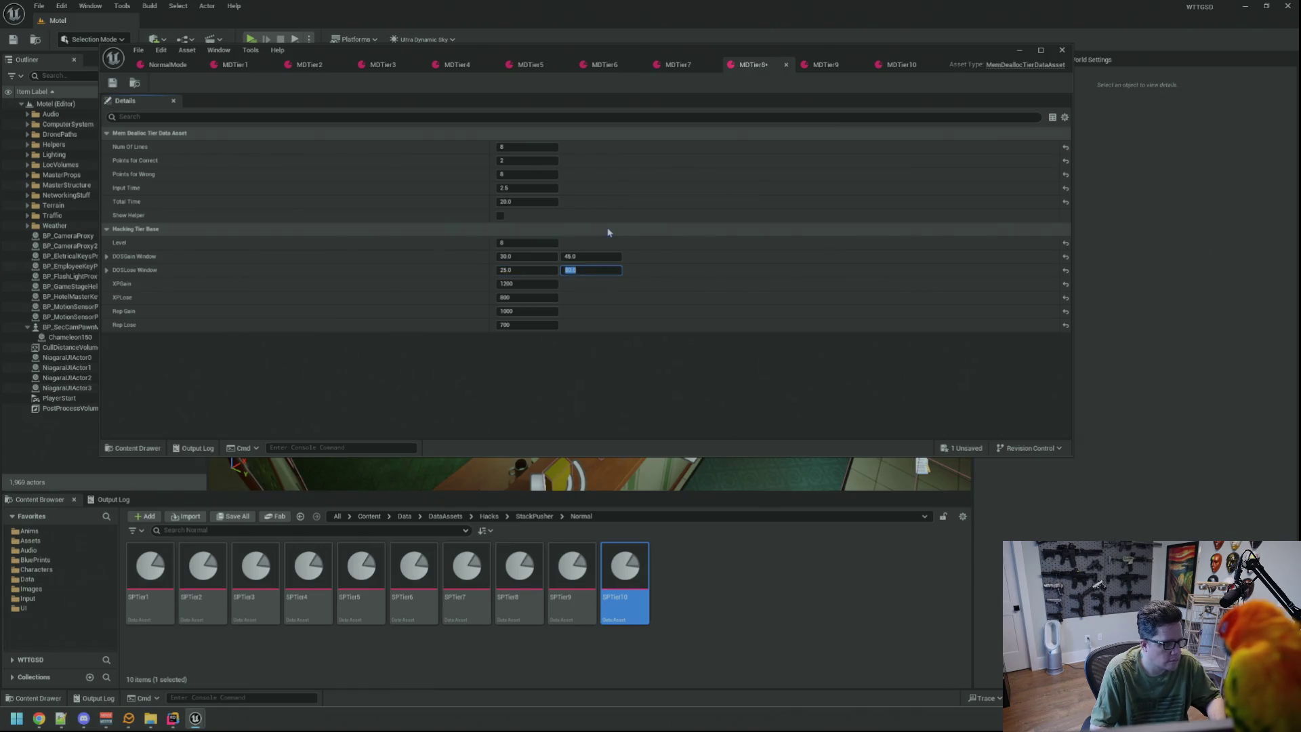
{"action": "type", "text": "40"}
{"action": "key", "text": "ctrl+s"}
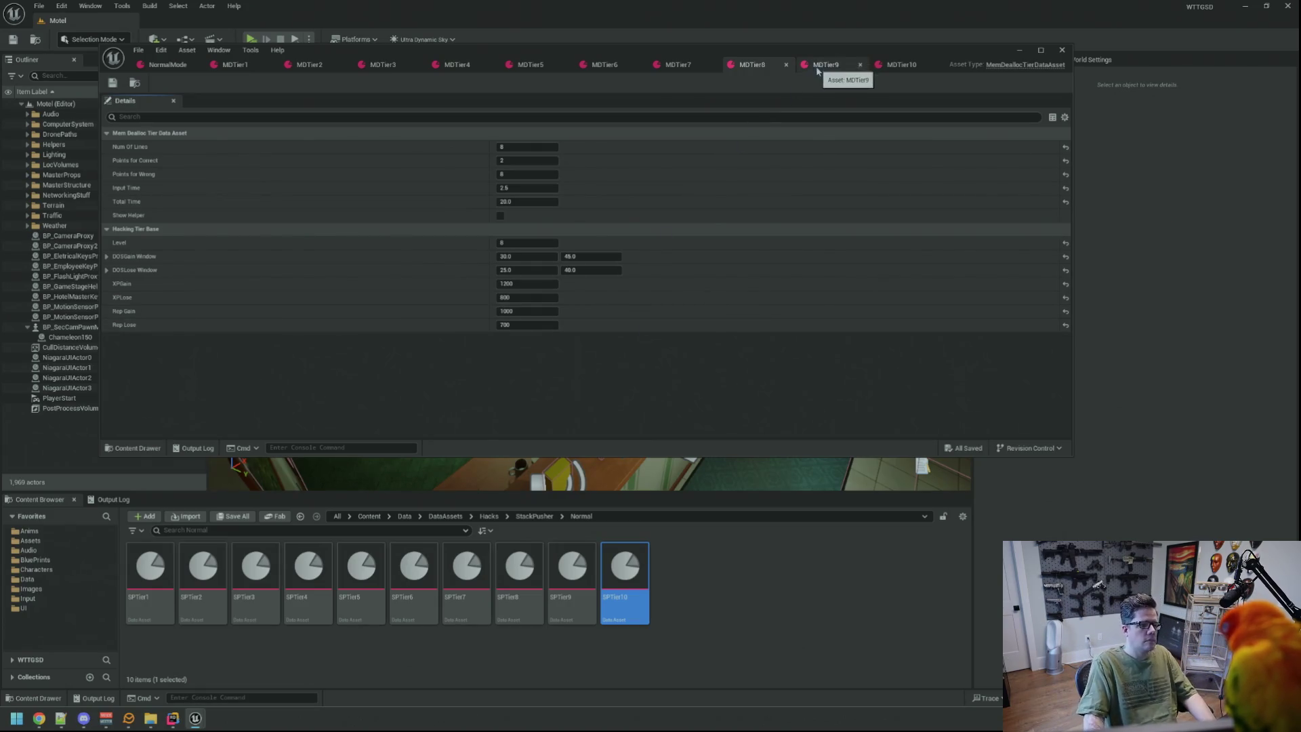
Revise MDTier8's DOSGain minimum to 40.0 and DOSLose minimum to 38.0, and save again.
{"action": "left_click", "coordinate": [515, 256]}
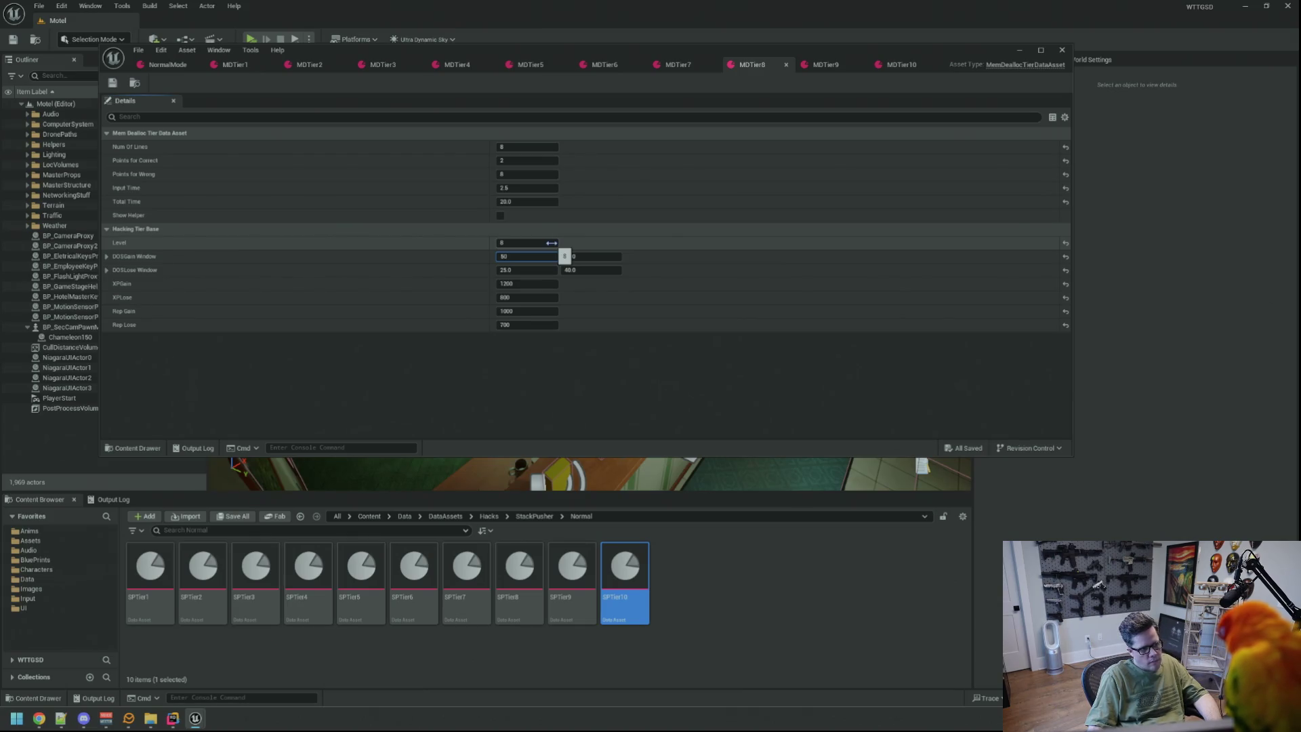
{"action": "type", "text": "0"}
{"action": "key", "text": "Return"}
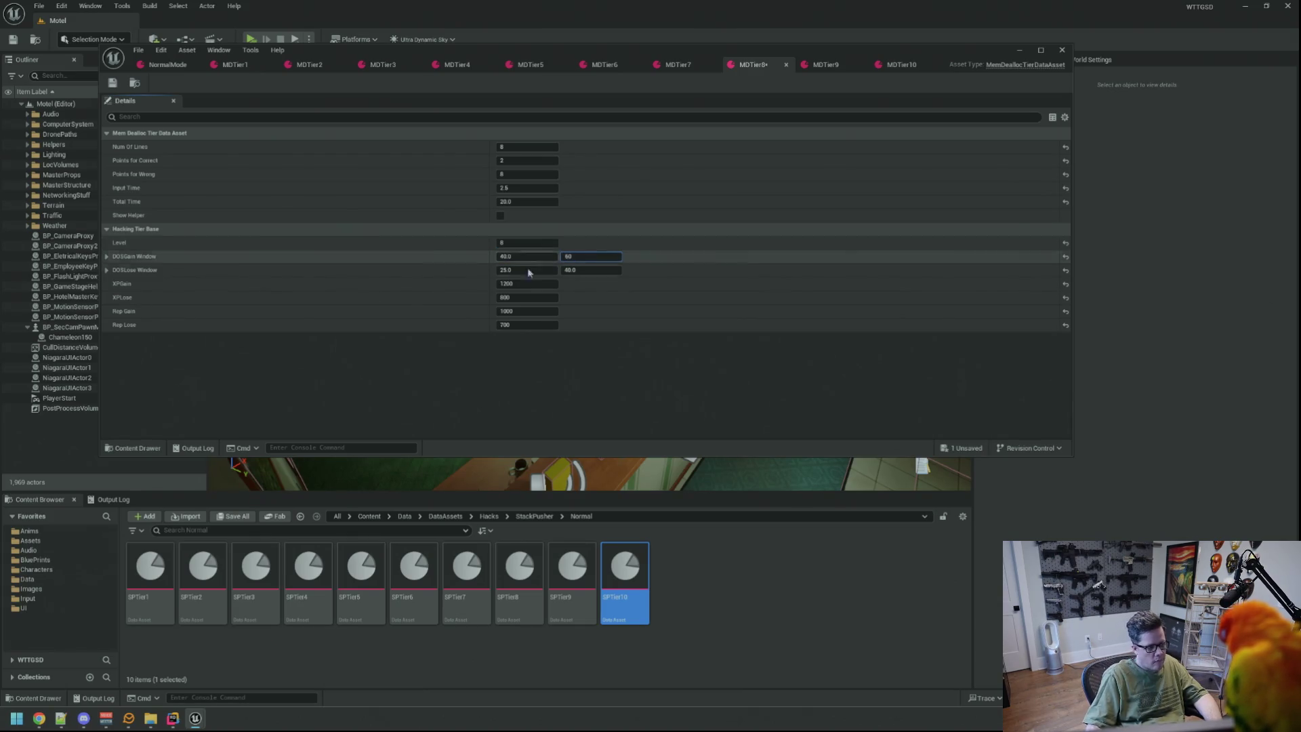
{"action": "left_click", "coordinate": [553, 270]}
{"action": "type", "text": "8"}
{"action": "key", "text": "Tab"}
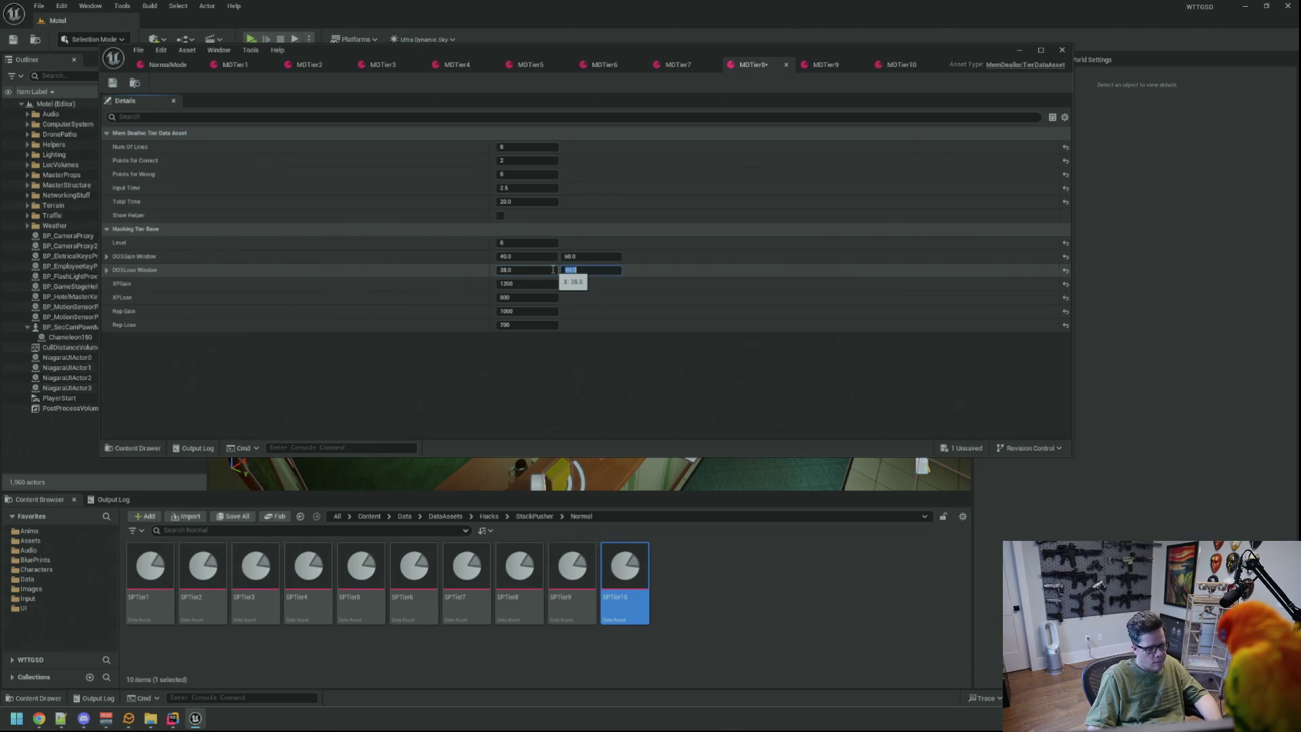
{"action": "key", "text": "ctrl+s"}
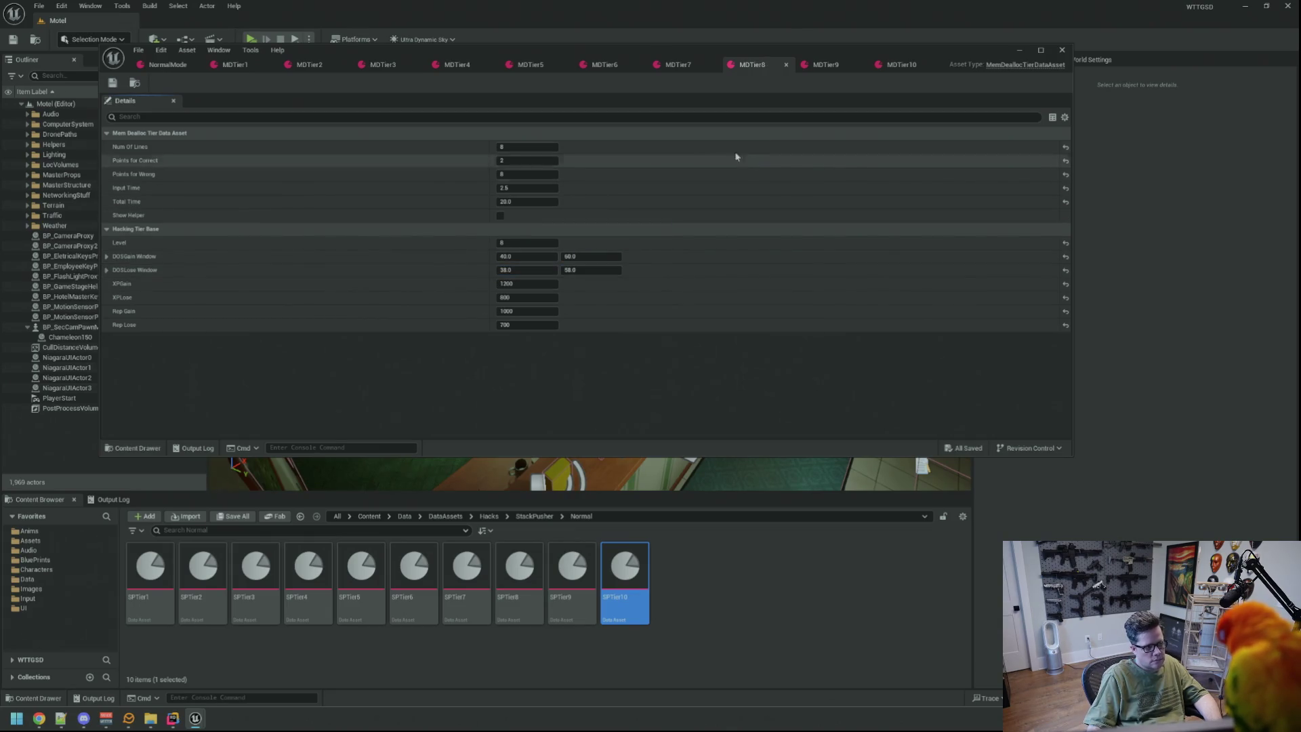
{"action": "left_click", "coordinate": [825, 66]}
{"action": "left_click", "coordinate": [532, 256]}
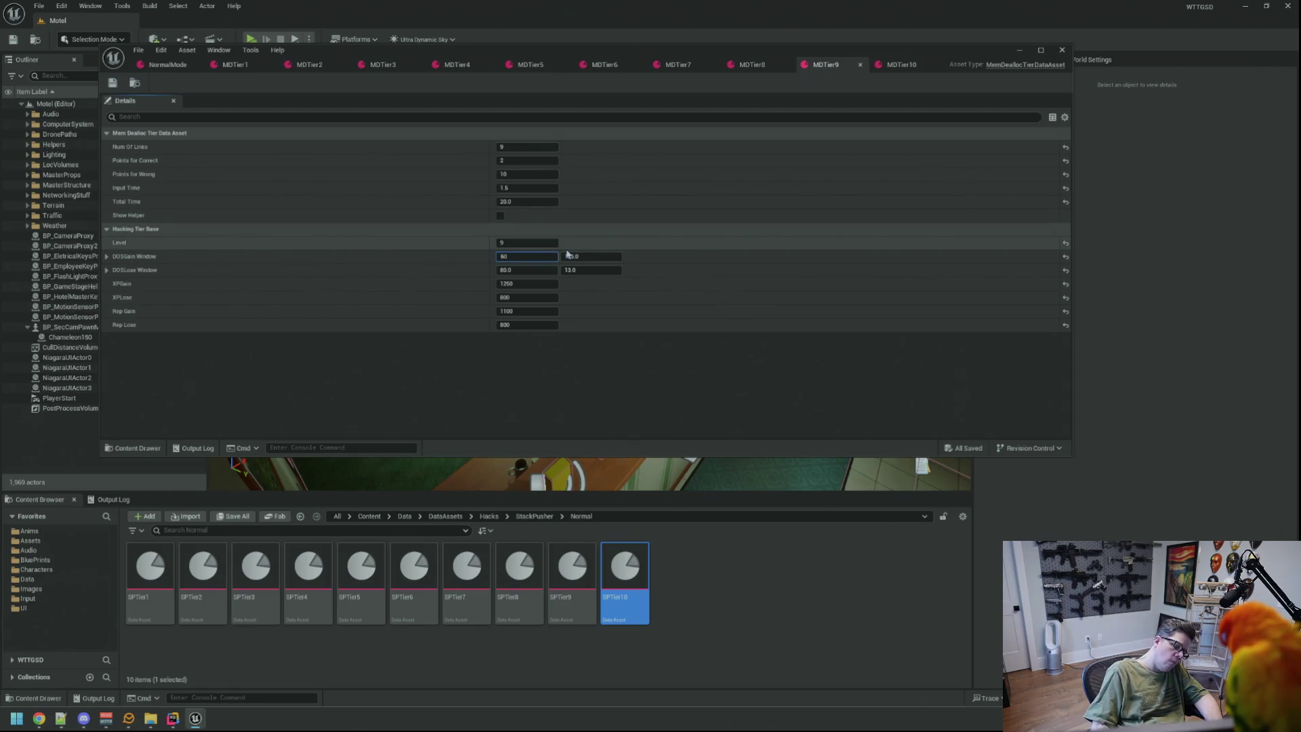
Set MDTier9's DOSGain minimum to 70.0 and DOSLose Window to 65.0–95.0, then save.
{"action": "key", "text": "Tab"}
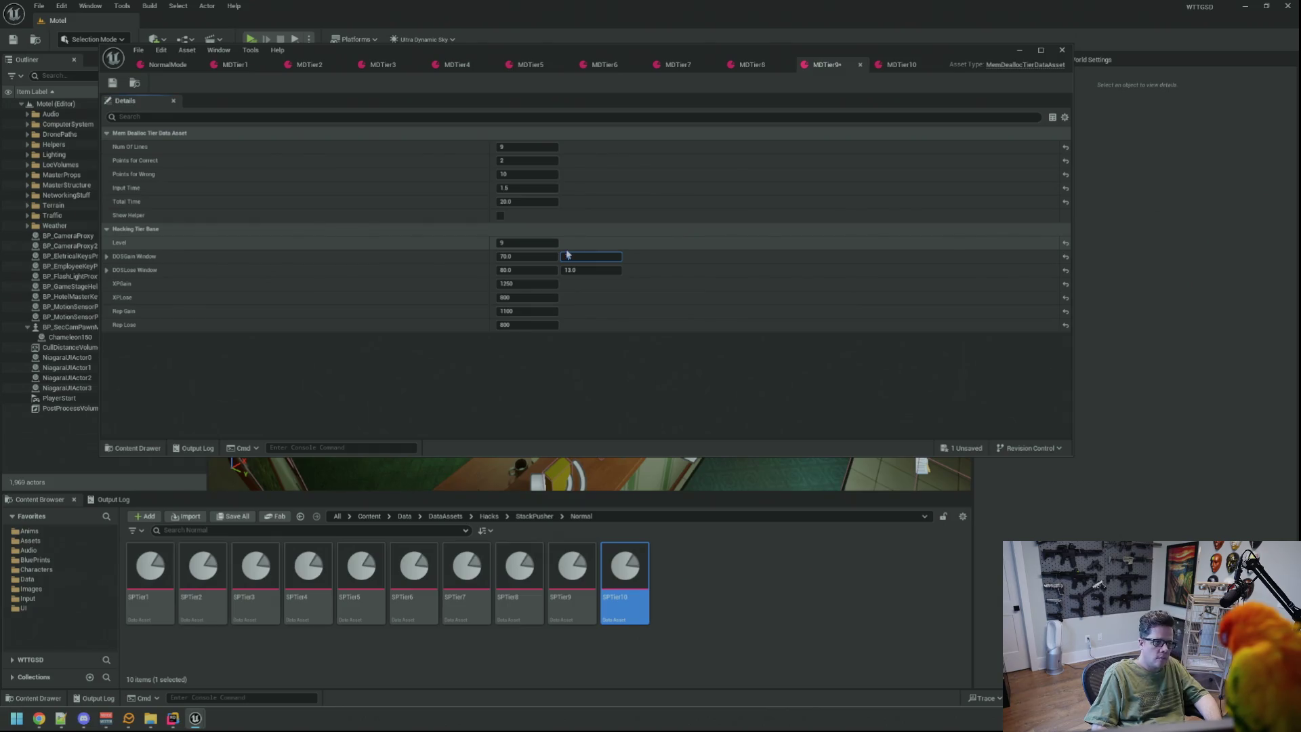
{"action": "type", "text": "10"}
{"action": "key", "text": "Tab"}
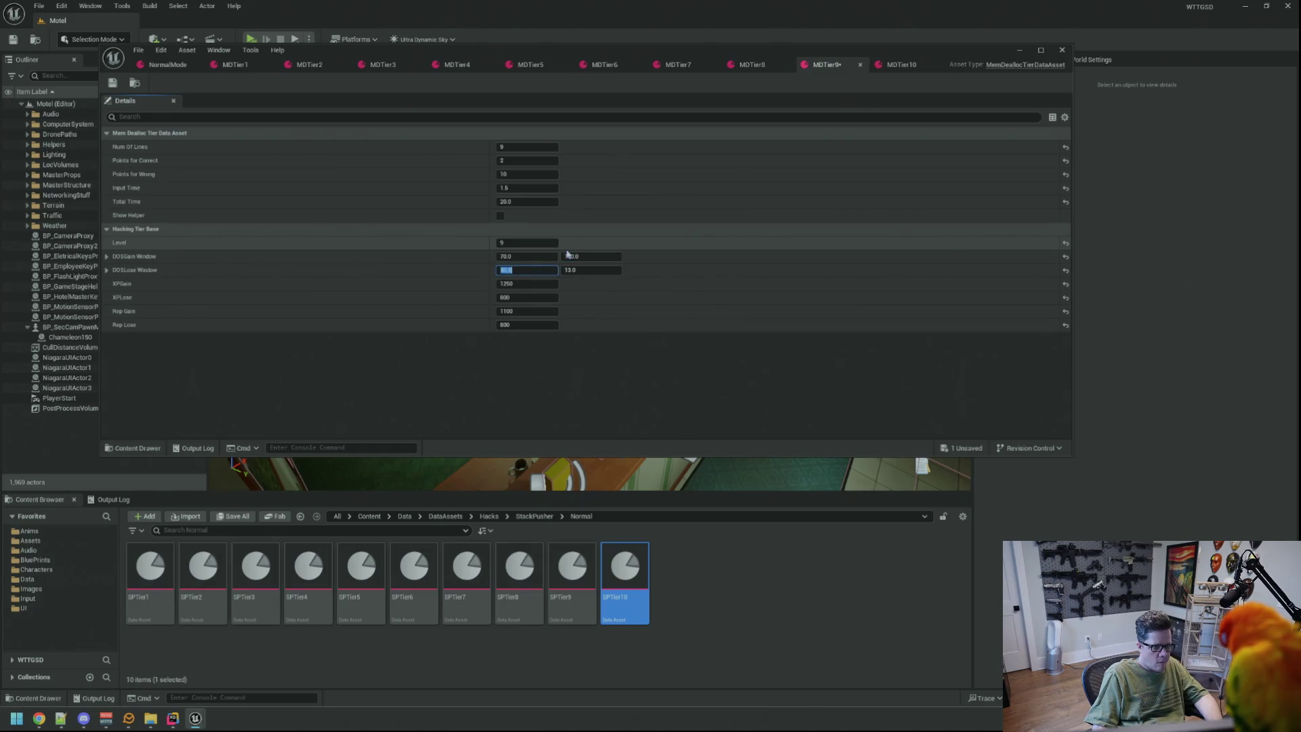
{"action": "type", "text": "65"}
{"action": "key", "text": "Tab"}
{"action": "type", "text": "95"}
{"action": "key", "text": "Return"}
{"action": "key", "text": "ctrl+s"}
Set MDTier10's DOSGain Window to 125–175 and DOSLose Window to 125–170, then save.
{"action": "left_click", "coordinate": [900, 64]}
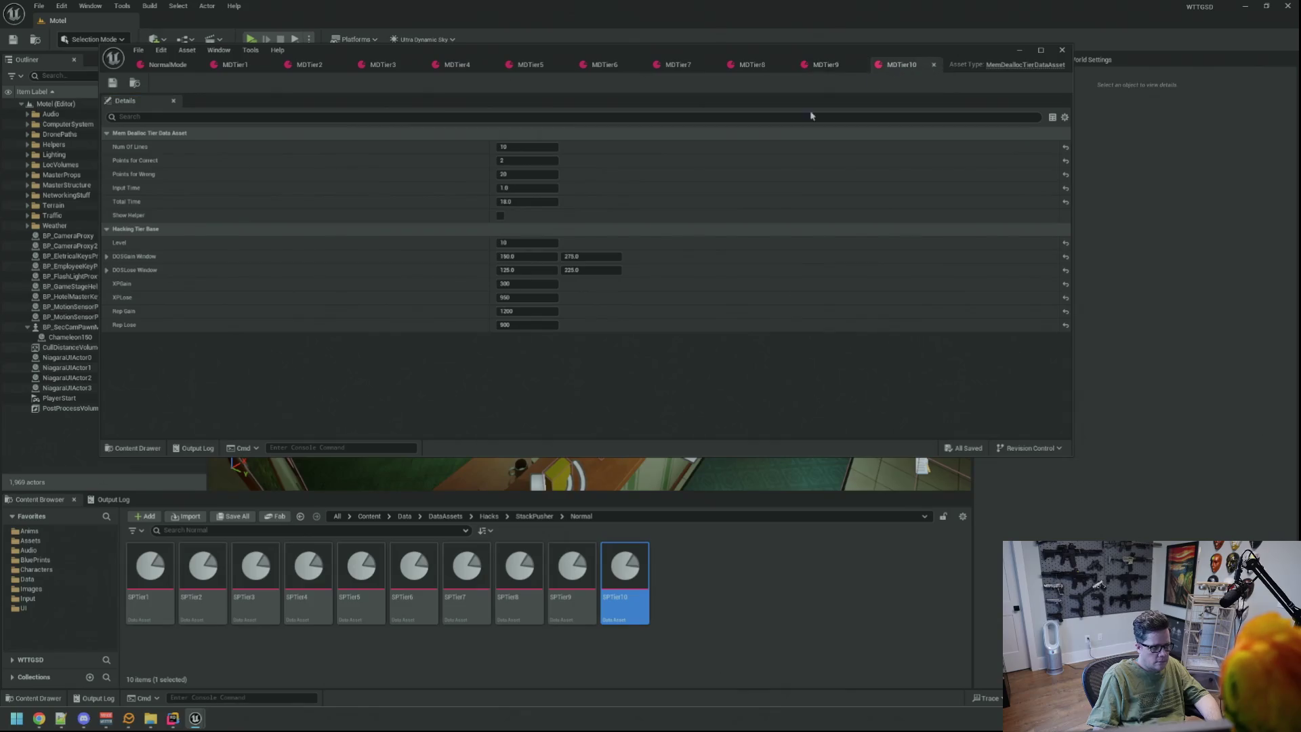
{"action": "left_click", "coordinate": [535, 258]}
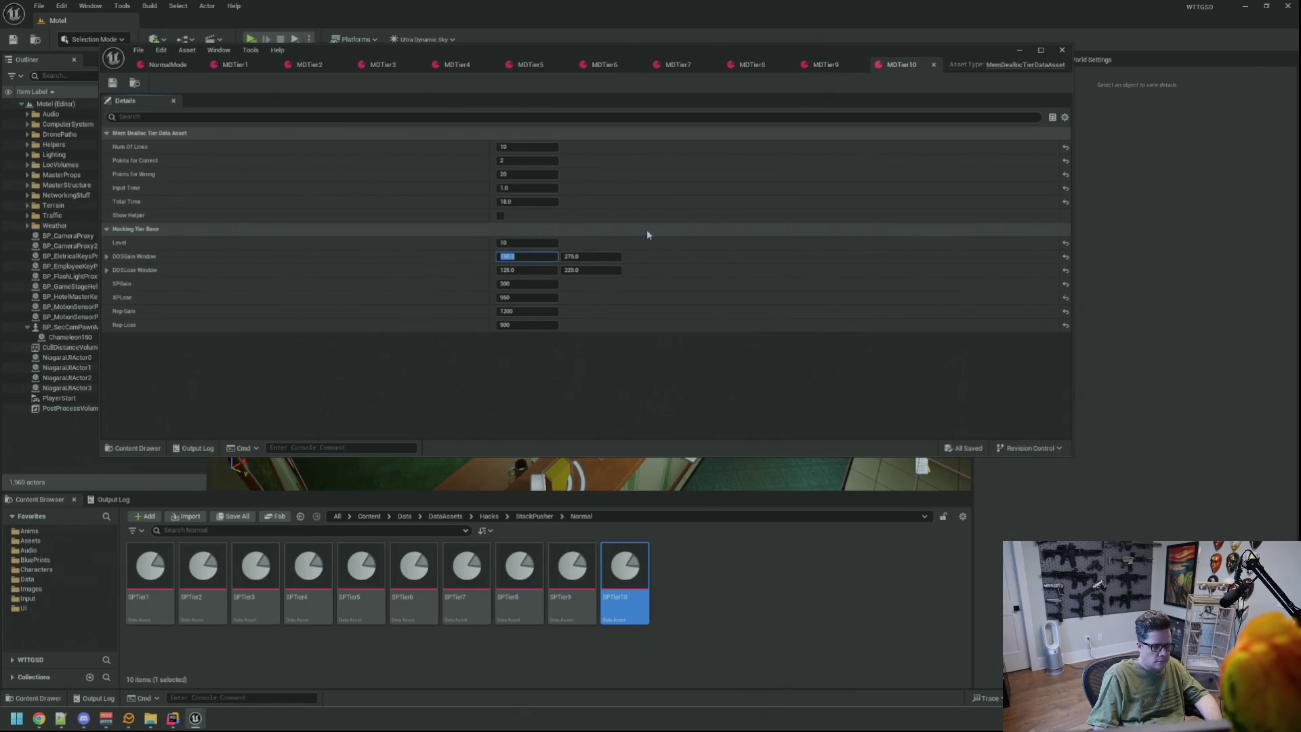
{"action": "type", "text": "125"}
{"action": "key", "text": "Tab"}
{"action": "type", "text": "175"}
{"action": "key", "text": "Tab"}
{"action": "type", "text": "125"}
{"action": "key", "text": "Tab"}
{"action": "type", "text": "1"}
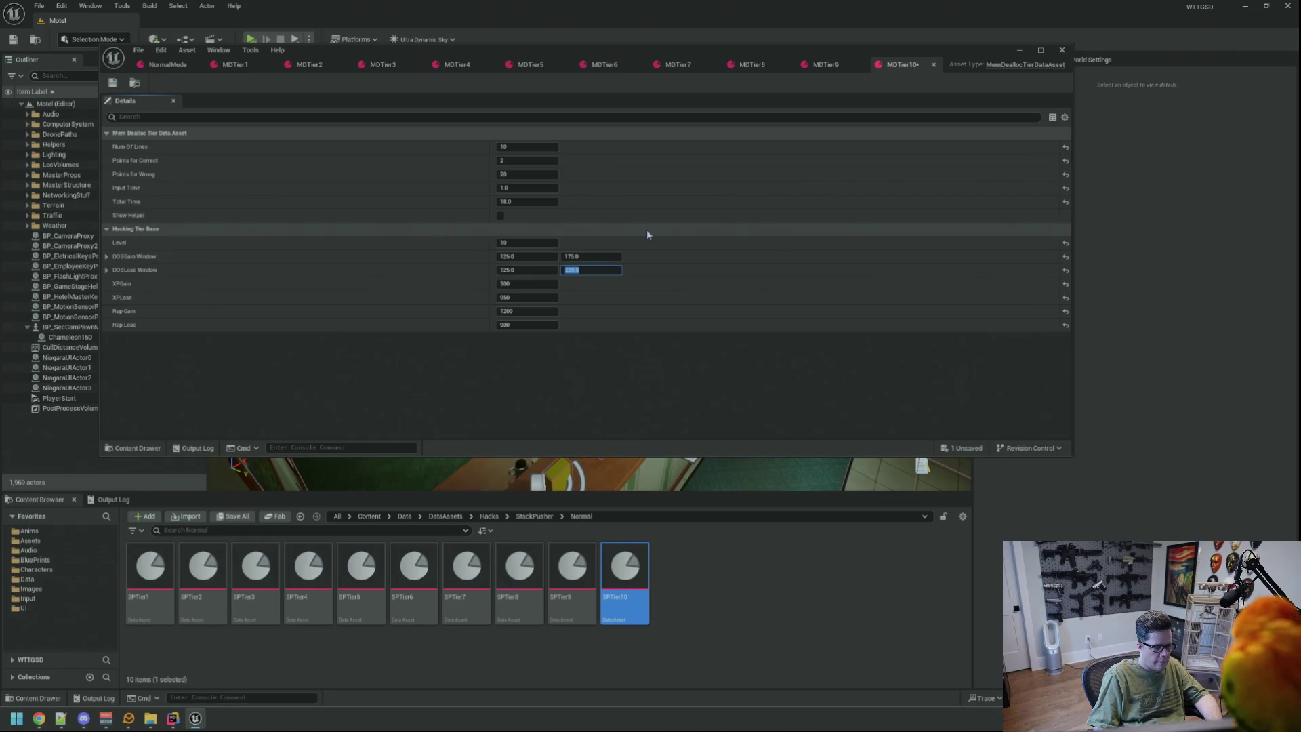
{"action": "type", "text": "70"}
{"action": "key", "text": "Return"}
{"action": "key", "text": "ctrl+s"}
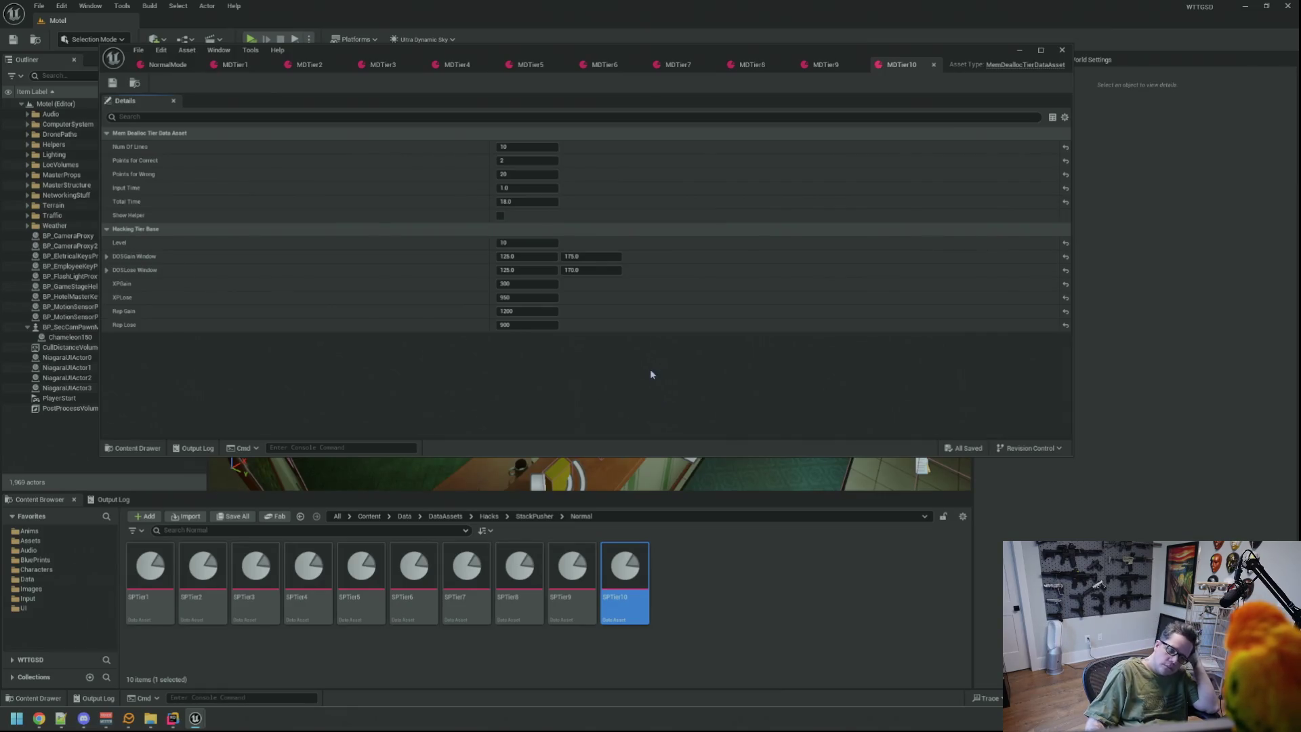
{"action": "left_click", "coordinate": [548, 257]}
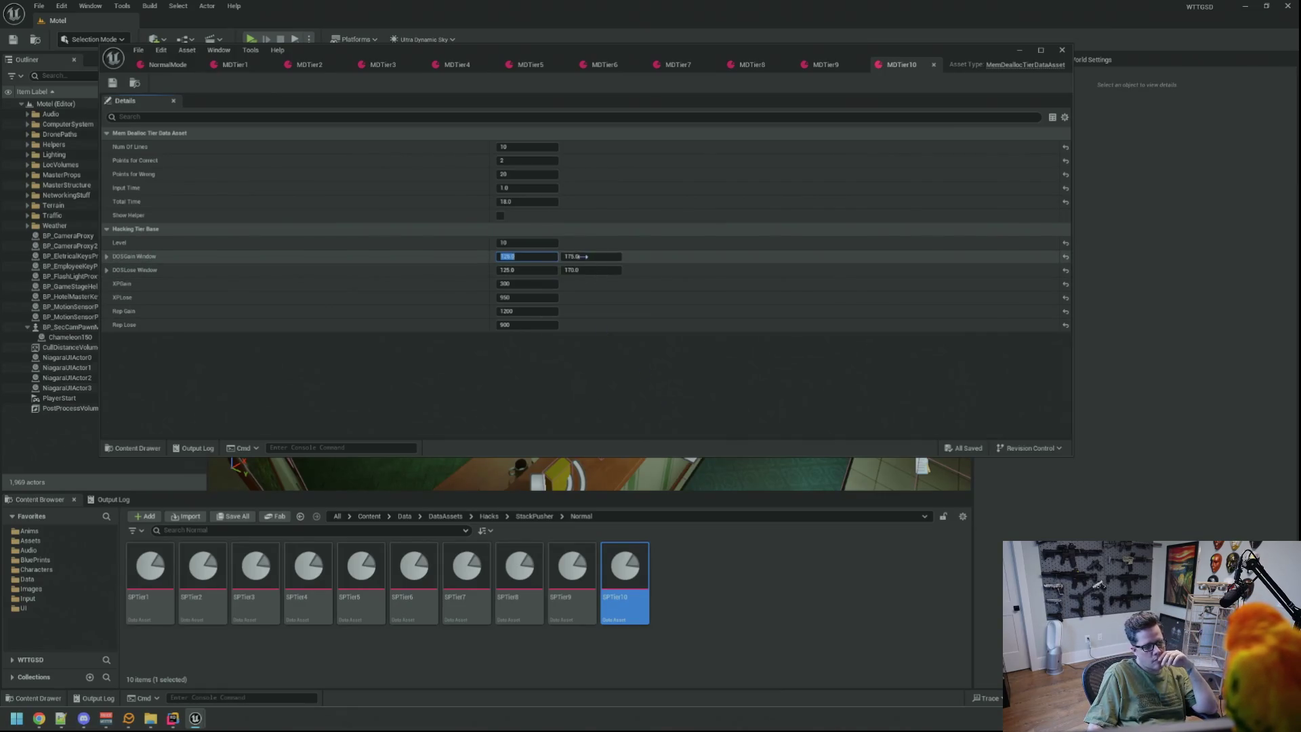
{"action": "left_click", "coordinate": [592, 383]}
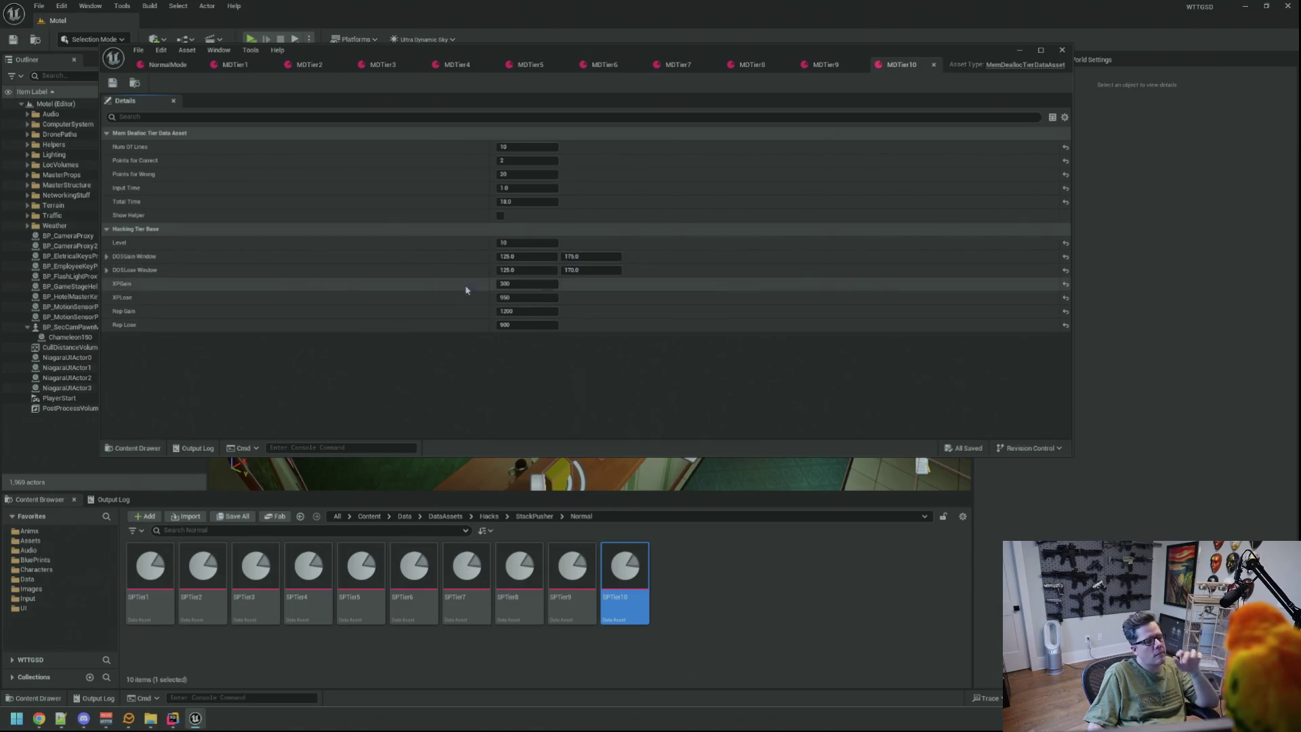
{"action": "left_click", "coordinate": [170, 65]}
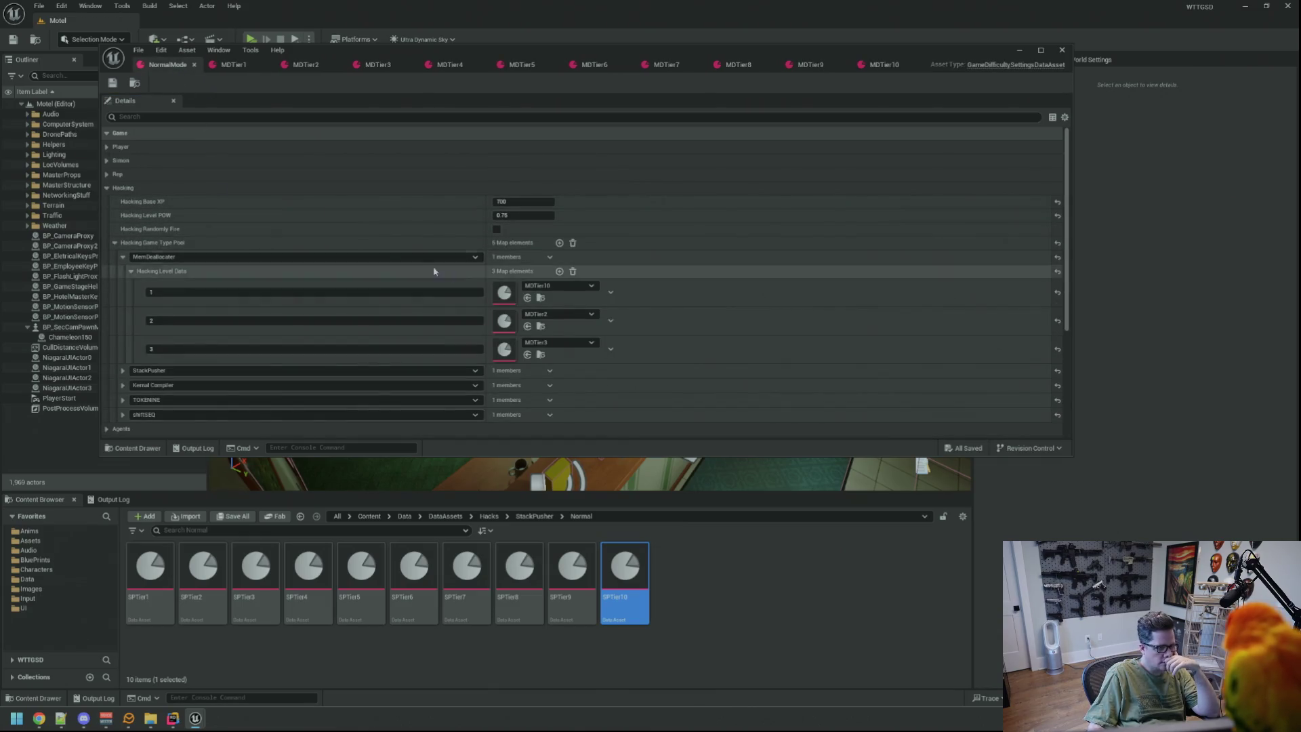
Assign MDTier1–MDTier4 to hacking levels 1–4, adding a fourth entry.
{"action": "left_click", "coordinate": [540, 297]}
{"action": "mouse_move", "coordinate": [141, 572]}
{"action": "left_mouse_down"}
{"action": "mouse_move", "coordinate": [515, 298]}
{"action": "mouse_move", "coordinate": [504, 292]}
{"action": "left_mouse_up"}
{"action": "left_click_drag", "start_coordinate": [215, 574], "coordinate": [504, 320]}
{"action": "left_click_drag", "start_coordinate": [519, 359], "coordinate": [519, 358]}
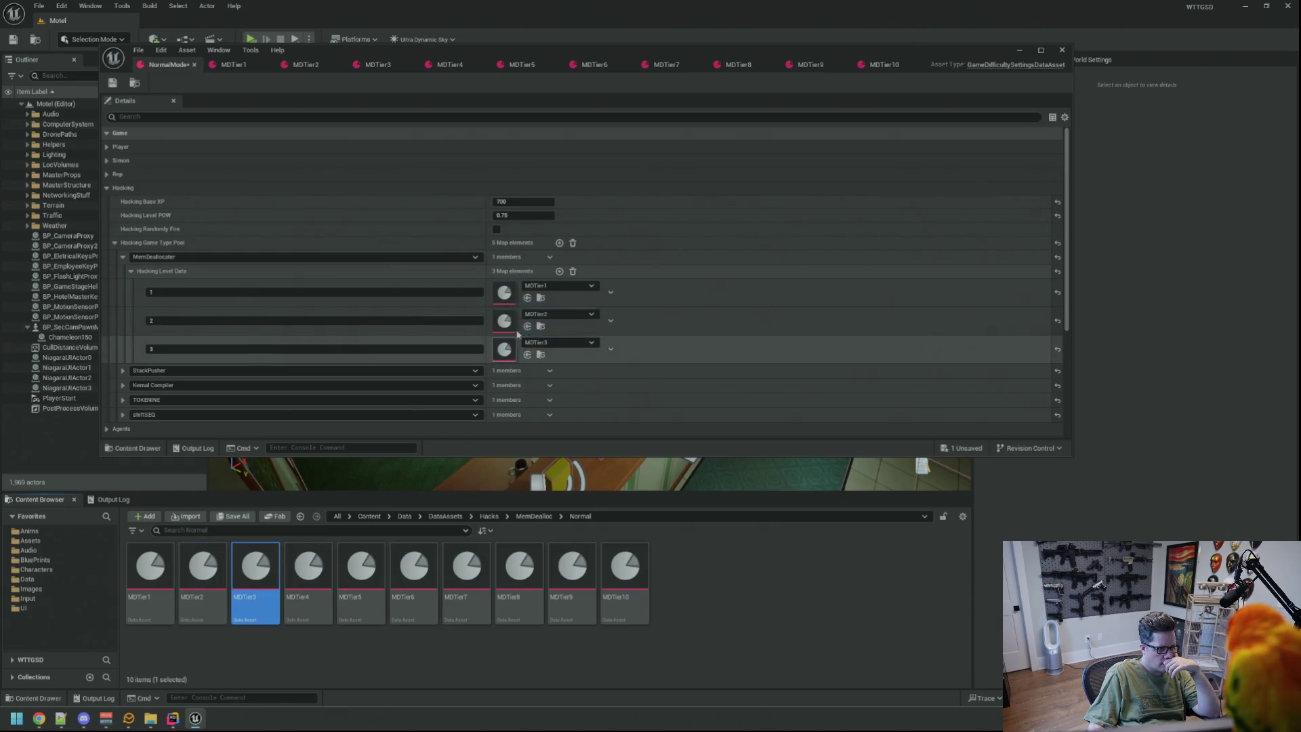
{"action": "left_click", "coordinate": [559, 272]}
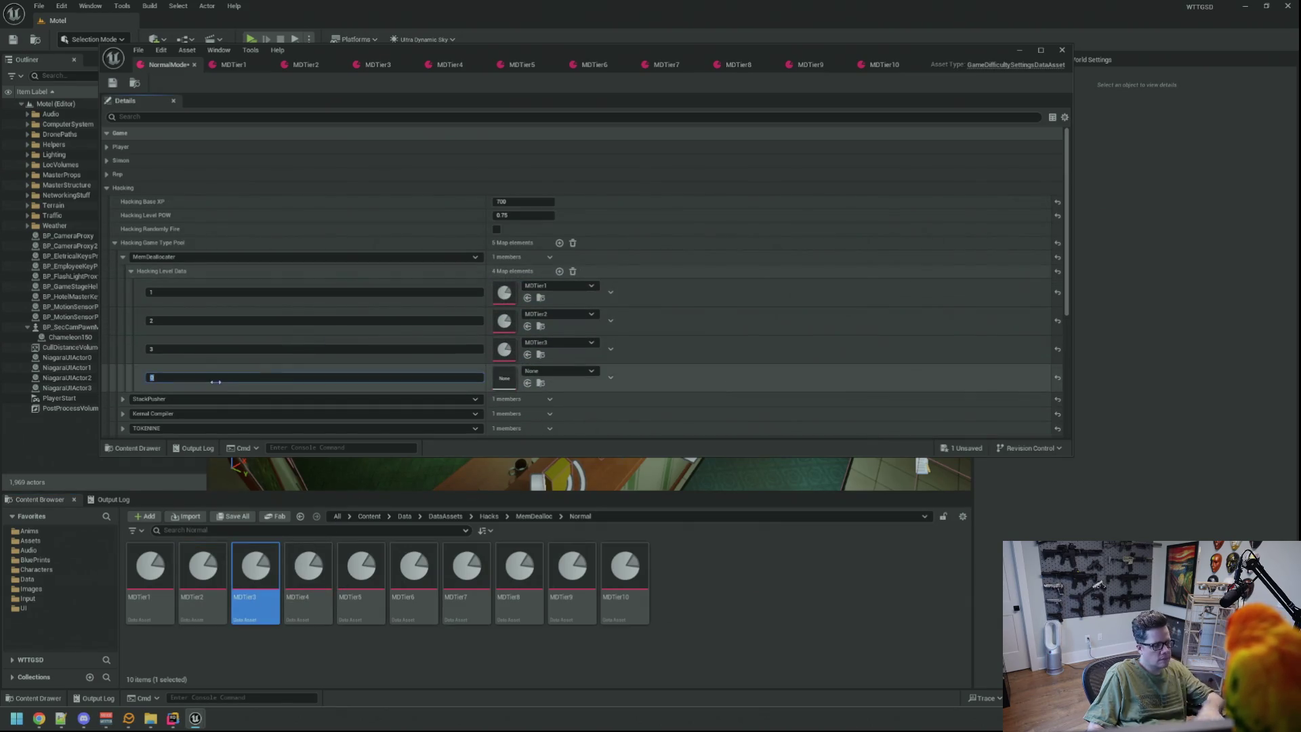
{"action": "mouse_move", "coordinate": [308, 570]}
{"action": "left_mouse_down"}
{"action": "mouse_move", "coordinate": [523, 406]}
{"action": "mouse_move", "coordinate": [532, 378]}
{"action": "left_mouse_up"}
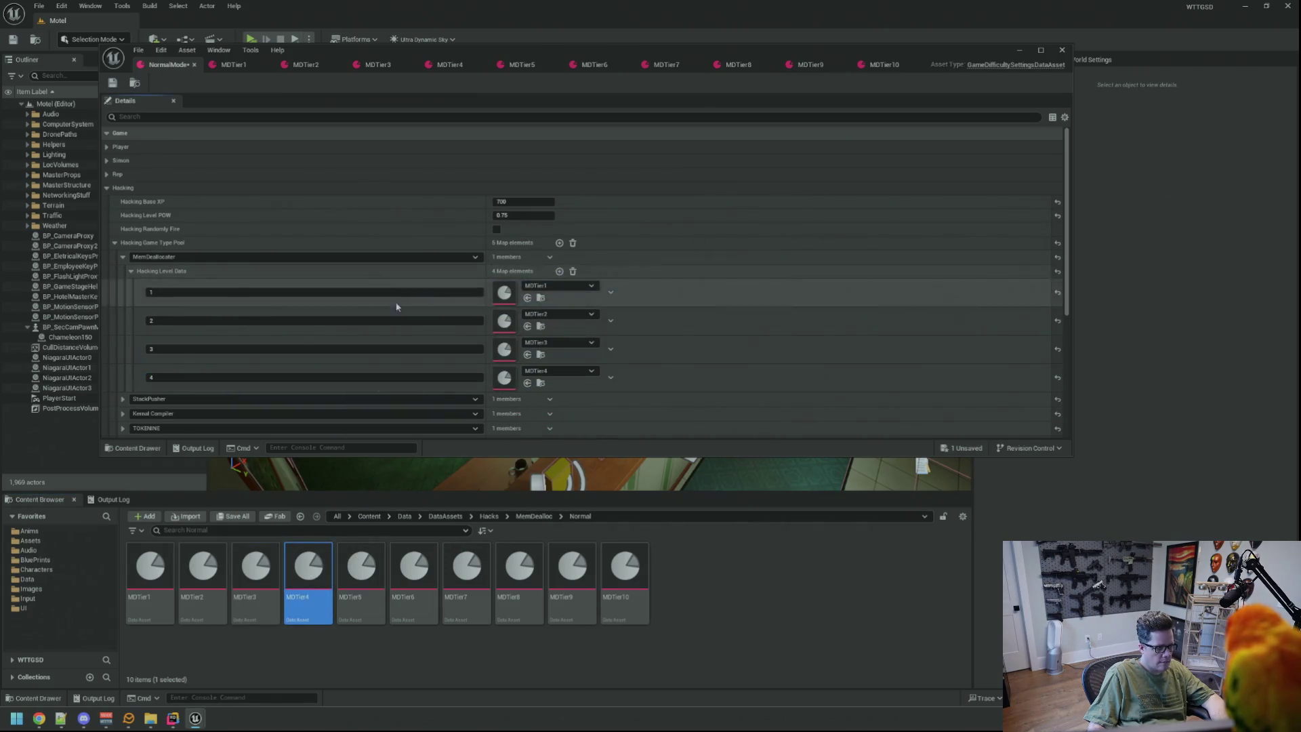
Add hacking levels 5 and 6, mapped to MDTier5 and MDTier6.
{"action": "left_click", "coordinate": [559, 272]}
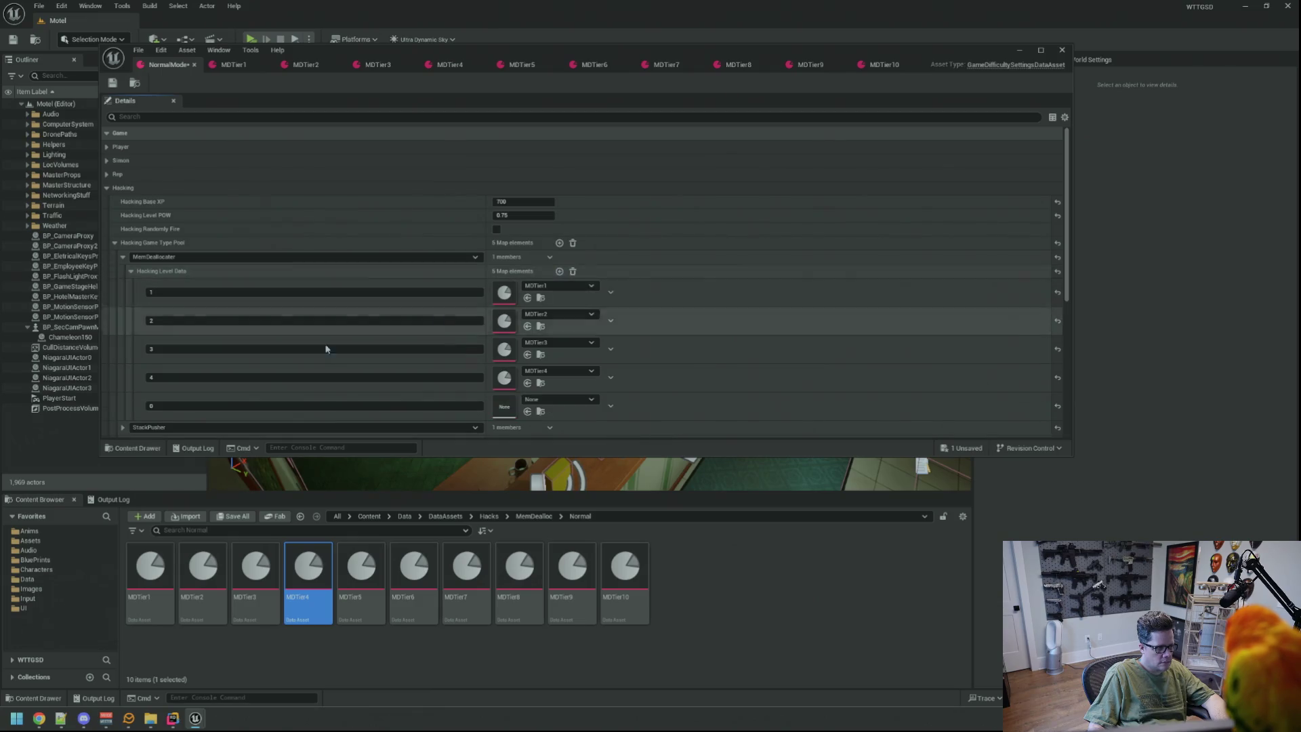
{"action": "scroll", "coordinate": [180, 353], "scroll_direction": "down", "scroll_amount": 2}
{"action": "mouse_move", "coordinate": [362, 570]}
{"action": "left_mouse_down"}
{"action": "mouse_move", "coordinate": [543, 444]}
{"action": "mouse_move", "coordinate": [542, 357]}
{"action": "left_mouse_up"}
{"action": "left_click", "coordinate": [559, 222]}
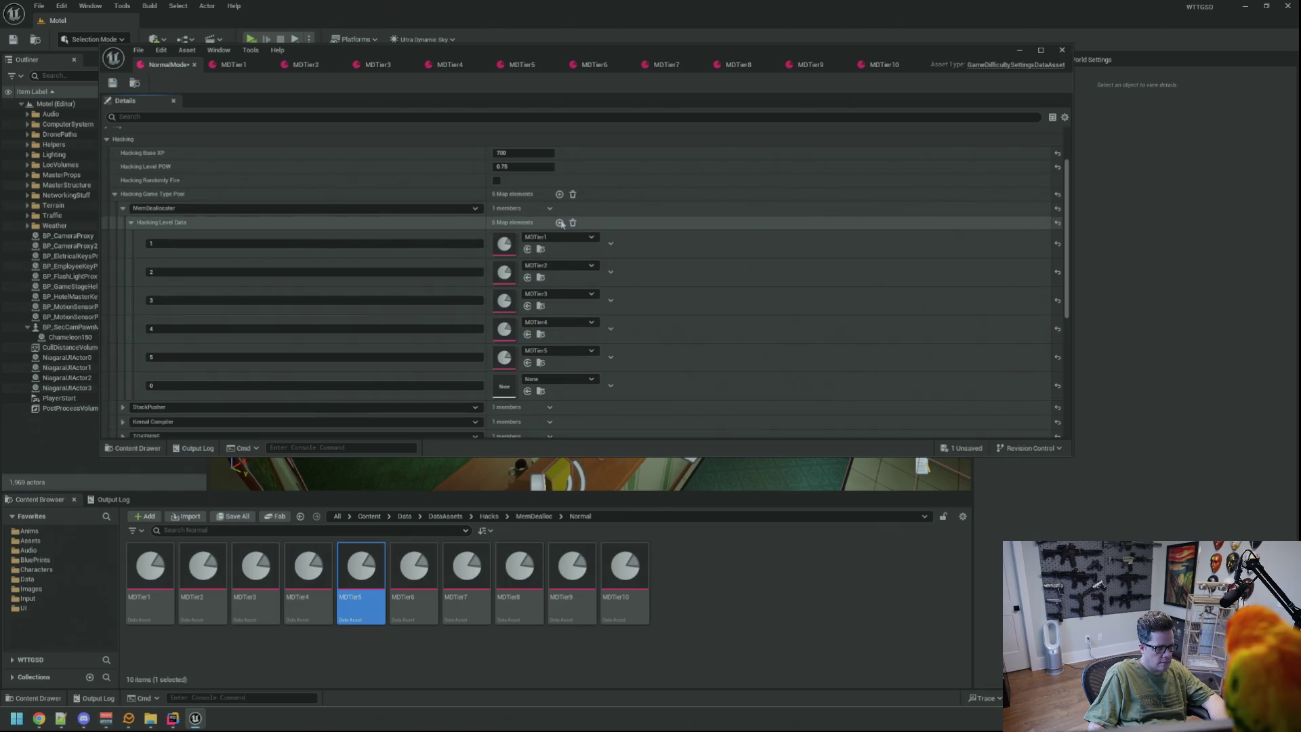
{"action": "left_click", "coordinate": [168, 385]}
{"action": "type", "text": "6"}
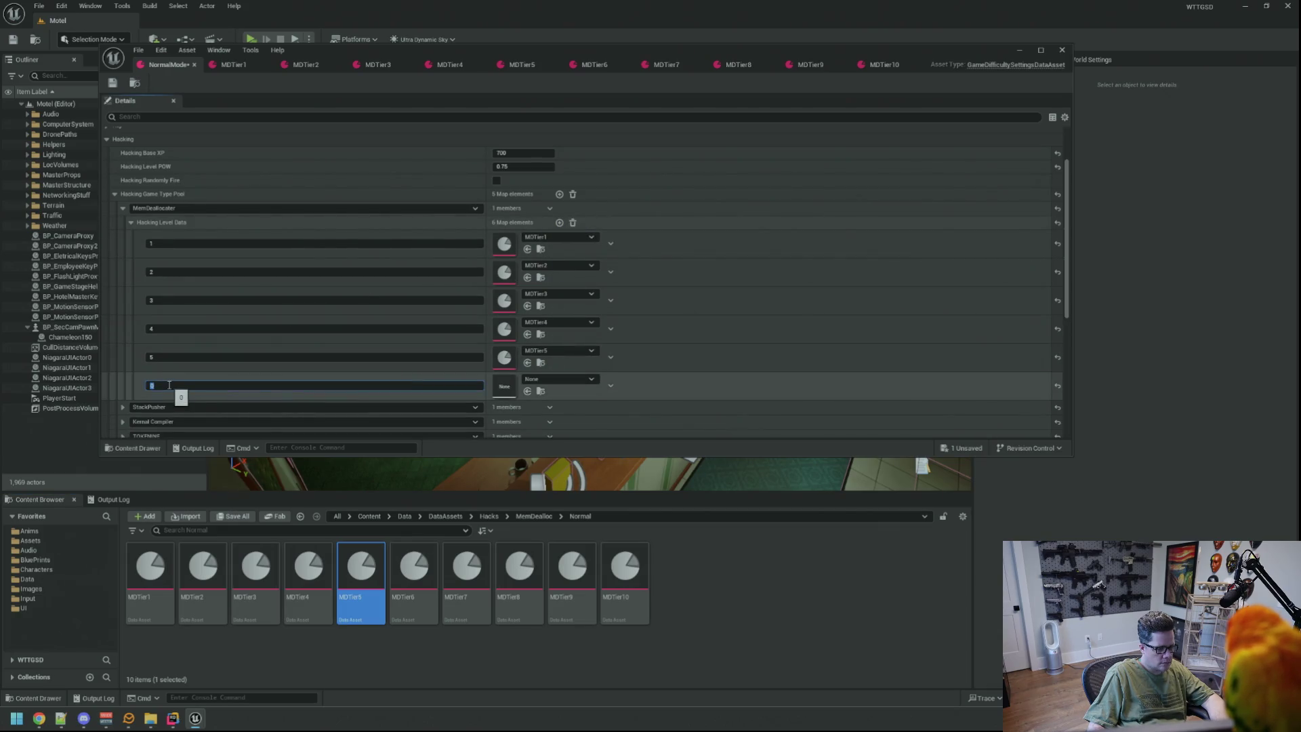
{"action": "mouse_move", "coordinate": [413, 569]}
{"action": "left_mouse_down"}
{"action": "mouse_move", "coordinate": [515, 437]}
{"action": "mouse_move", "coordinate": [509, 384]}
{"action": "left_mouse_up"}
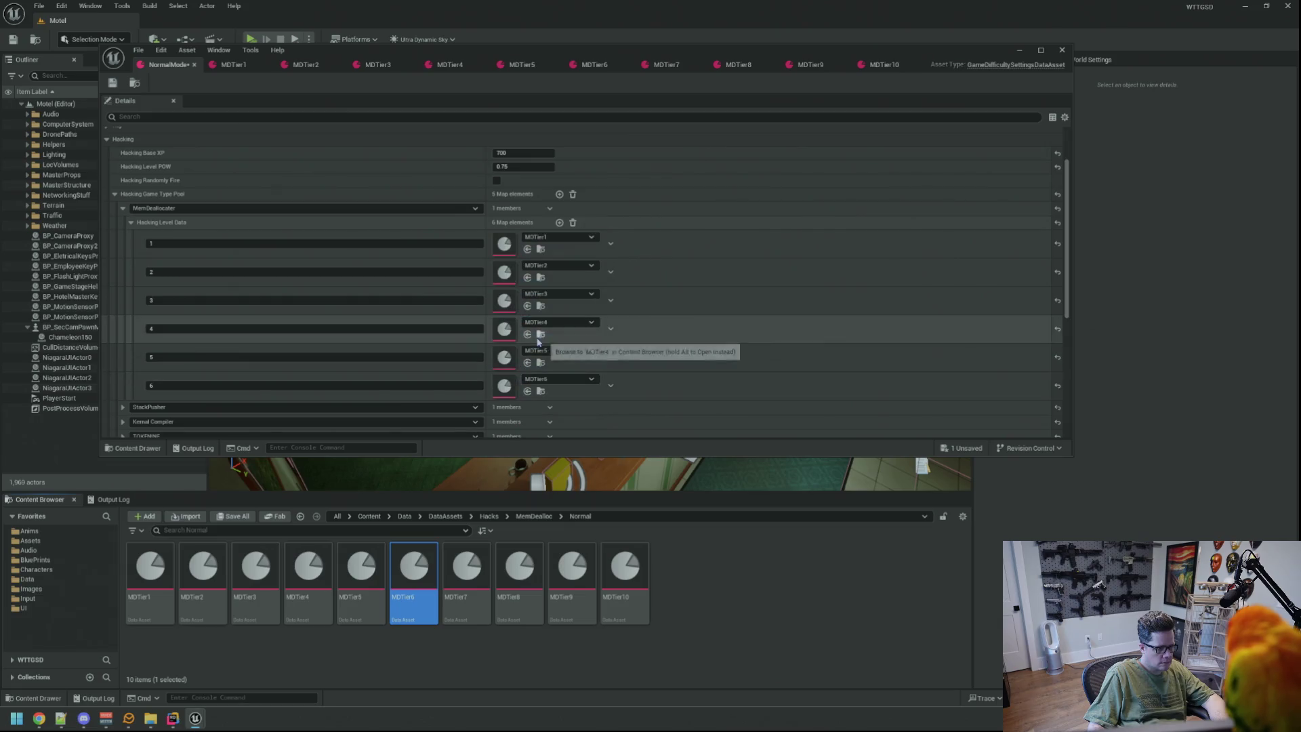
Add hacking levels 7 and 8, mapped to MDTier7 and MDTier8.
{"action": "left_click", "coordinate": [559, 222]}
{"action": "left_click", "coordinate": [190, 413]}
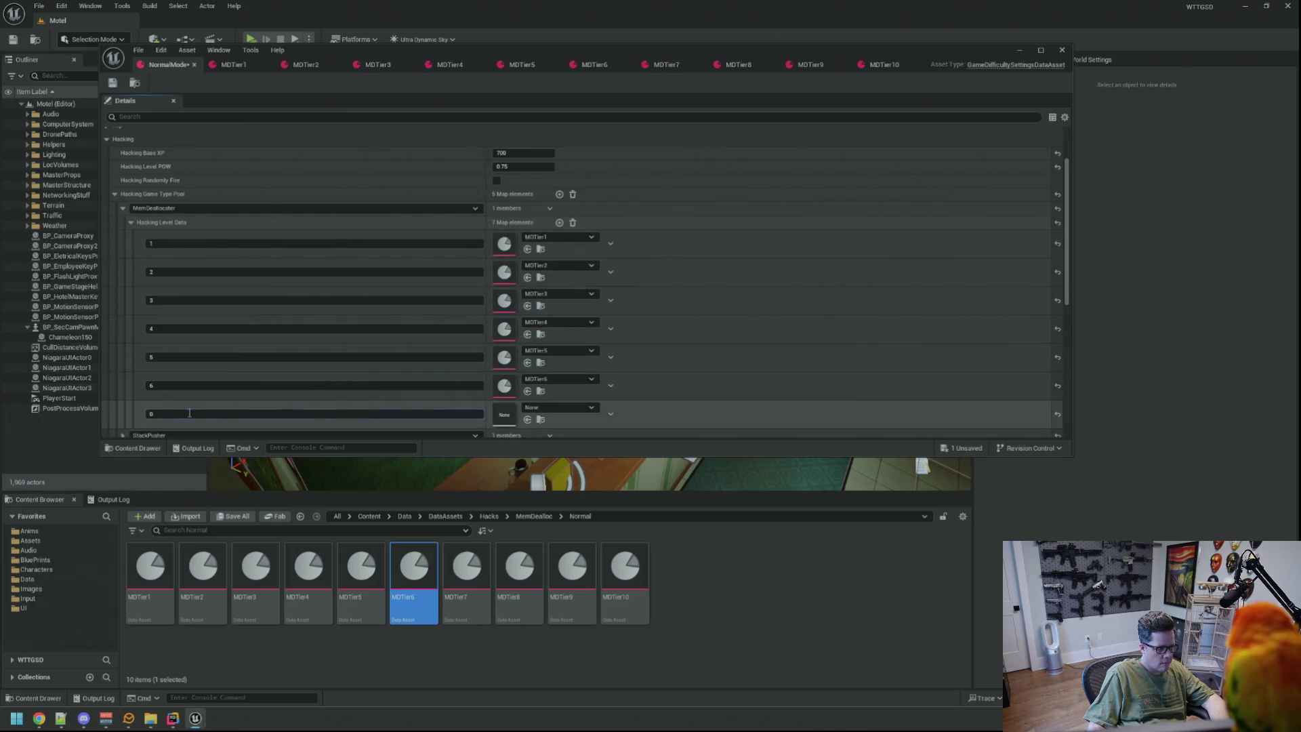
{"action": "type", "text": "7"}
{"action": "left_click_drag", "start_coordinate": [467, 570], "coordinate": [513, 405]}
{"action": "left_click", "coordinate": [559, 222]}
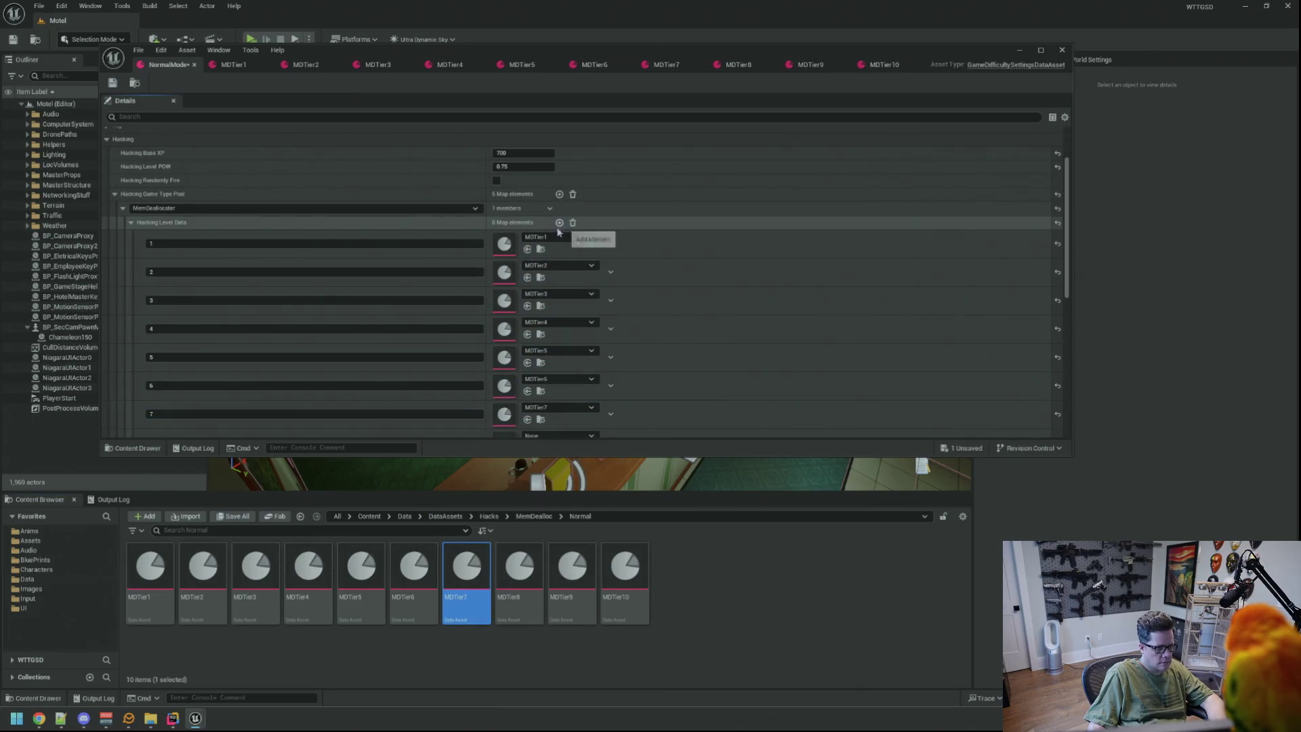
{"action": "scroll", "coordinate": [330, 331], "scroll_direction": "down", "scroll_amount": 2}
{"action": "type", "text": "8"}
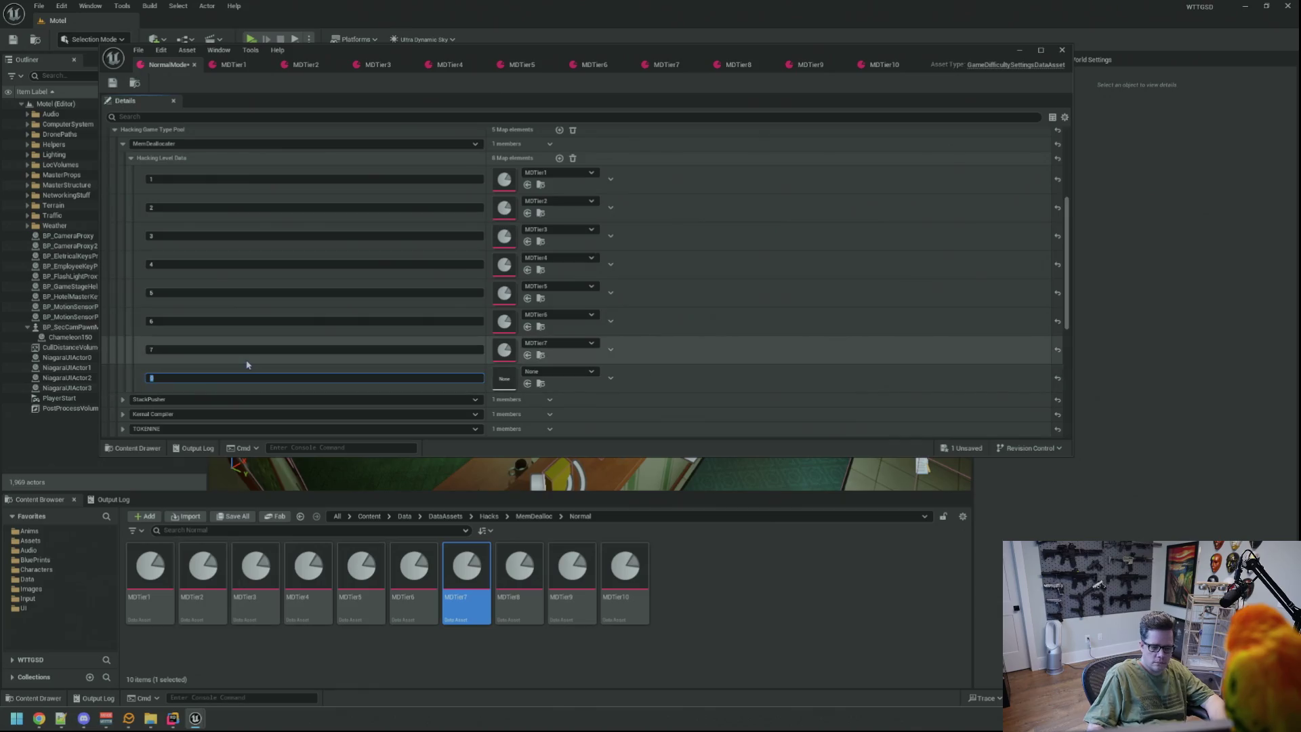
{"action": "left_click_drag", "start_coordinate": [503, 571], "coordinate": [504, 378]}
Add hacking levels 9 and 10, mapped to MDTier9 and MDTier10.
{"action": "left_click", "coordinate": [560, 159]}
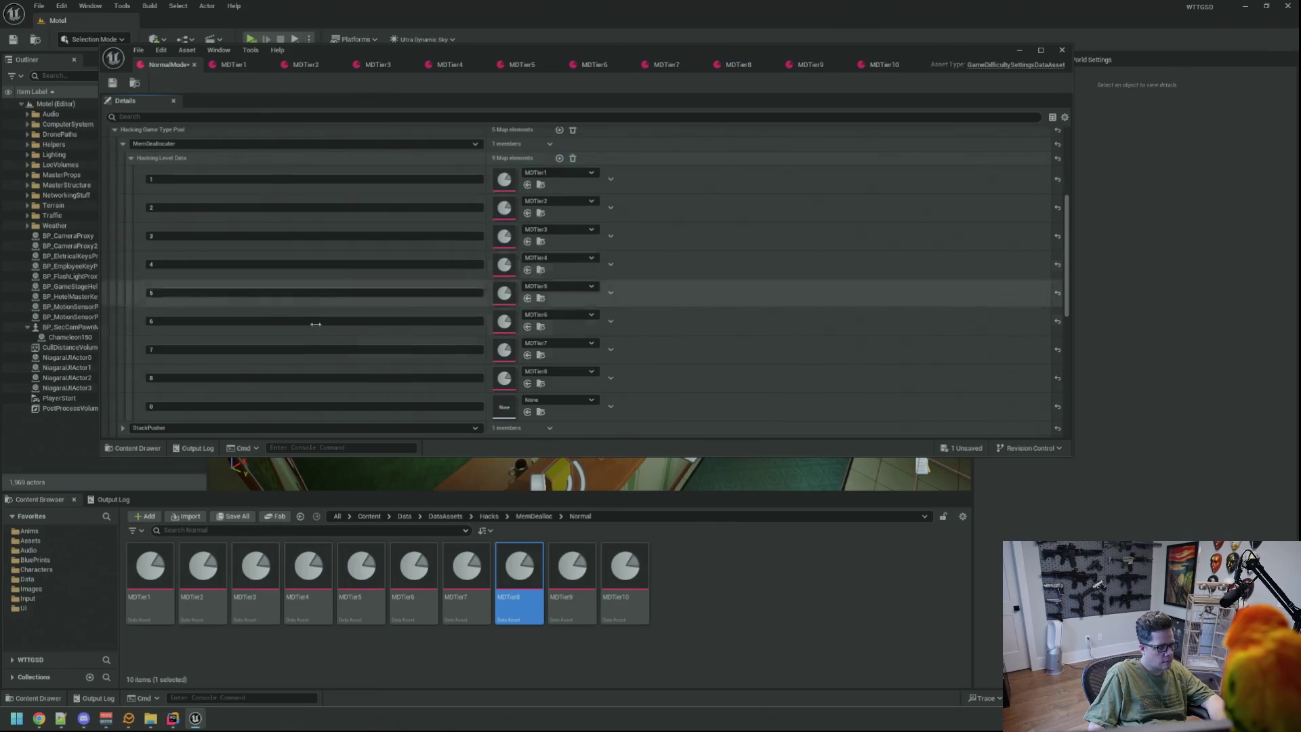
{"action": "left_click", "coordinate": [252, 407]}
{"action": "type", "text": "9"}
{"action": "mouse_move", "coordinate": [572, 566]}
{"action": "left_mouse_down"}
{"action": "mouse_move", "coordinate": [570, 529]}
{"action": "mouse_move", "coordinate": [504, 407]}
{"action": "left_mouse_up"}
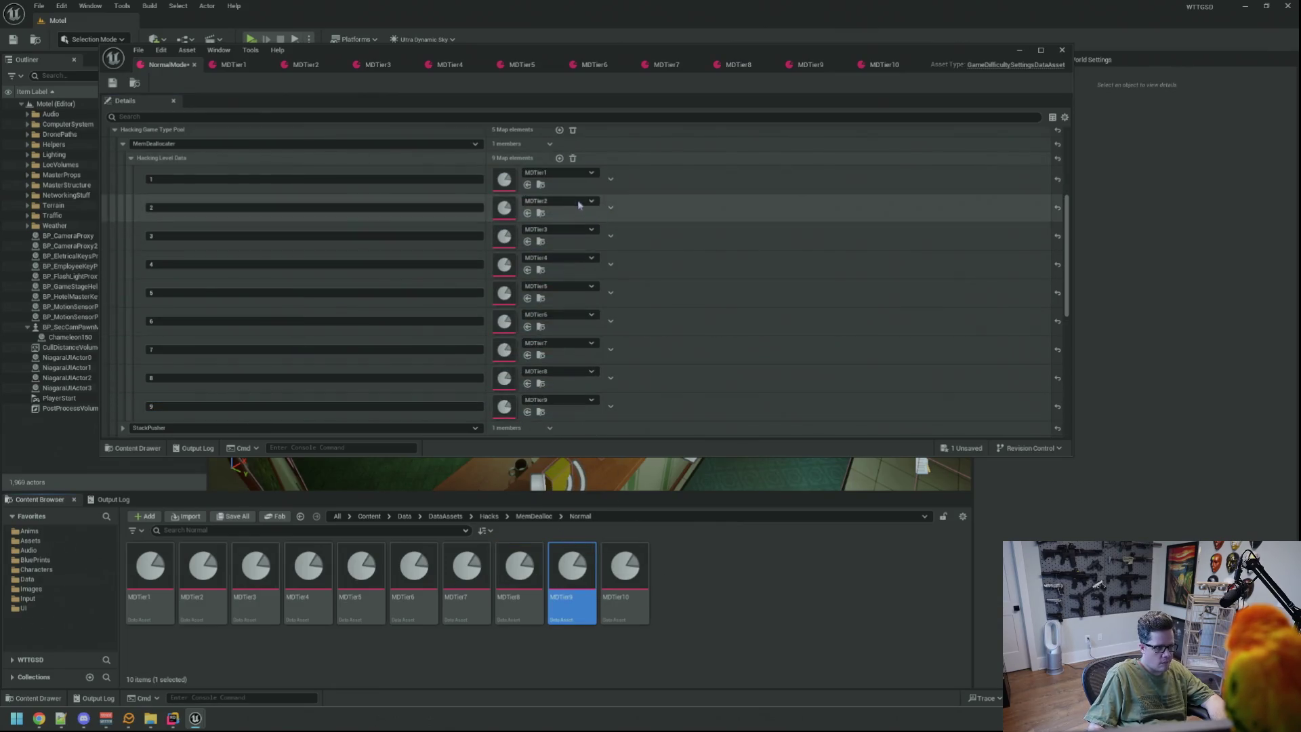
{"action": "left_click", "coordinate": [560, 159]}
{"action": "scroll", "coordinate": [212, 384], "scroll_direction": "down", "scroll_amount": 2}
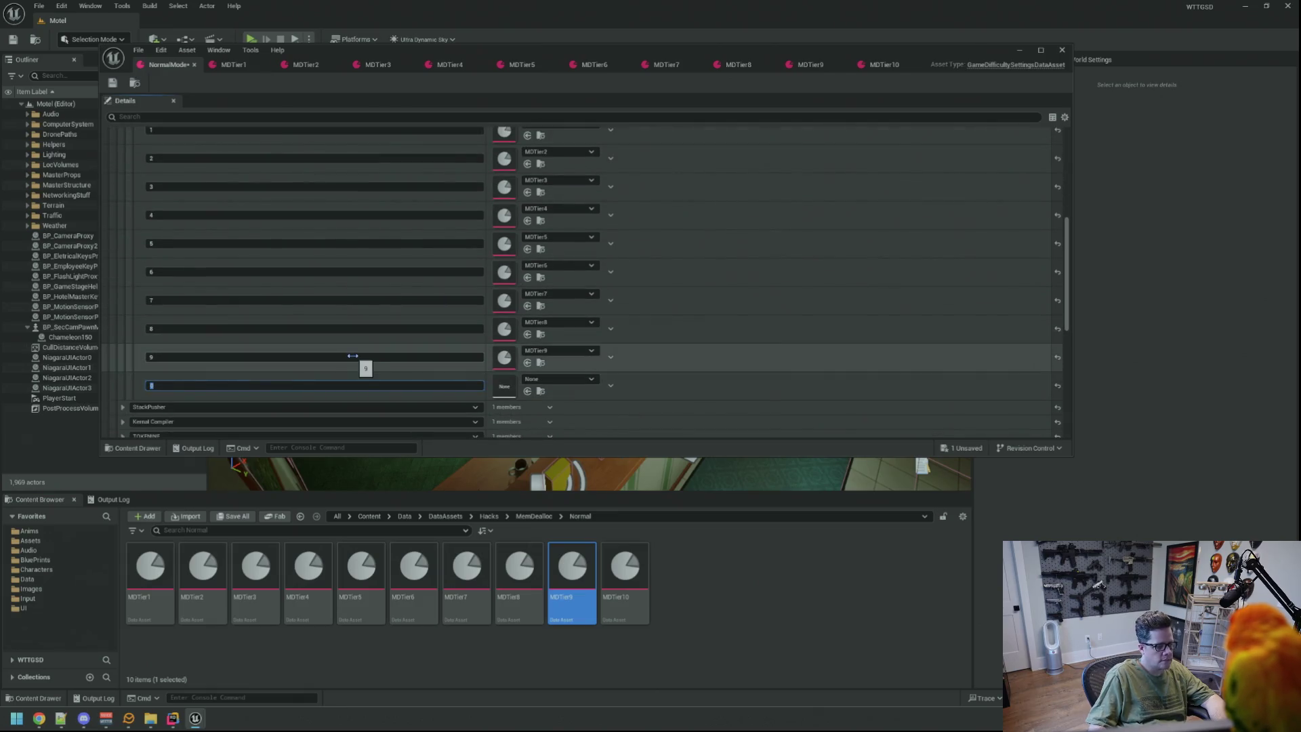
{"action": "type", "text": "10"}
{"action": "key", "text": "Return"}
{"action": "mouse_move", "coordinate": [572, 566]}
{"action": "left_mouse_down"}
{"action": "mouse_move", "coordinate": [590, 568]}
{"action": "mouse_move", "coordinate": [540, 397]}
{"action": "left_mouse_up"}
{"action": "left_click_drag", "start_coordinate": [625, 566], "coordinate": [510, 385]}
{"action": "scroll", "coordinate": [679, 397], "scroll_direction": "up", "scroll_amount": 3}
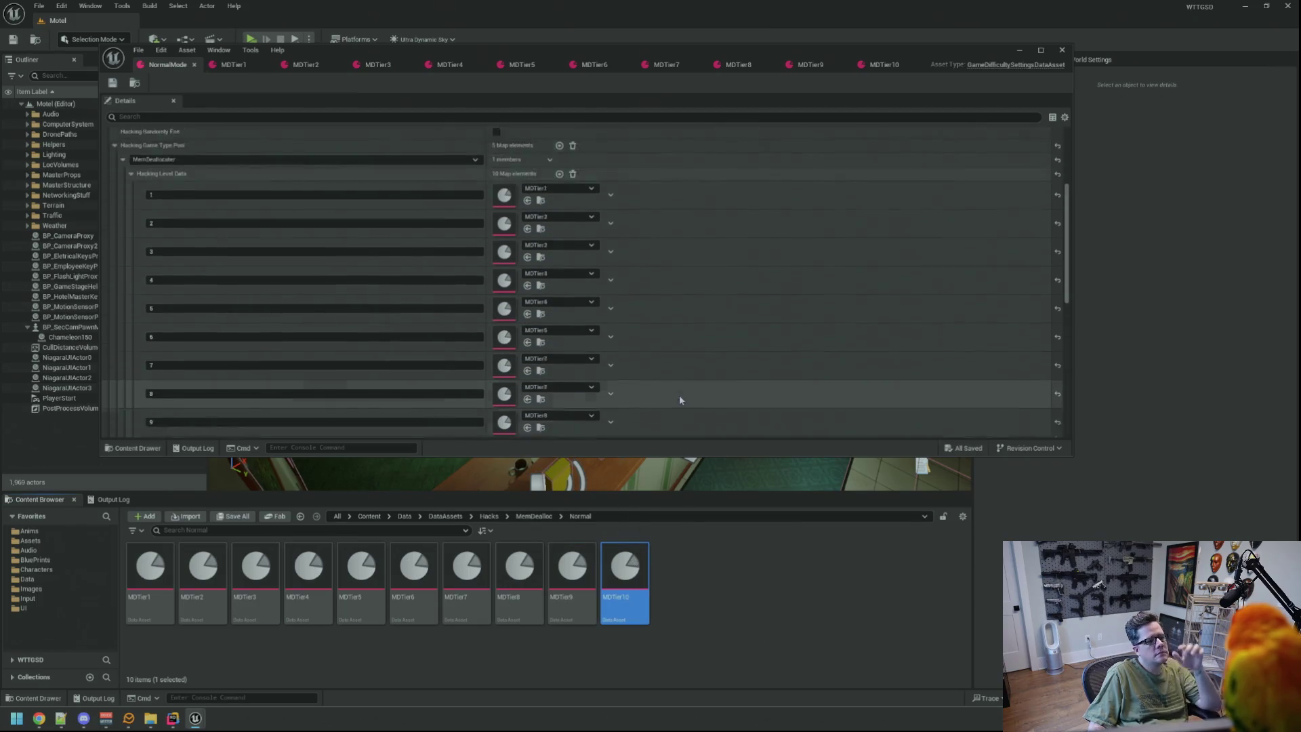
Set MDTier1's Level to 1, glancing at MDTier2 for comparison.
{"action": "left_click", "coordinate": [234, 64]}
{"action": "left_click", "coordinate": [287, 66]}
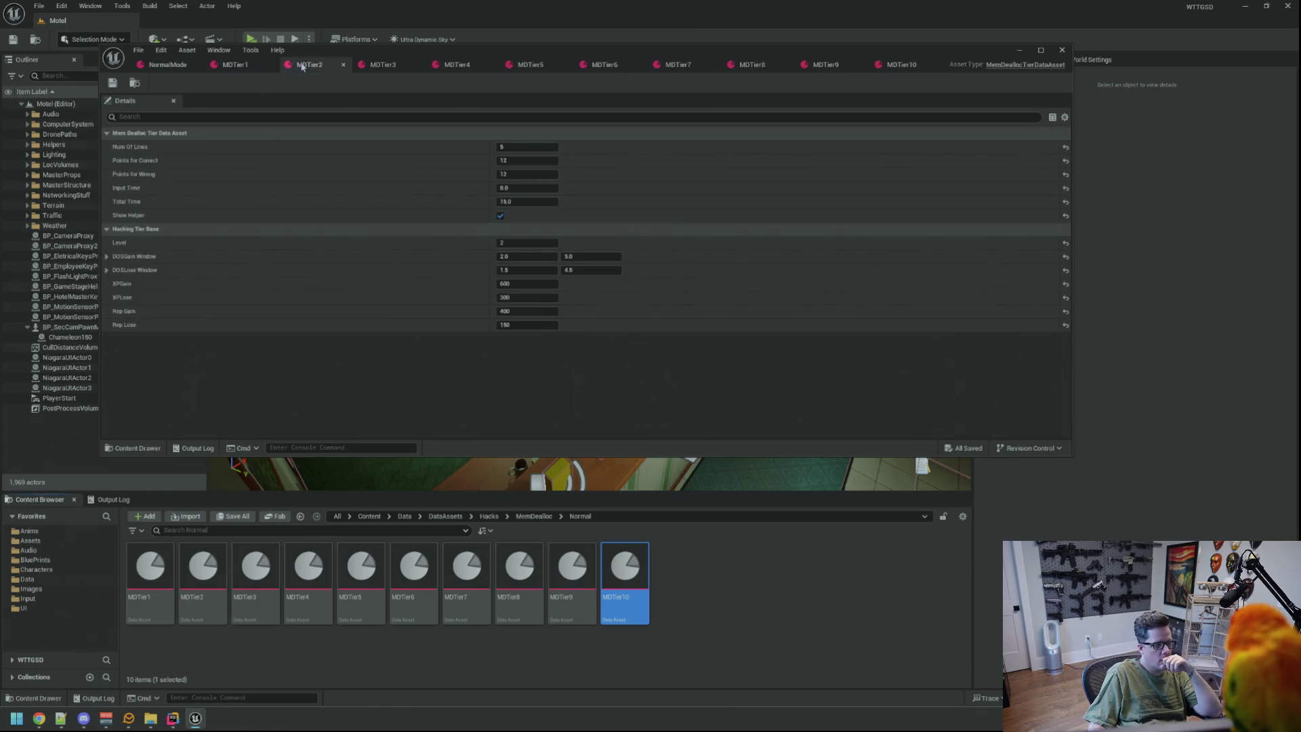
{"action": "left_click", "coordinate": [235, 64]}
{"action": "left_click", "coordinate": [541, 238]}
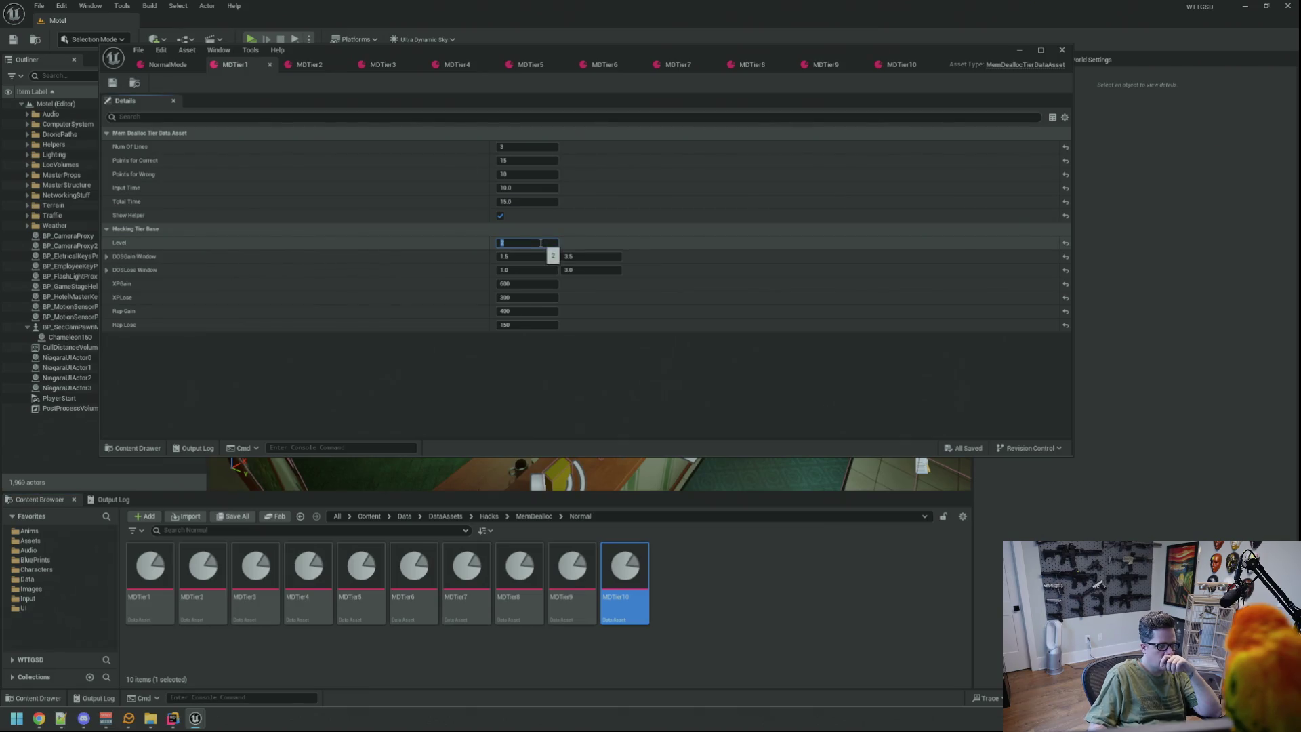
{"action": "key", "text": "Return"}
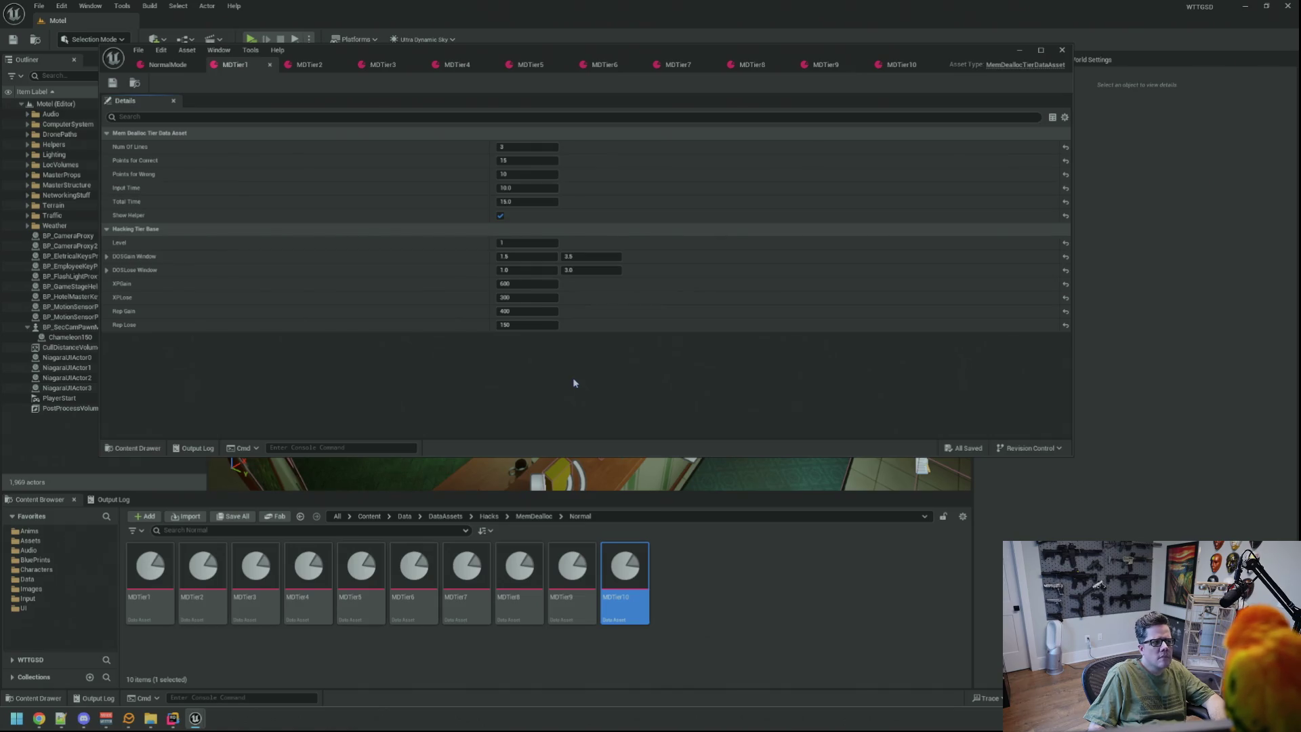
{"action": "left_click", "coordinate": [320, 67]}
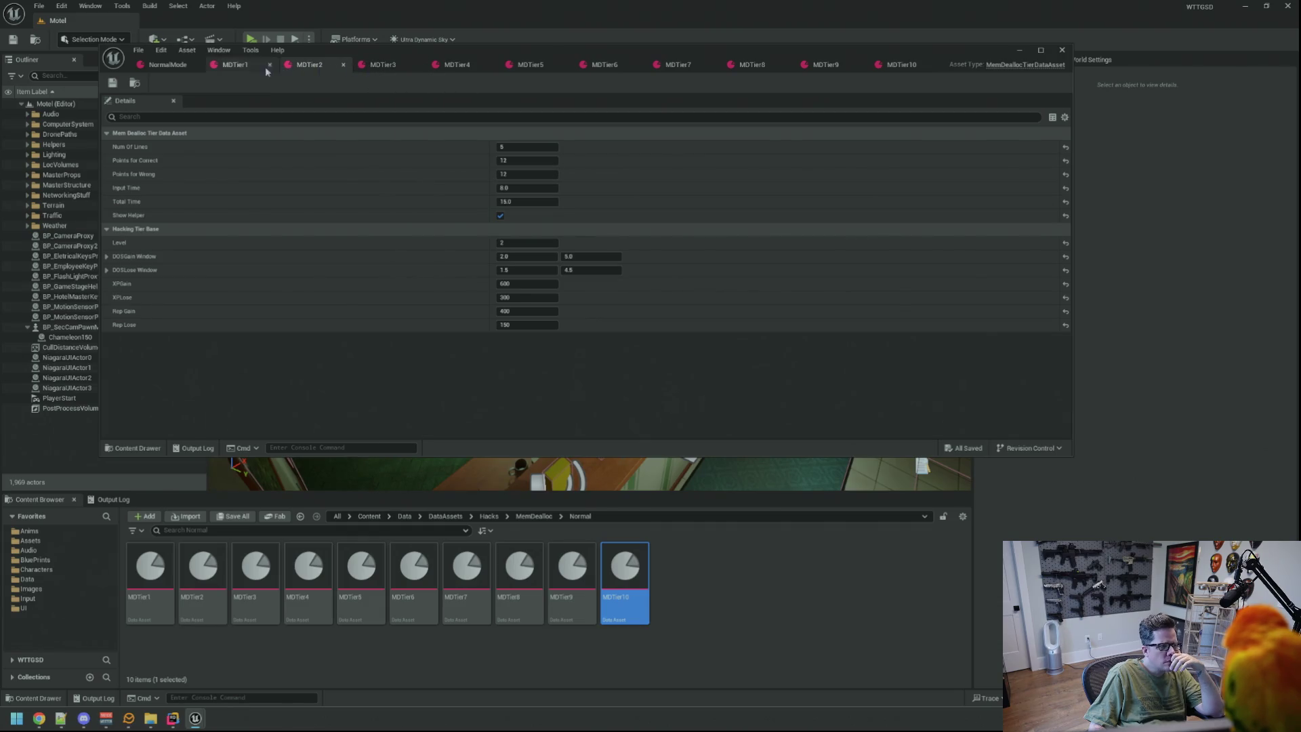
{"action": "left_click", "coordinate": [233, 64]}
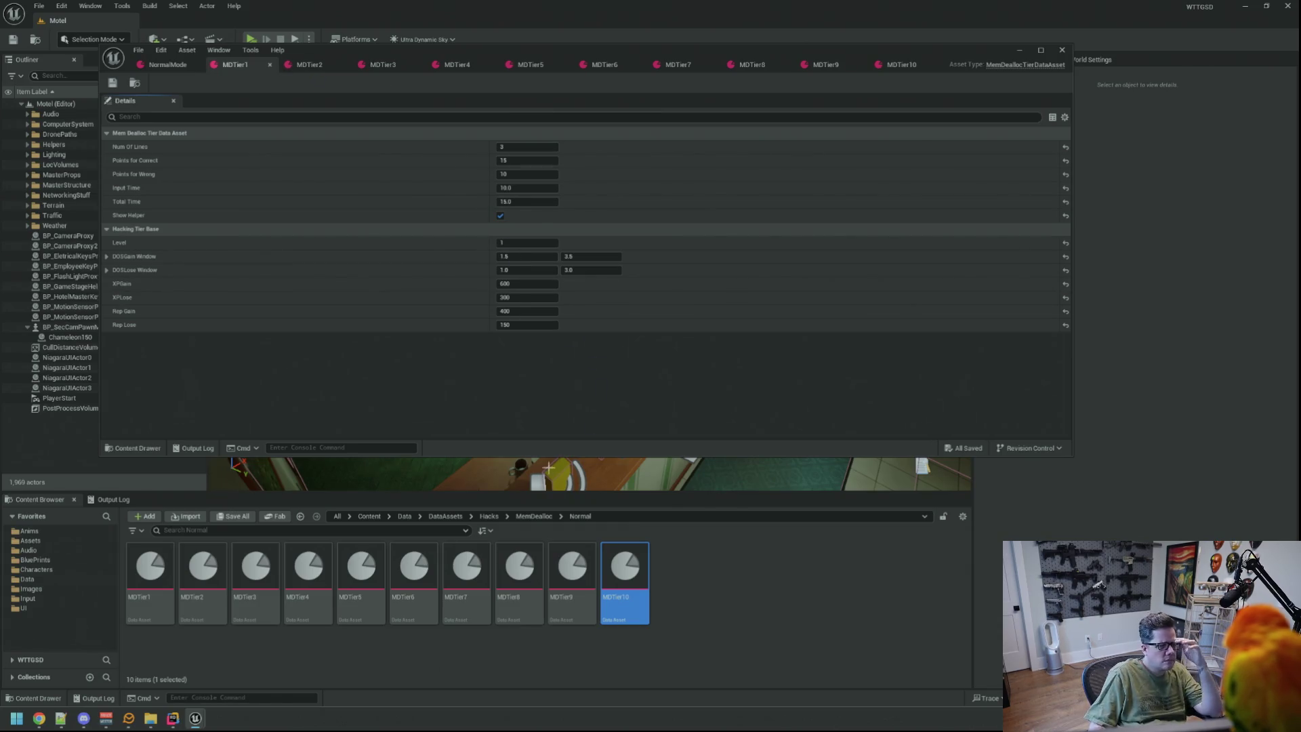
Open StackPusher's Normal SPTier1 to compare values, then close it and return to MDTier1.
{"action": "left_click", "coordinate": [496, 518]}
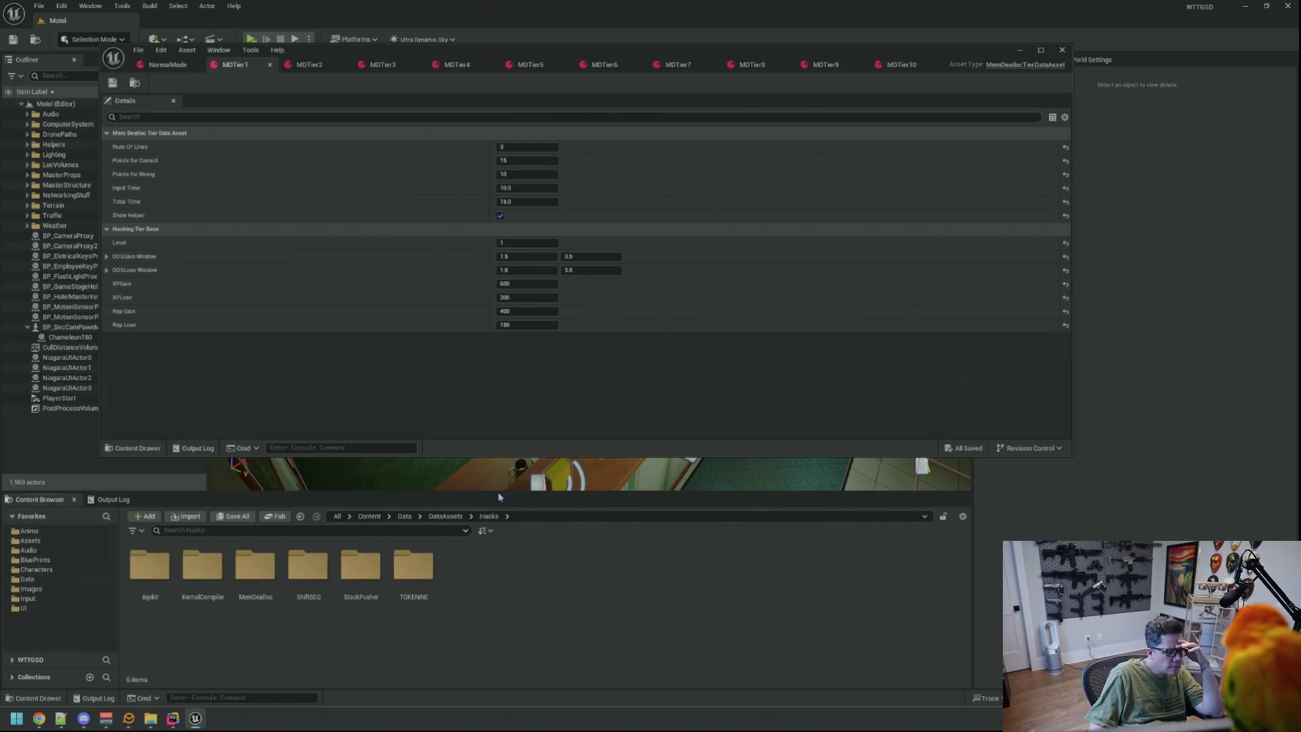
{"action": "double_click", "coordinate": [377, 563]}
{"action": "left_click", "coordinate": [155, 559]}
{"action": "double_click", "coordinate": [156, 559]}
{"action": "double_click", "coordinate": [150, 566]}
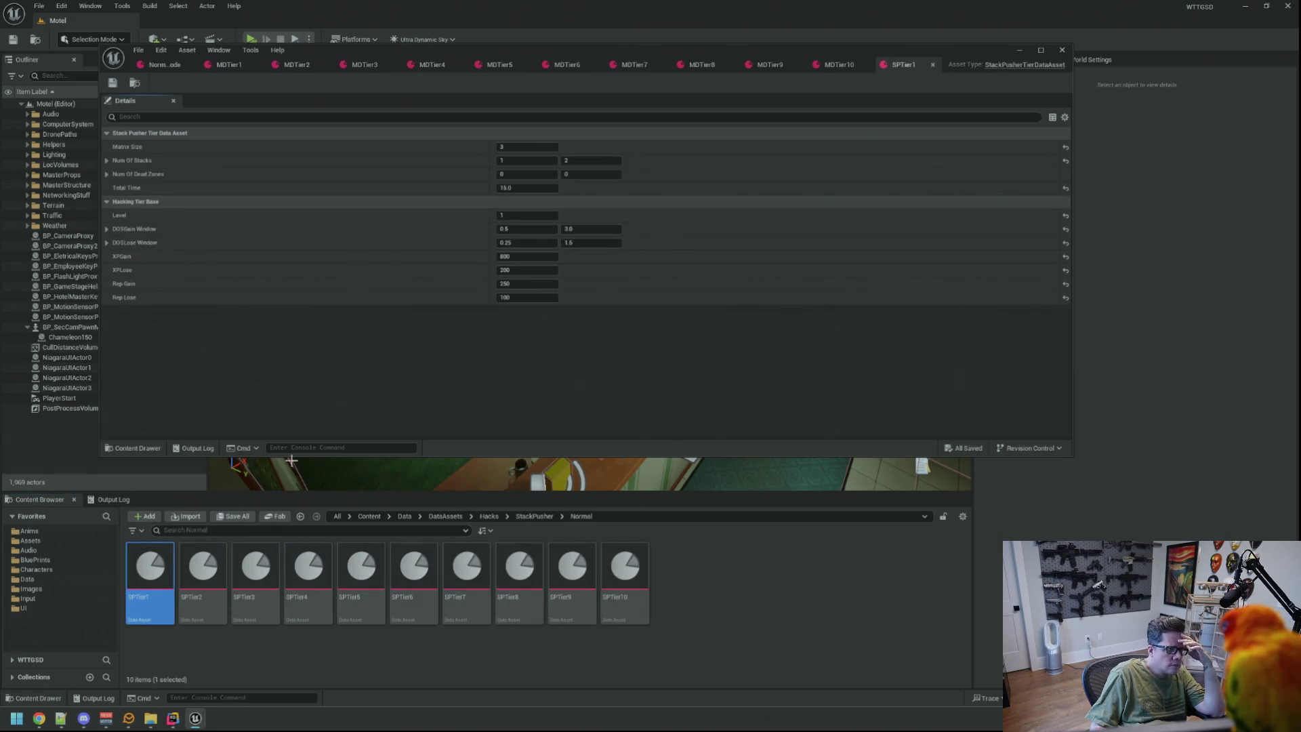
{"action": "left_click", "coordinate": [933, 64]}
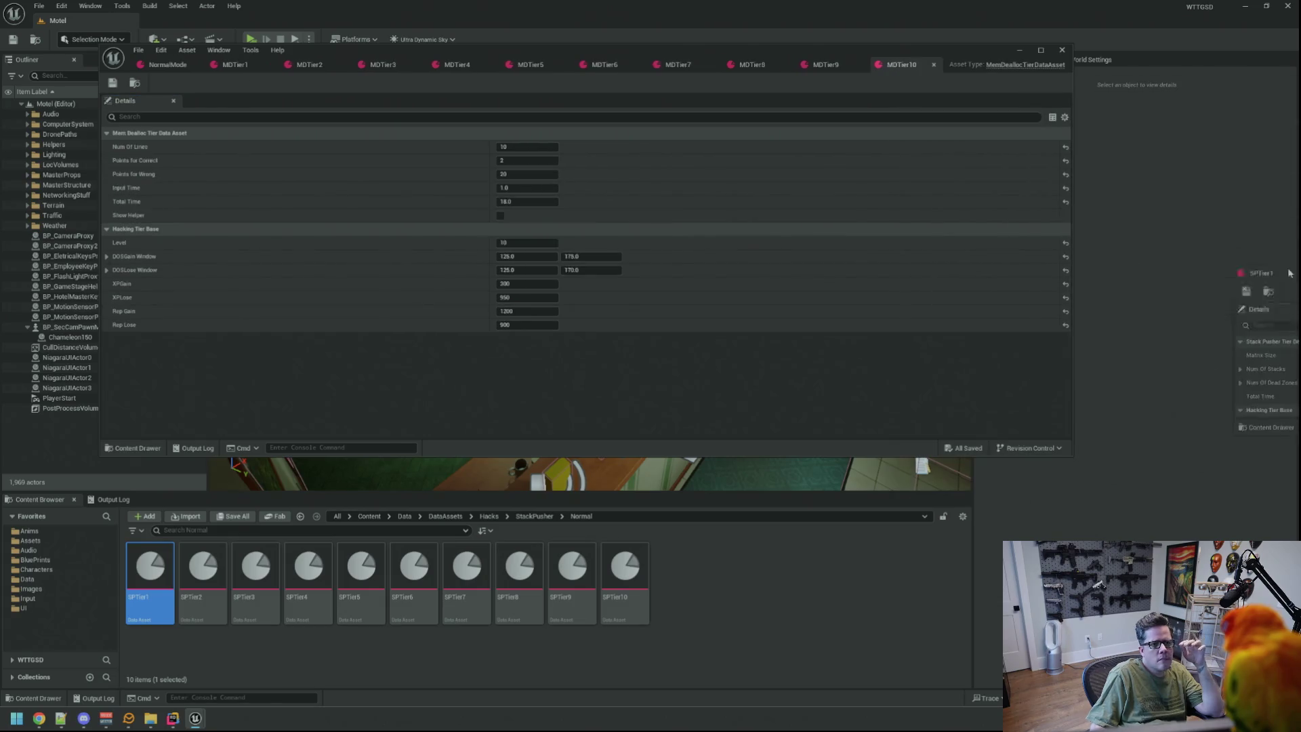
{"action": "left_click", "coordinate": [234, 64]}
{"action": "type", "text": "100"}
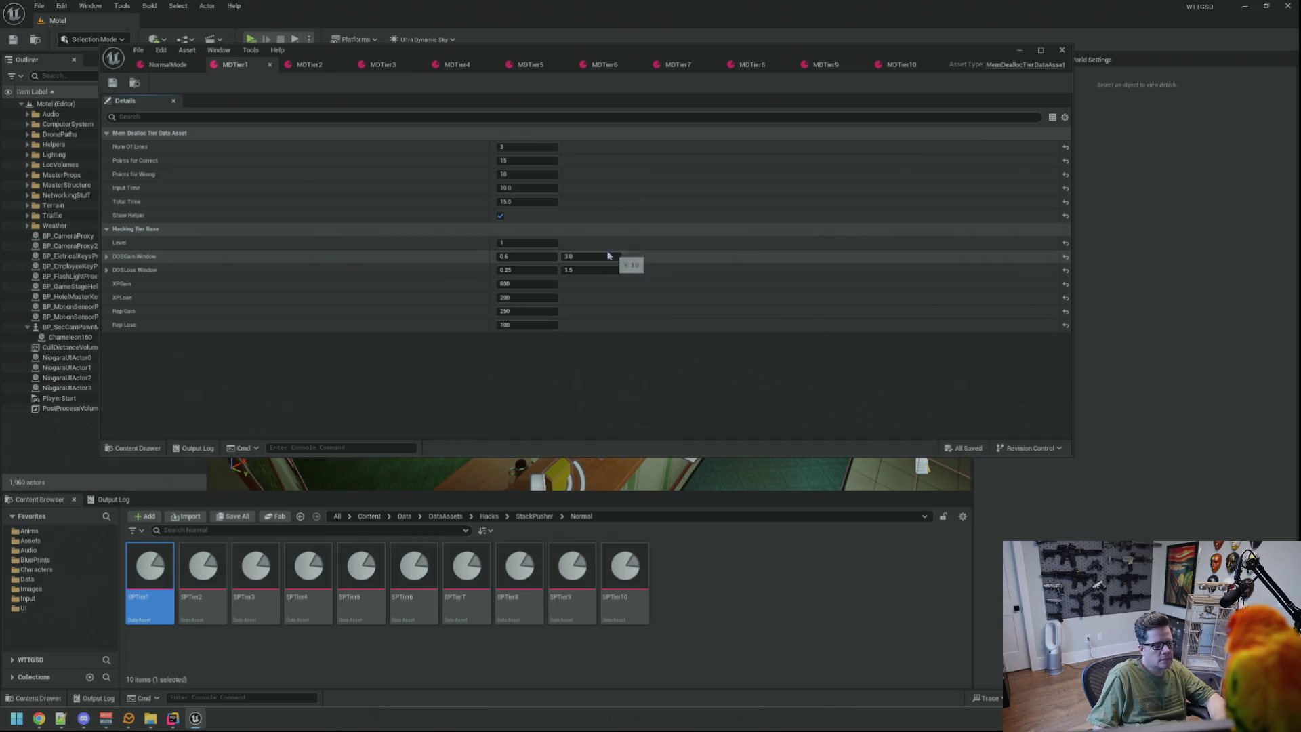
Set MDTier1's Rep Gain to 200 and Rep Lose to 50, and save.
{"action": "left_click", "coordinate": [572, 363]}
{"action": "key", "text": "ctrl+s"}
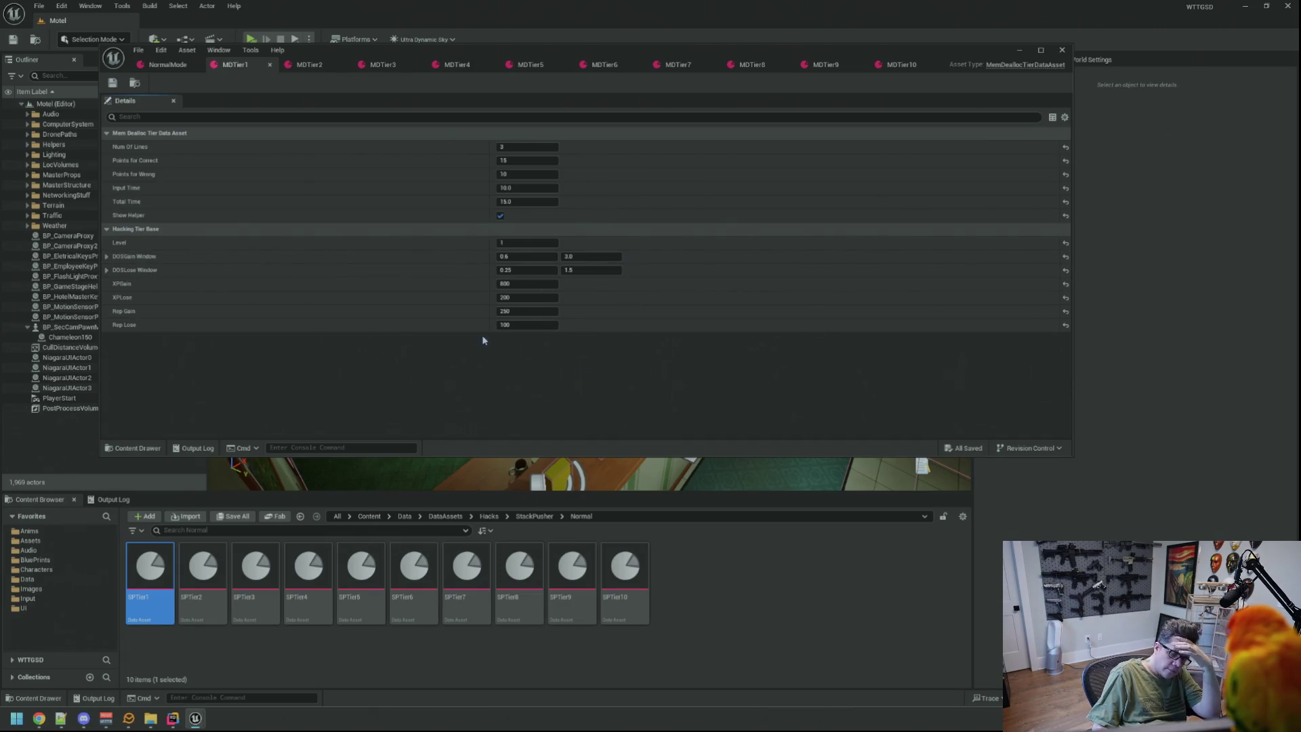
{"action": "left_click", "coordinate": [527, 311]}
{"action": "type", "text": "200"}
{"action": "key", "text": "Tab"}
{"action": "left_click", "coordinate": [580, 391]}
{"action": "key", "text": "ctrl+s"}
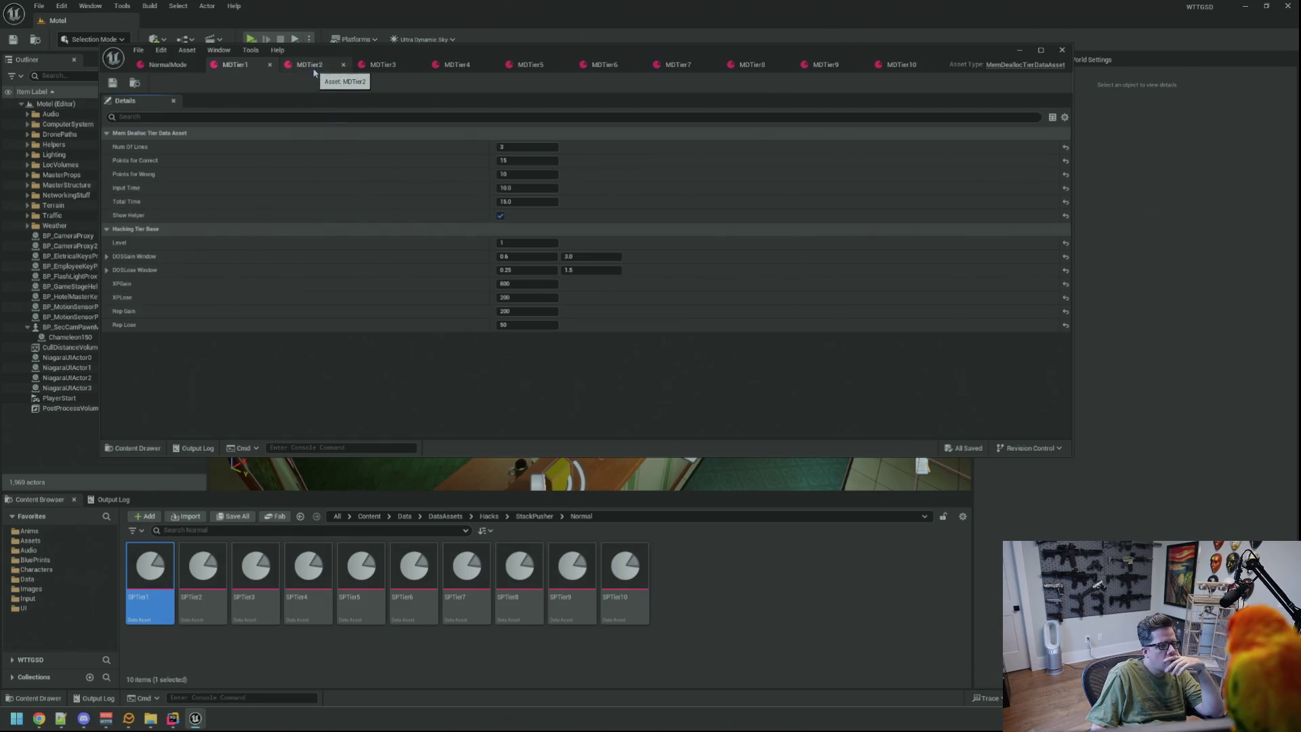
Switch over to the MDTier2 asset's settings.
{"action": "left_click", "coordinate": [314, 73]}
{"action": "left_click", "coordinate": [265, 66]}
{"action": "left_click", "coordinate": [306, 65]}
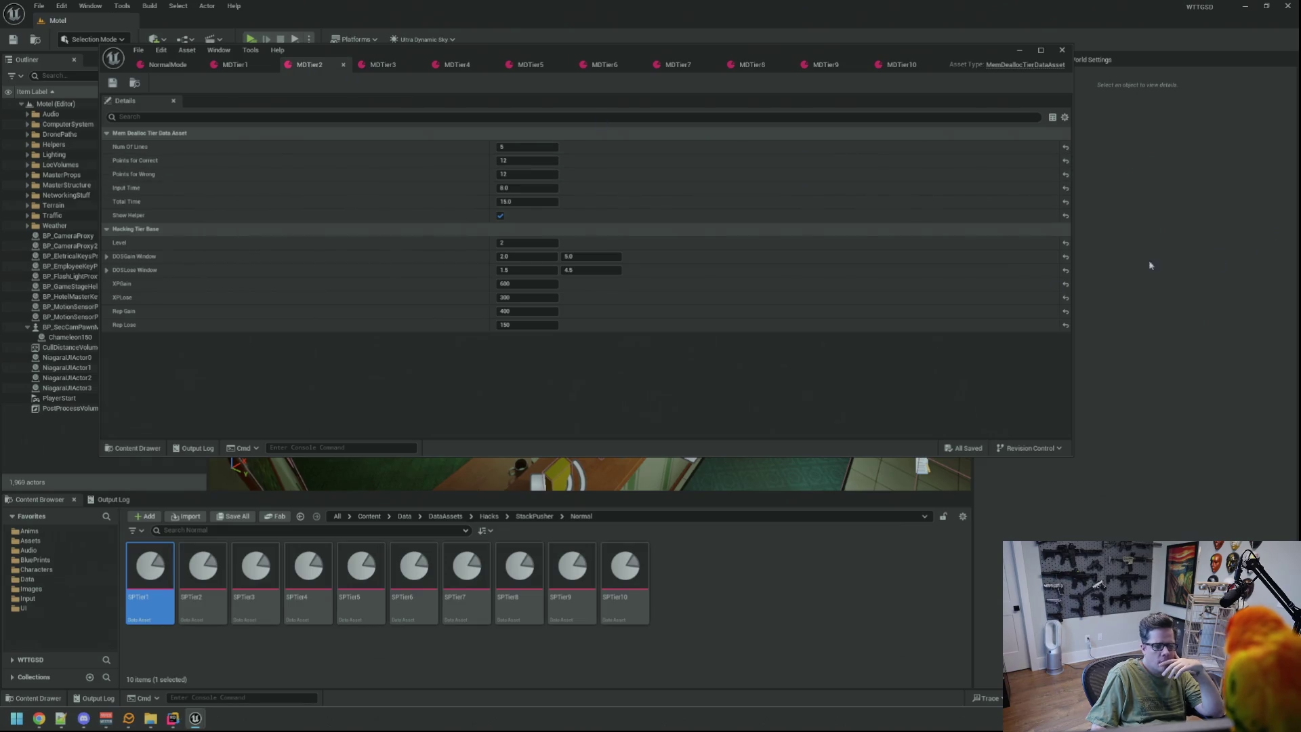
Compare MDTier2 against SPTier2, then close SPTier2.
{"action": "double_click", "coordinate": [202, 568]}
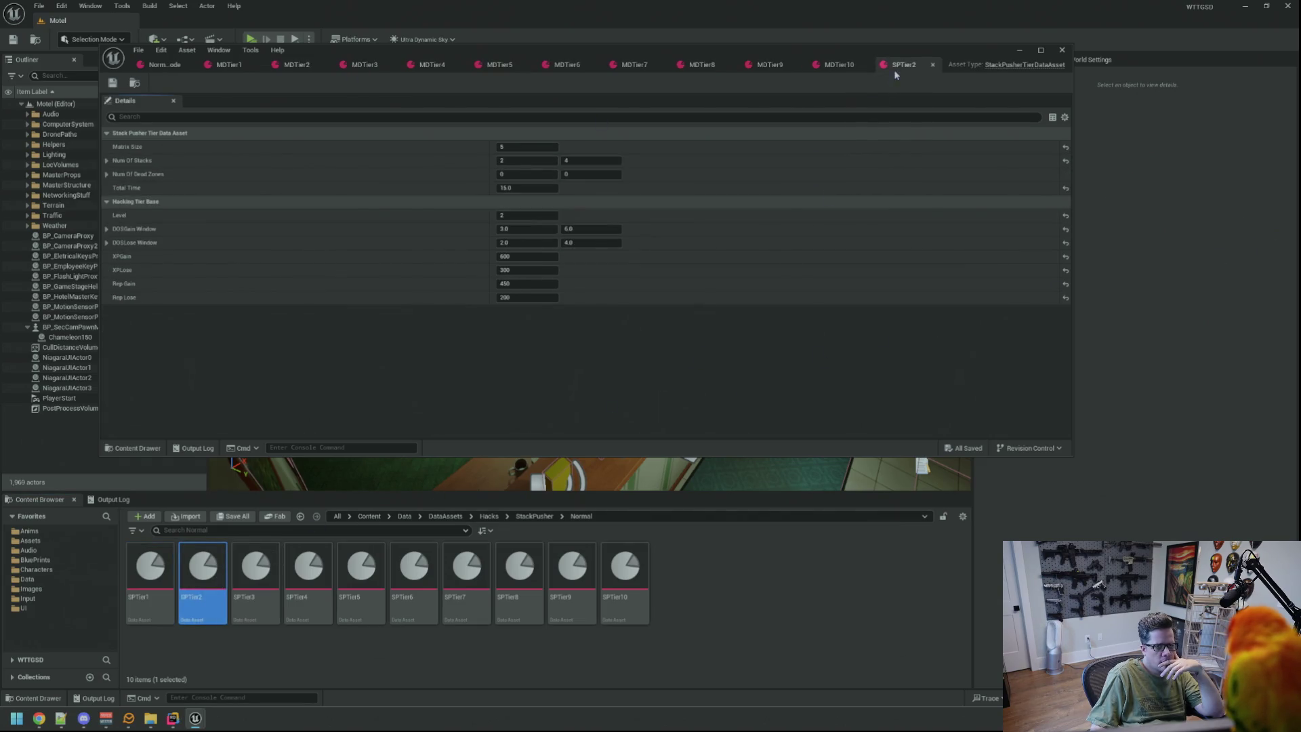
{"action": "left_click", "coordinate": [933, 64]}
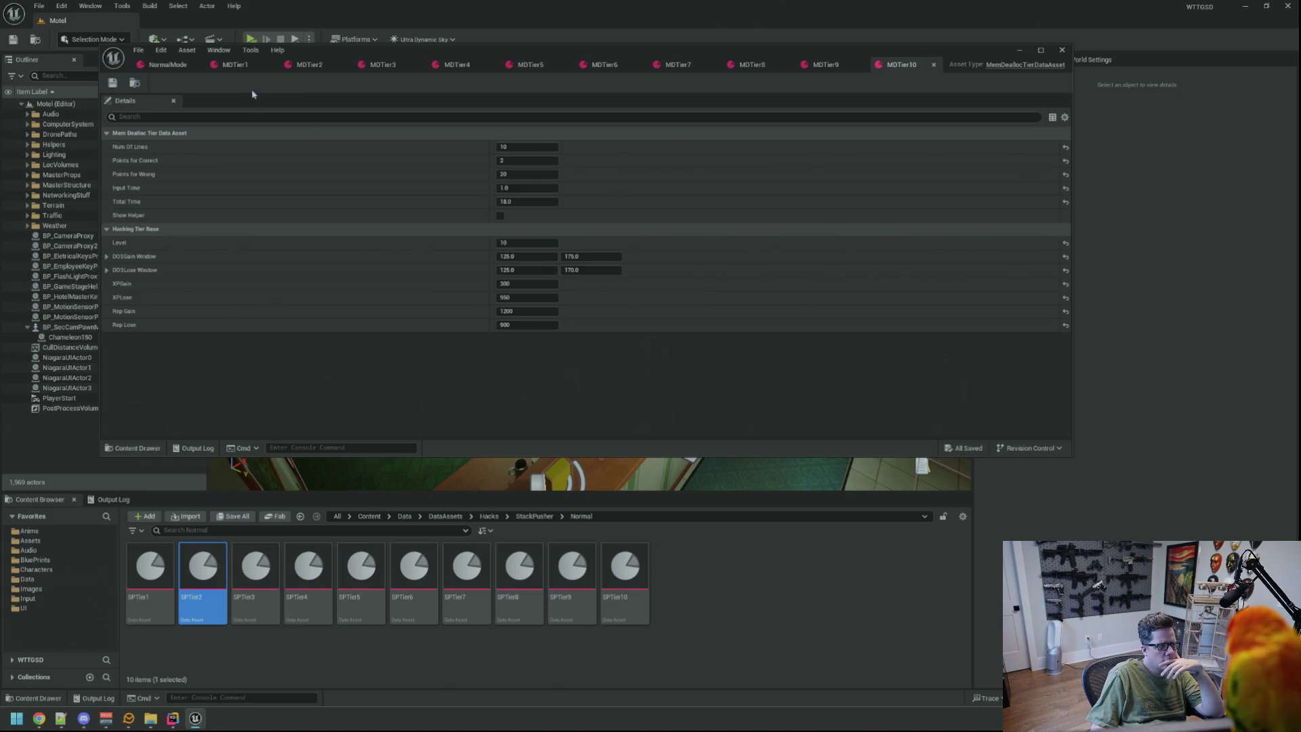
{"action": "left_click", "coordinate": [310, 65]}
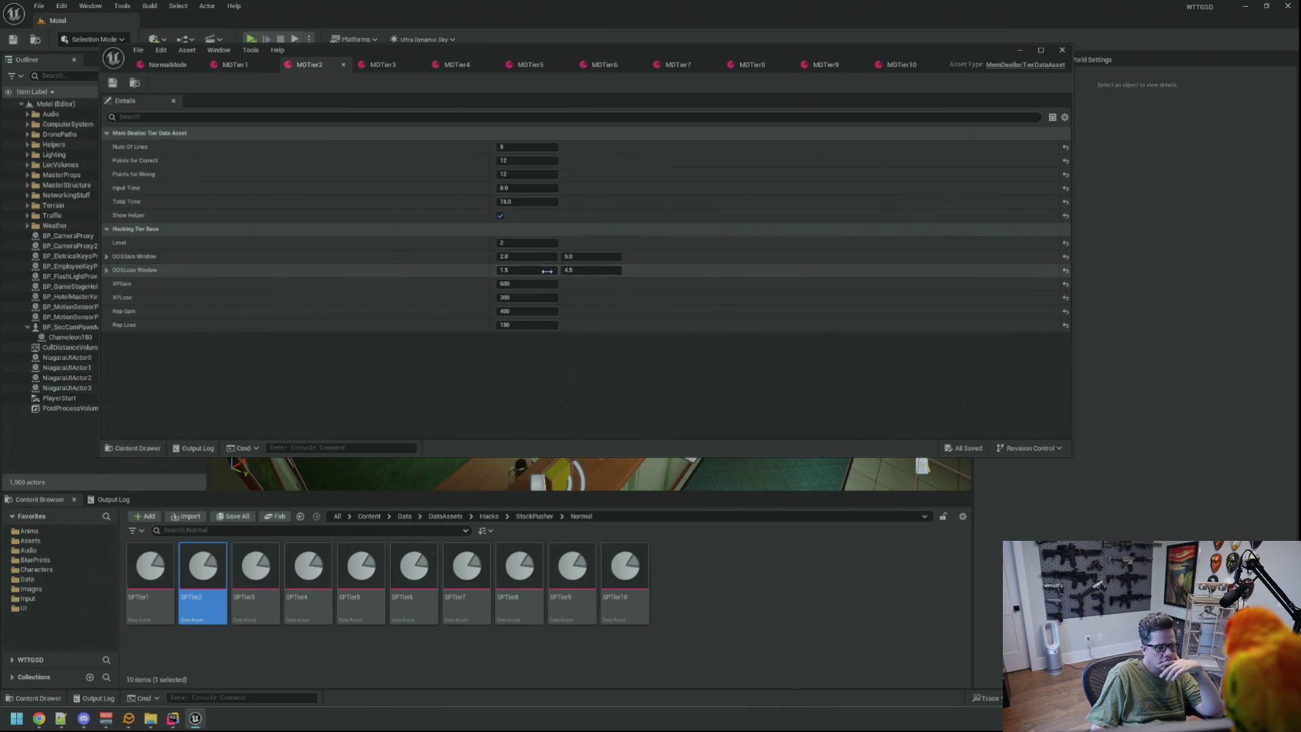
Show MDTier3 and compare it against SPTier3, then close SPTier3.
{"action": "left_click", "coordinate": [384, 65]}
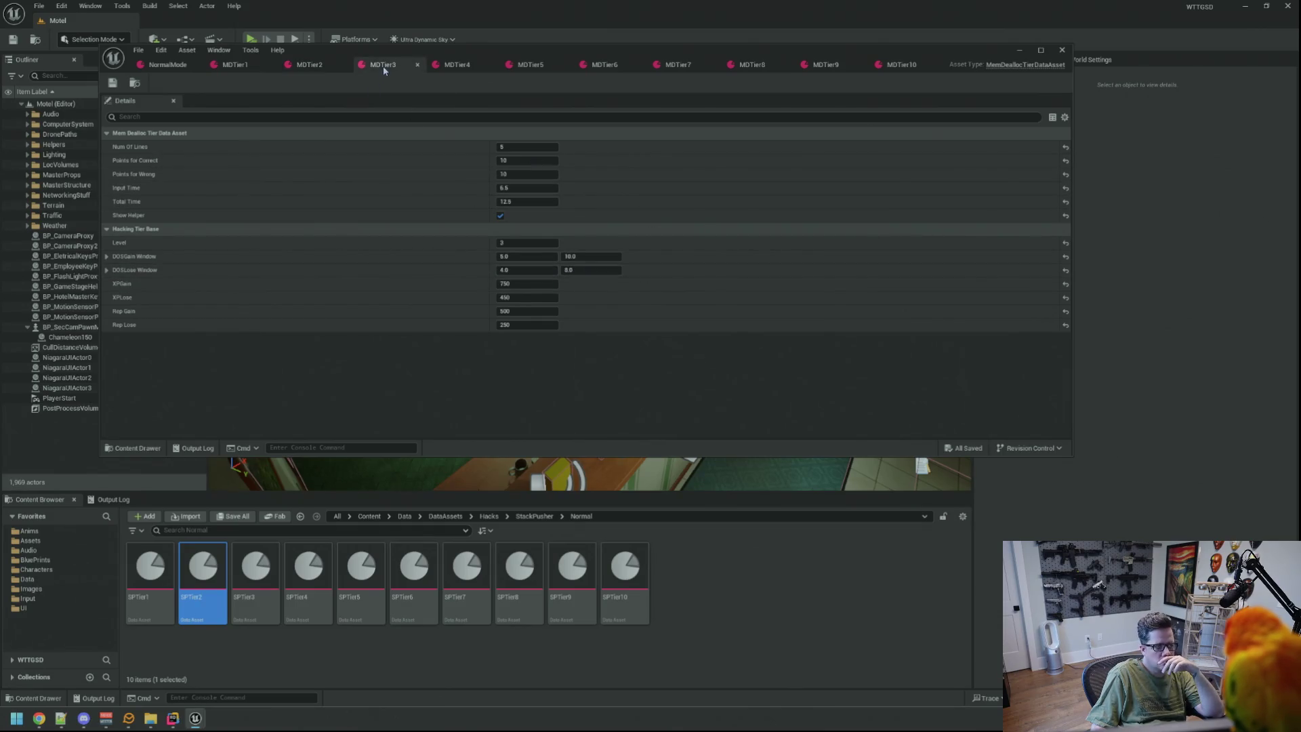
{"action": "double_click", "coordinate": [255, 569]}
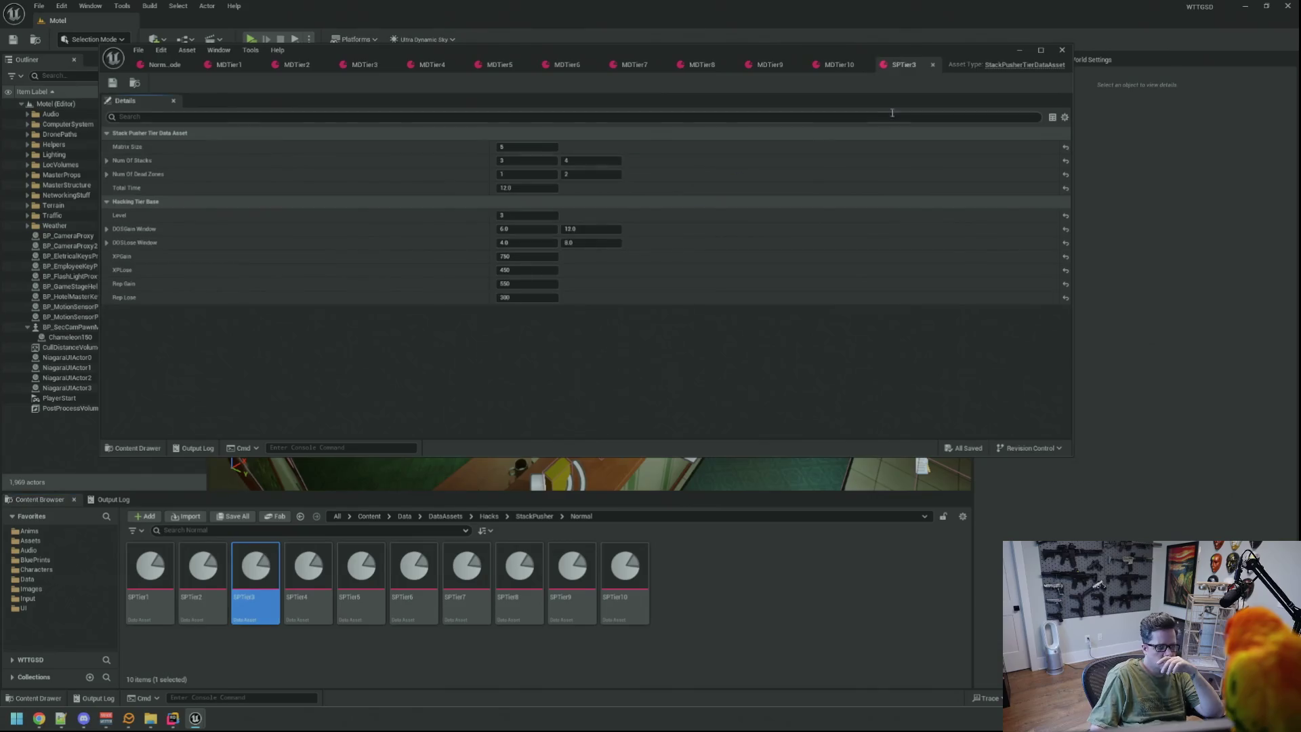
{"action": "left_click", "coordinate": [933, 64]}
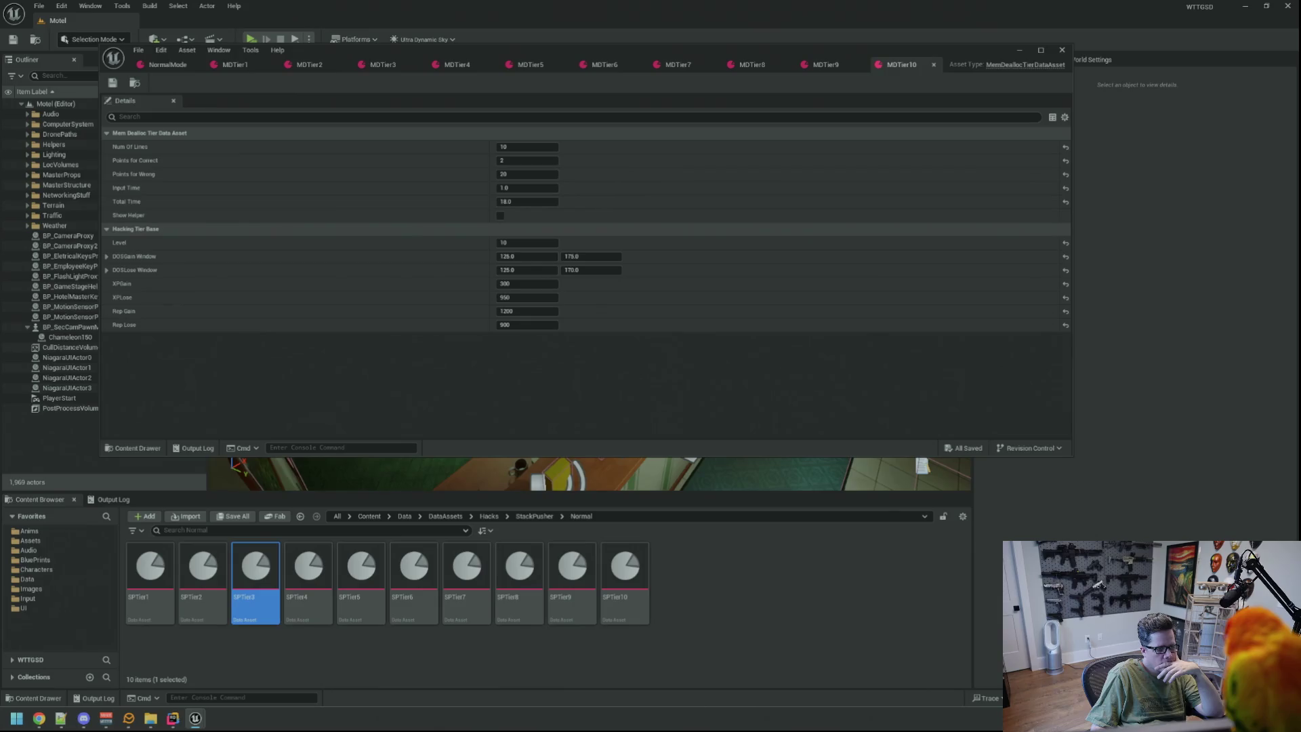
{"action": "left_click", "coordinate": [375, 66]}
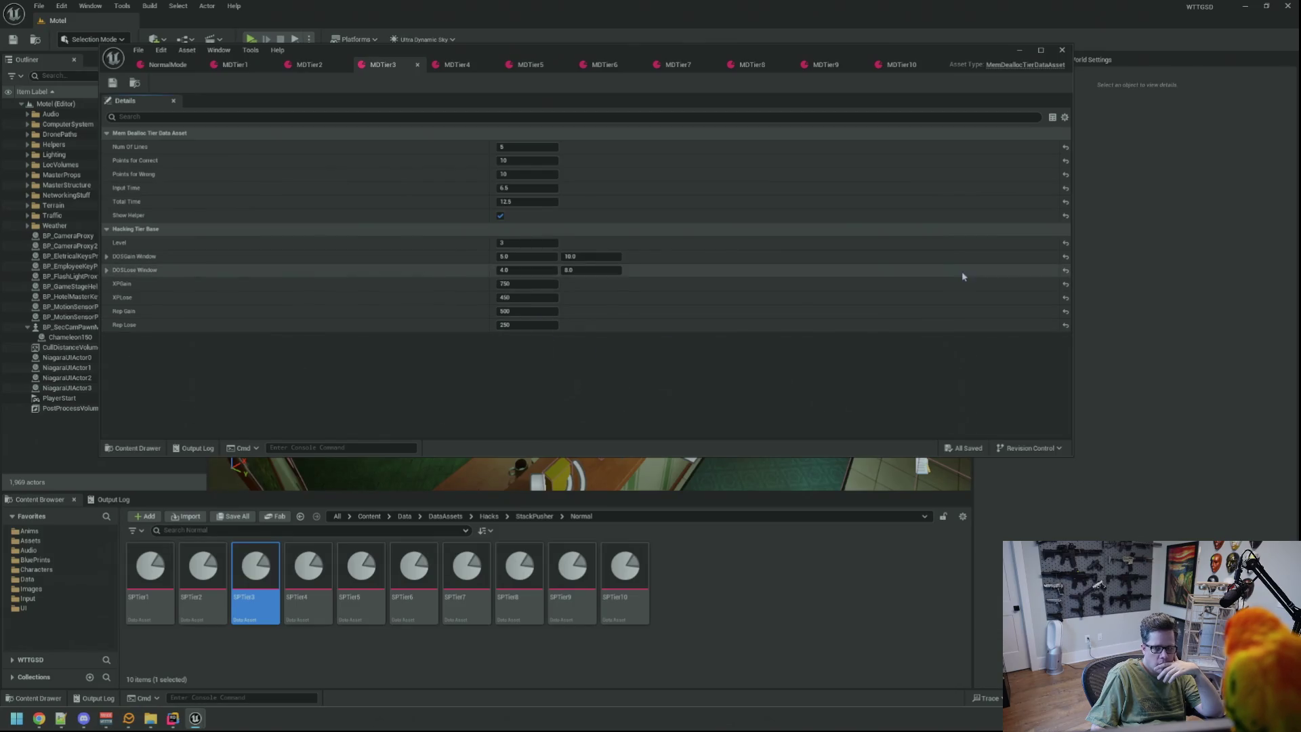
Close the MDTier1–MDTier10 editors, returning to NormalMode.
{"action": "left_click", "coordinate": [901, 65]}
{"action": "left_click", "coordinate": [933, 64]}
{"action": "left_click", "coordinate": [855, 64]}
{"action": "left_click", "coordinate": [845, 64]}
{"action": "middle_click", "coordinate": [791, 65]}
{"action": "middle_click", "coordinate": [787, 64]}
{"action": "middle_click", "coordinate": [684, 65]}
{"action": "middle_click", "coordinate": [589, 64]}
{"action": "middle_click", "coordinate": [517, 64]}
{"action": "middle_click", "coordinate": [425, 66]}
{"action": "middle_click", "coordinate": [294, 64]}
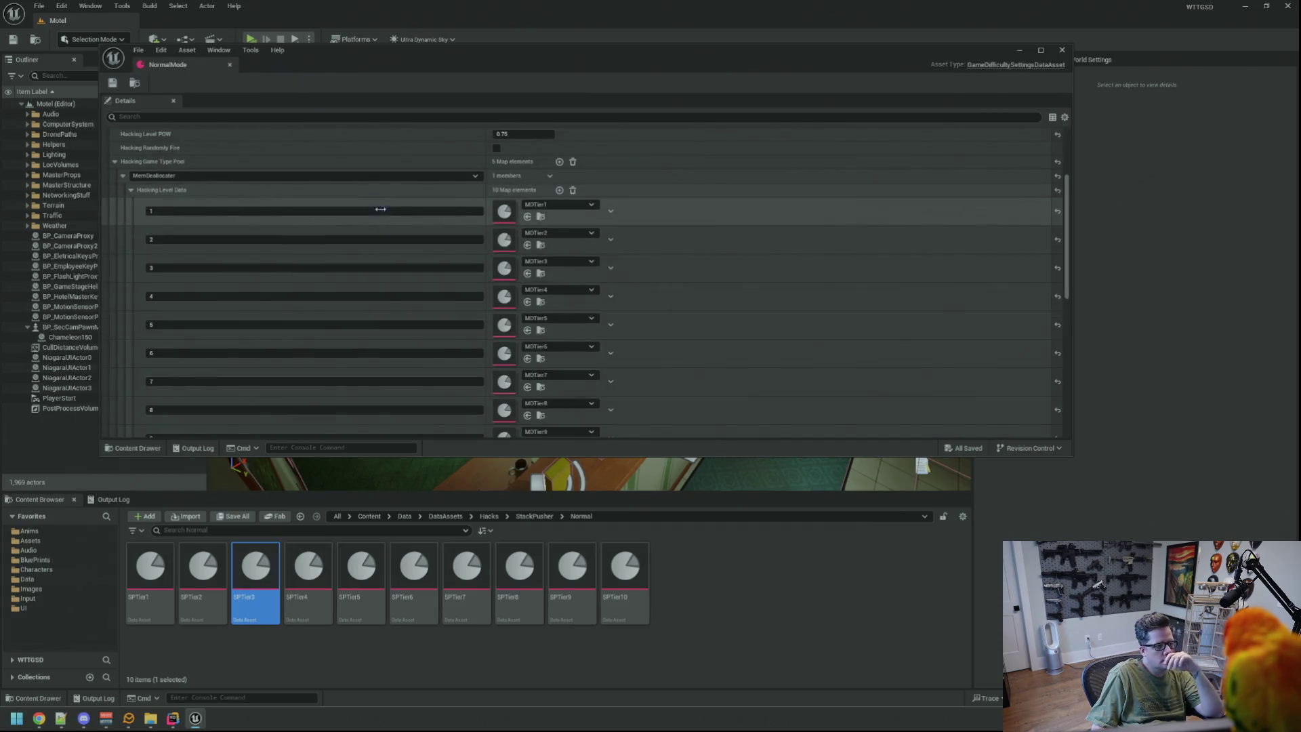
Briefly open and close SPTier1, then locate the MDTier assets in the Normal folder.
{"action": "scroll", "coordinate": [377, 268], "scroll_direction": "down", "scroll_amount": 3}
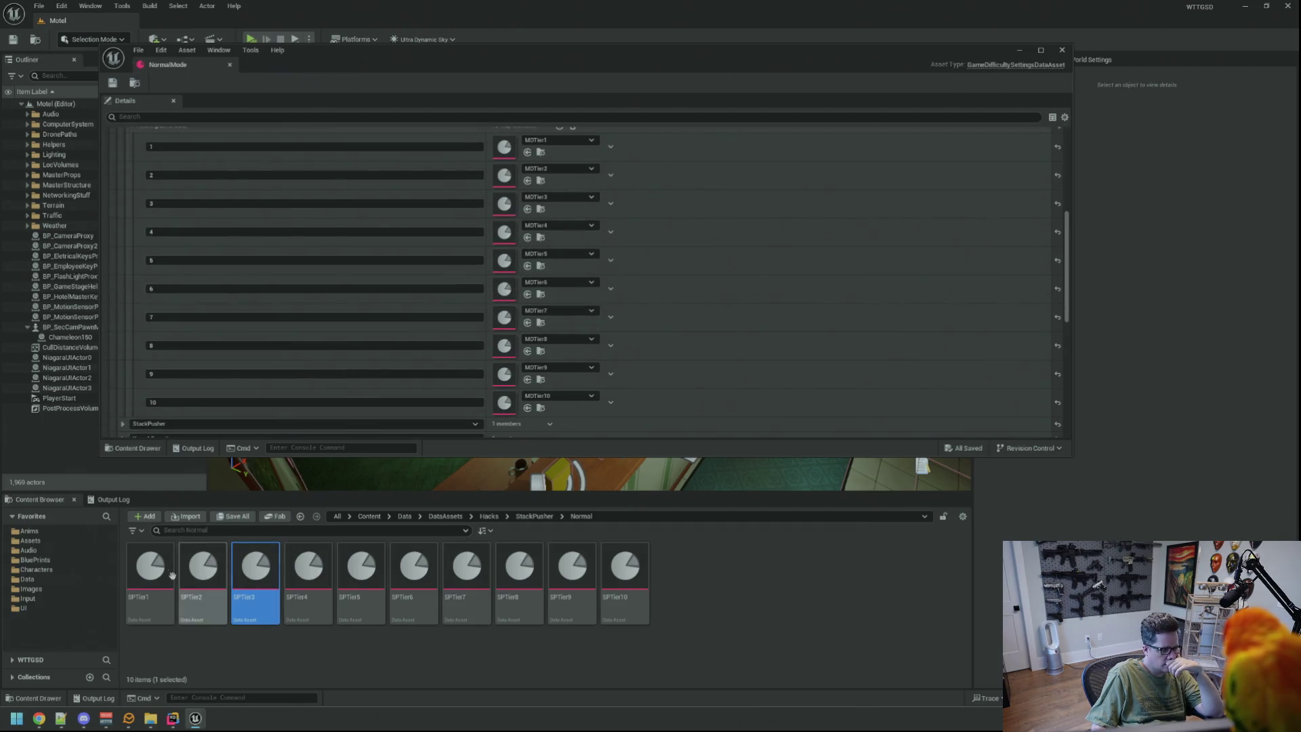
{"action": "double_click", "coordinate": [169, 575]}
{"action": "middle_click", "coordinate": [294, 64]}
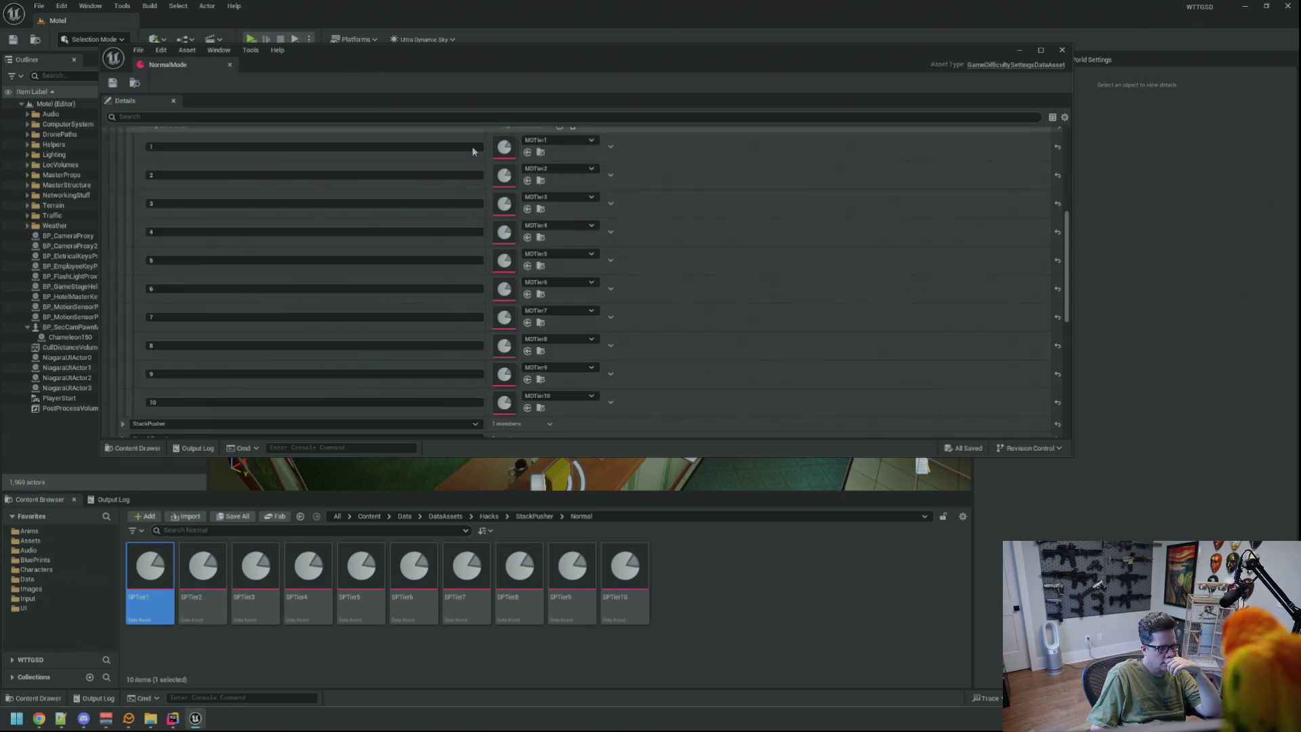
{"action": "scroll", "coordinate": [473, 152], "scroll_direction": "up", "scroll_amount": 2}
{"action": "left_click", "coordinate": [540, 200]}
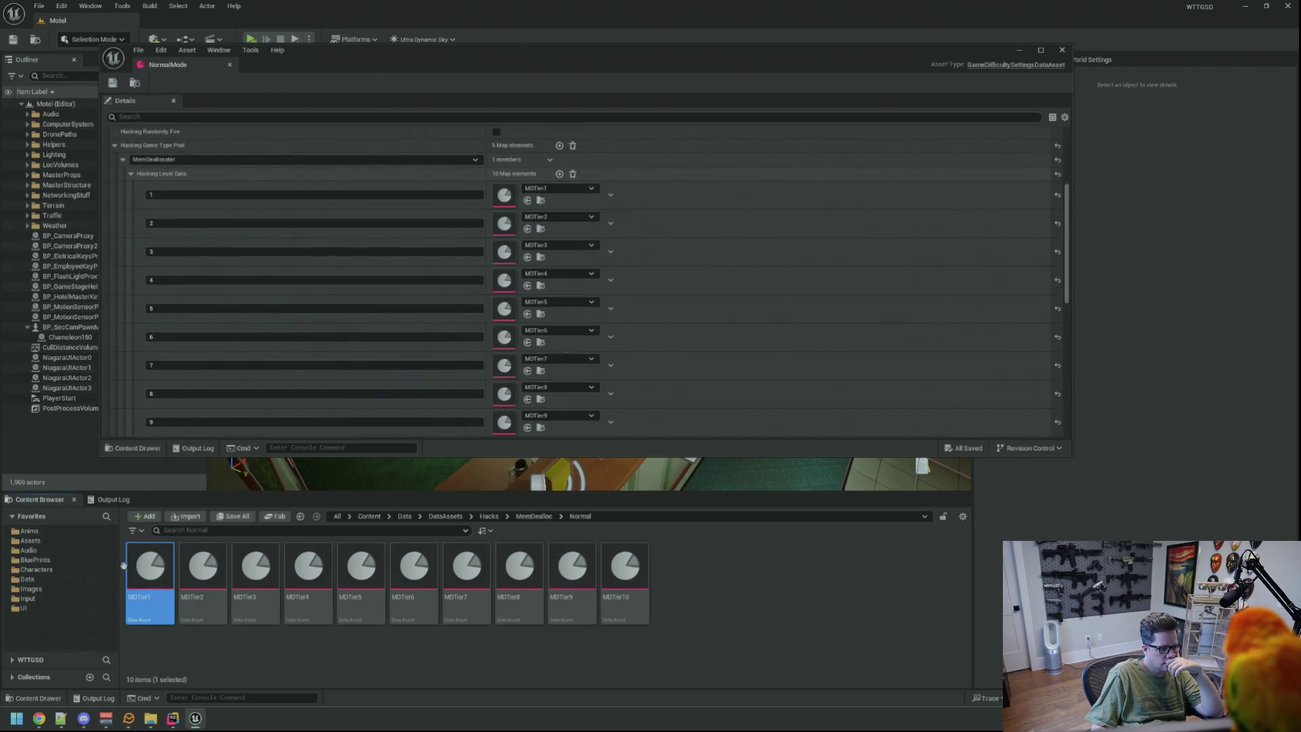
Reopen all ten assets, MDTier1 through MDTier10.
{"action": "double_click", "coordinate": [150, 566]}
{"action": "double_click", "coordinate": [203, 566]}
{"action": "double_click", "coordinate": [255, 566]}
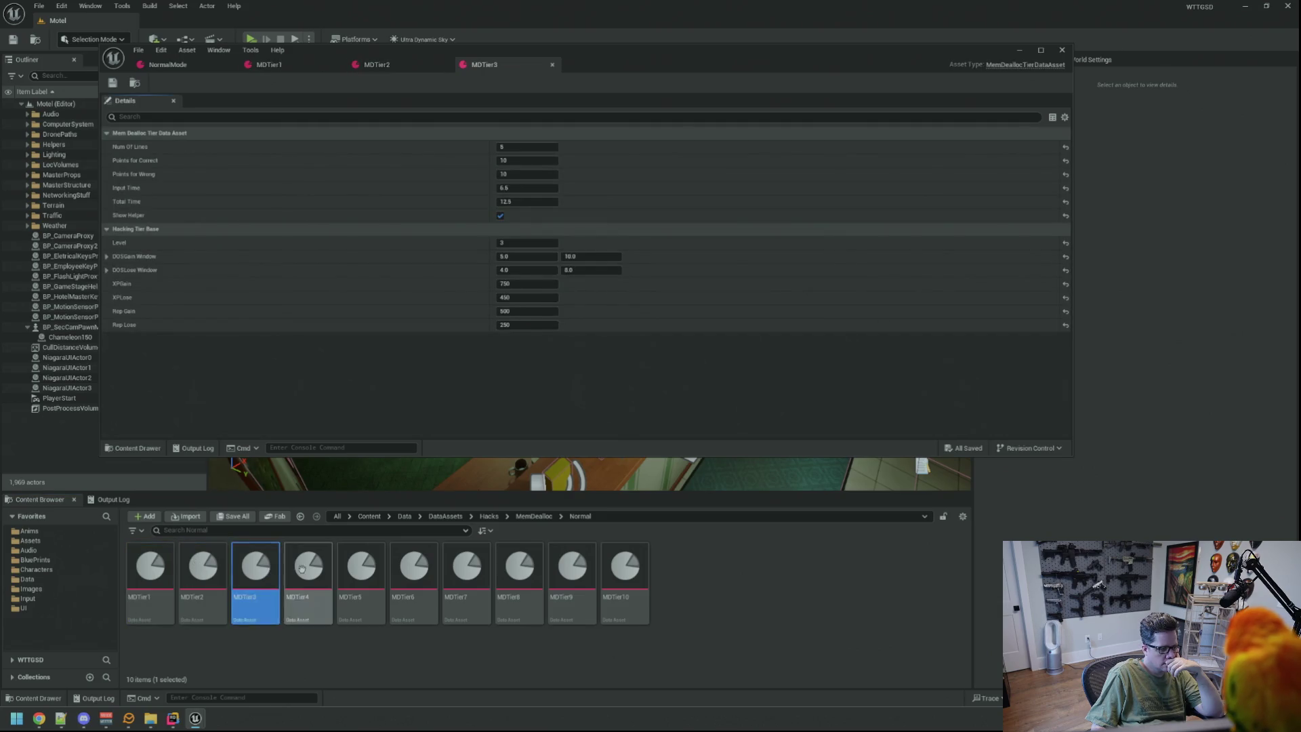
{"action": "double_click", "coordinate": [301, 568]}
{"action": "double_click", "coordinate": [366, 578]}
{"action": "double_click", "coordinate": [412, 579]}
{"action": "double_click", "coordinate": [456, 584]}
{"action": "double_click", "coordinate": [508, 588]}
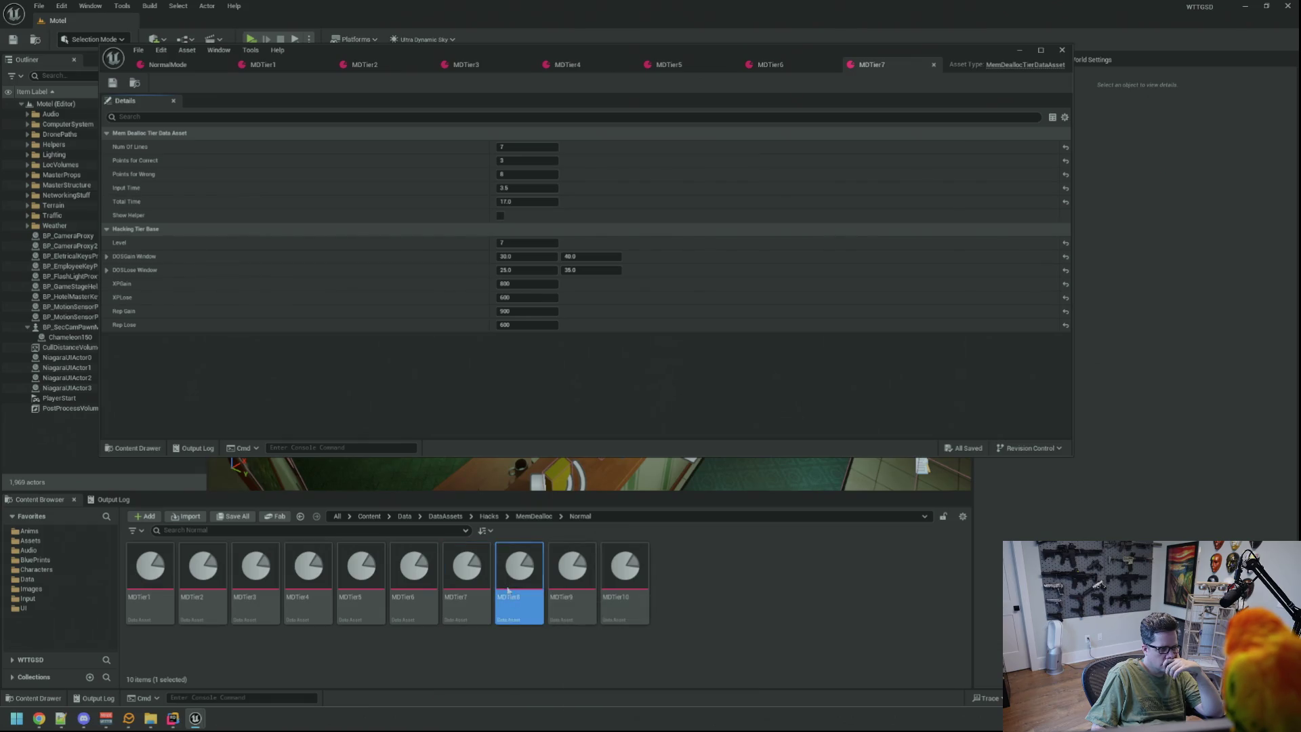
{"action": "double_click", "coordinate": [584, 587]}
{"action": "double_click", "coordinate": [625, 576]}
Close every reopened tier editor, leaving only NormalMode.
{"action": "middle_click", "coordinate": [283, 66]}
{"action": "middle_click", "coordinate": [282, 66]}
{"action": "middle_click", "coordinate": [283, 66]}
{"action": "middle_click", "coordinate": [283, 66]}
{"action": "middle_click", "coordinate": [282, 66]}
{"action": "middle_click", "coordinate": [282, 66]}
{"action": "middle_click", "coordinate": [297, 67]}
{"action": "middle_click", "coordinate": [298, 67]}
{"action": "middle_click", "coordinate": [298, 67]}
{"action": "middle_click", "coordinate": [298, 67]}
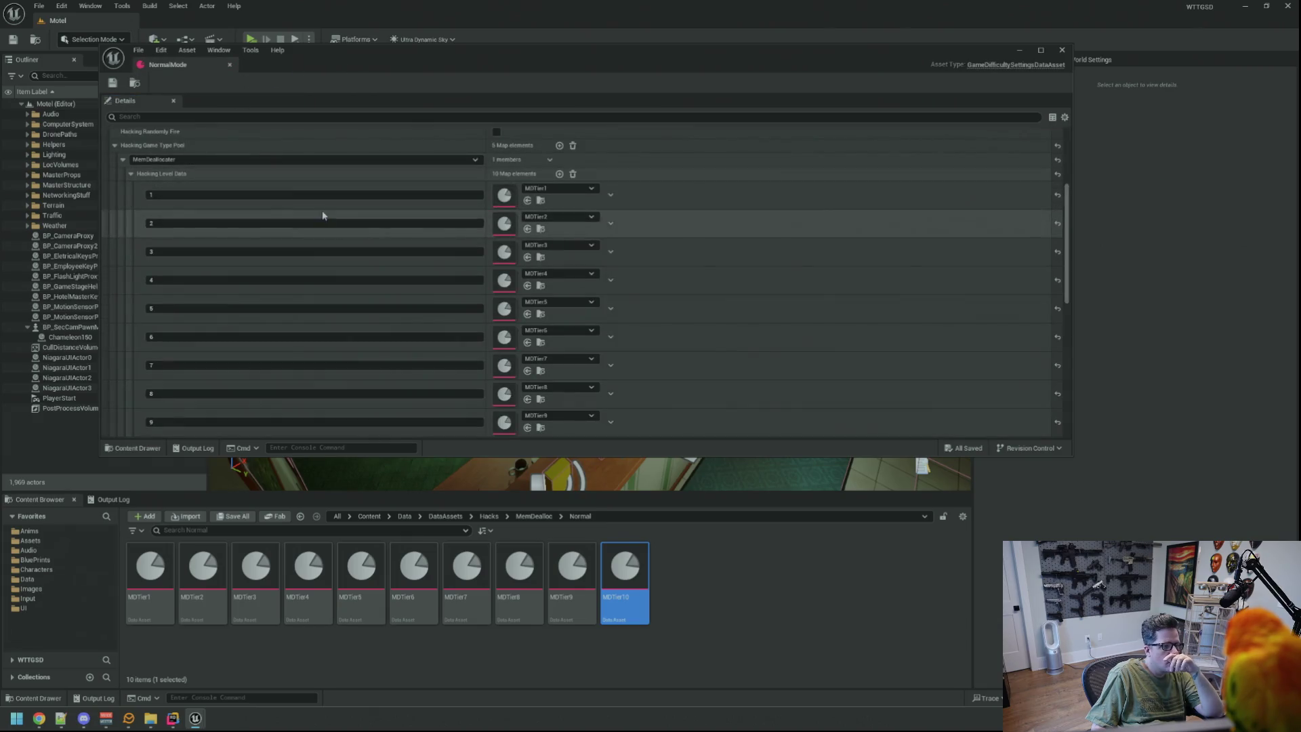
Collapse the Hacking Level Data list and the MemDeallocater entry.
{"action": "scroll", "coordinate": [319, 265], "scroll_direction": "down", "scroll_amount": 3}
{"action": "scroll", "coordinate": [352, 281], "scroll_direction": "up", "scroll_amount": 4}
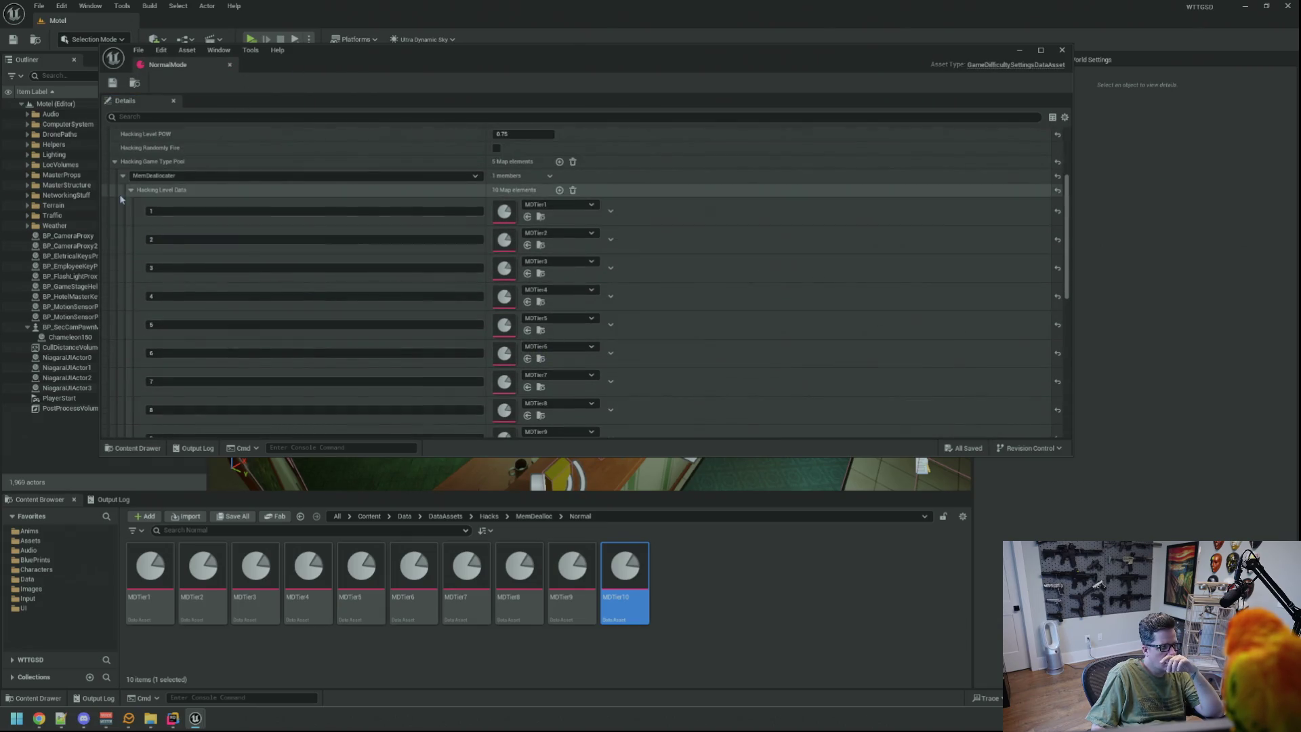
{"action": "left_click", "coordinate": [131, 190]}
{"action": "left_click", "coordinate": [123, 207]}
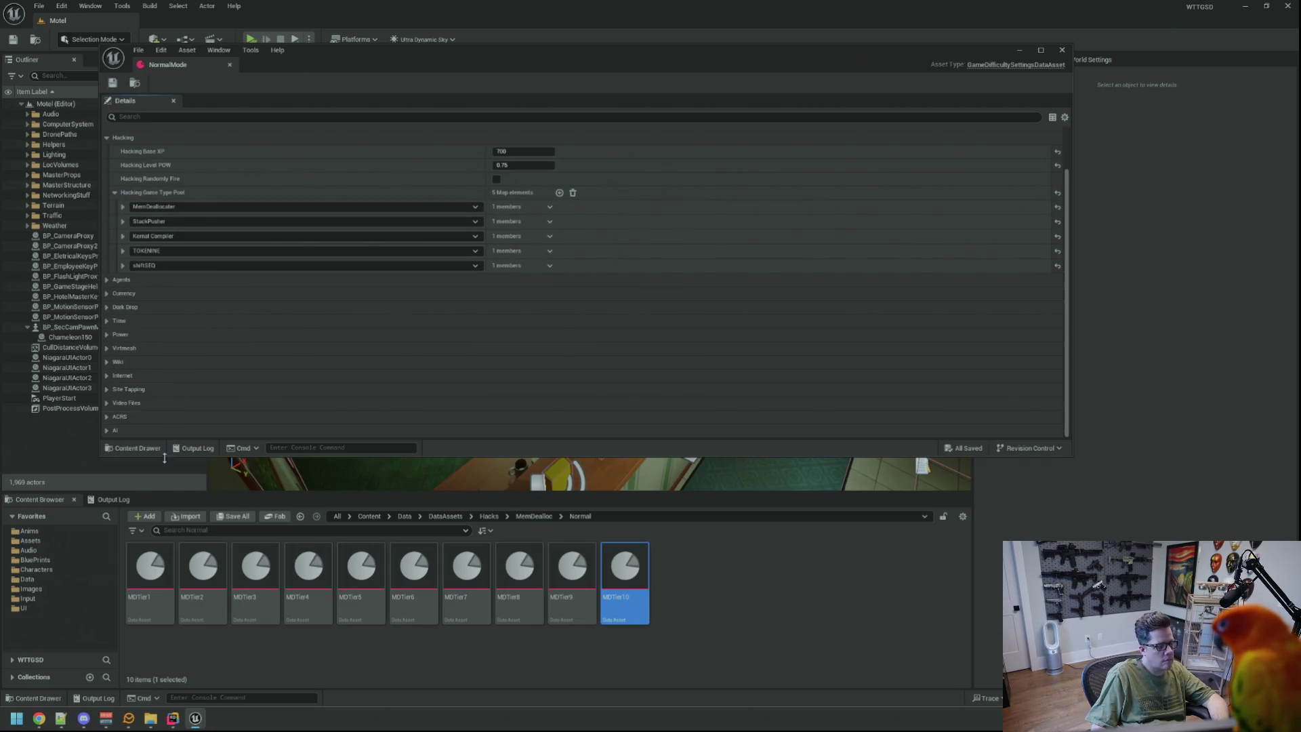
Clear the Output Log.
{"action": "left_click", "coordinate": [110, 499]}
{"action": "right_click", "coordinate": [299, 532]}
{"action": "left_click", "coordinate": [332, 542]}
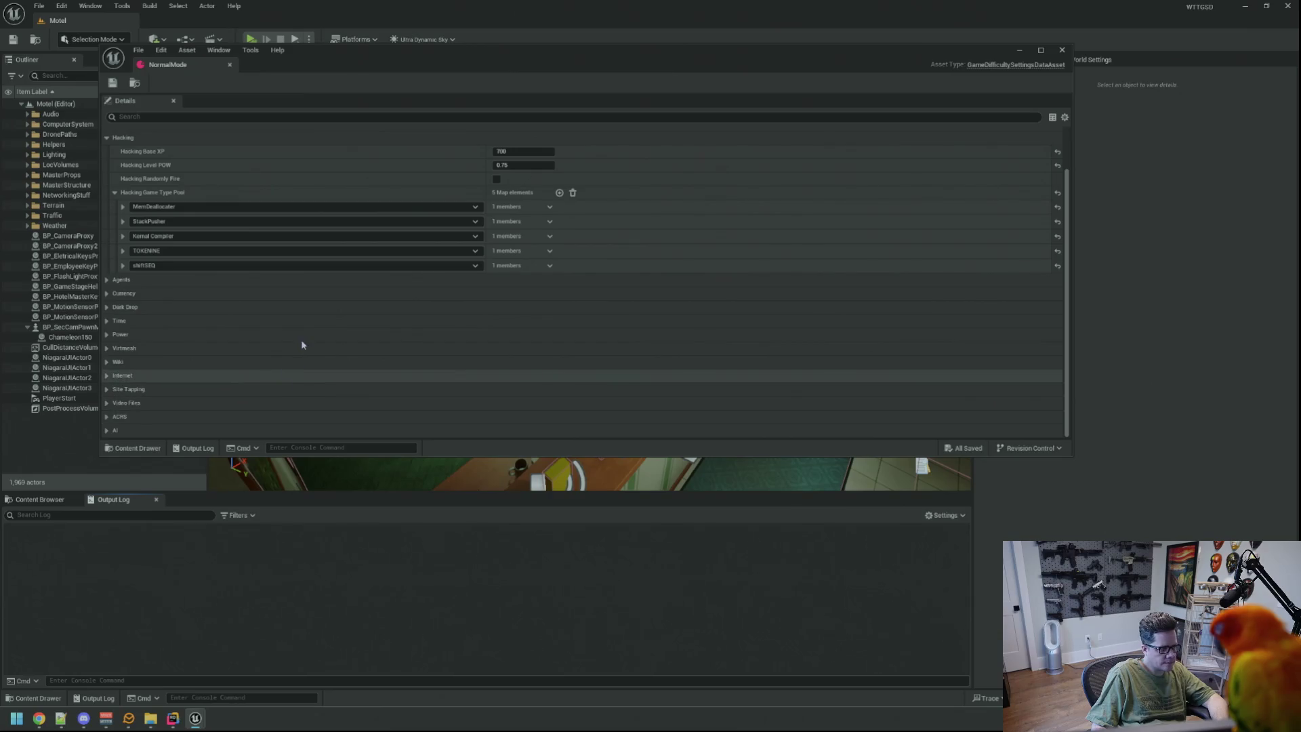
Inspect MDTierTutorial and MemDealloc's MDTier3, then close both editors.
{"action": "left_click", "coordinate": [40, 500]}
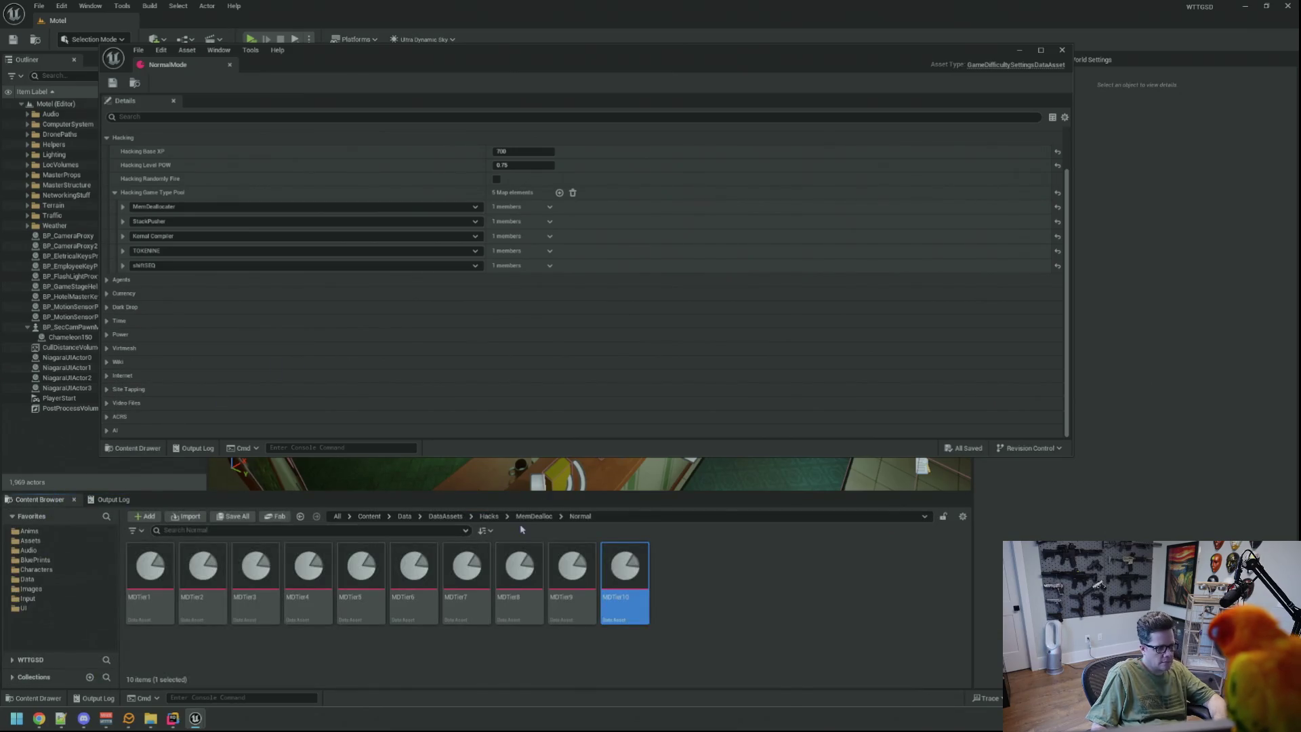
{"action": "left_click", "coordinate": [533, 516]}
{"action": "double_click", "coordinate": [308, 576]}
{"action": "left_click", "coordinate": [257, 581]}
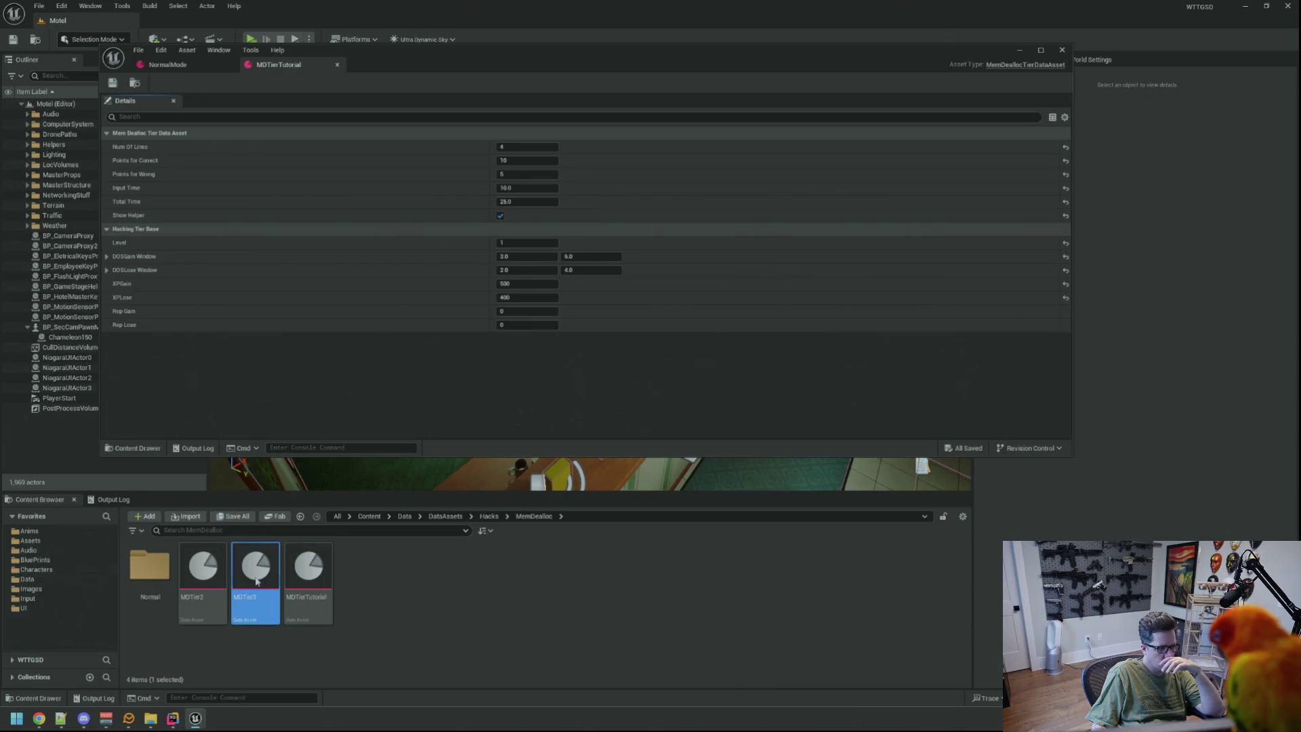
{"action": "double_click", "coordinate": [256, 581]}
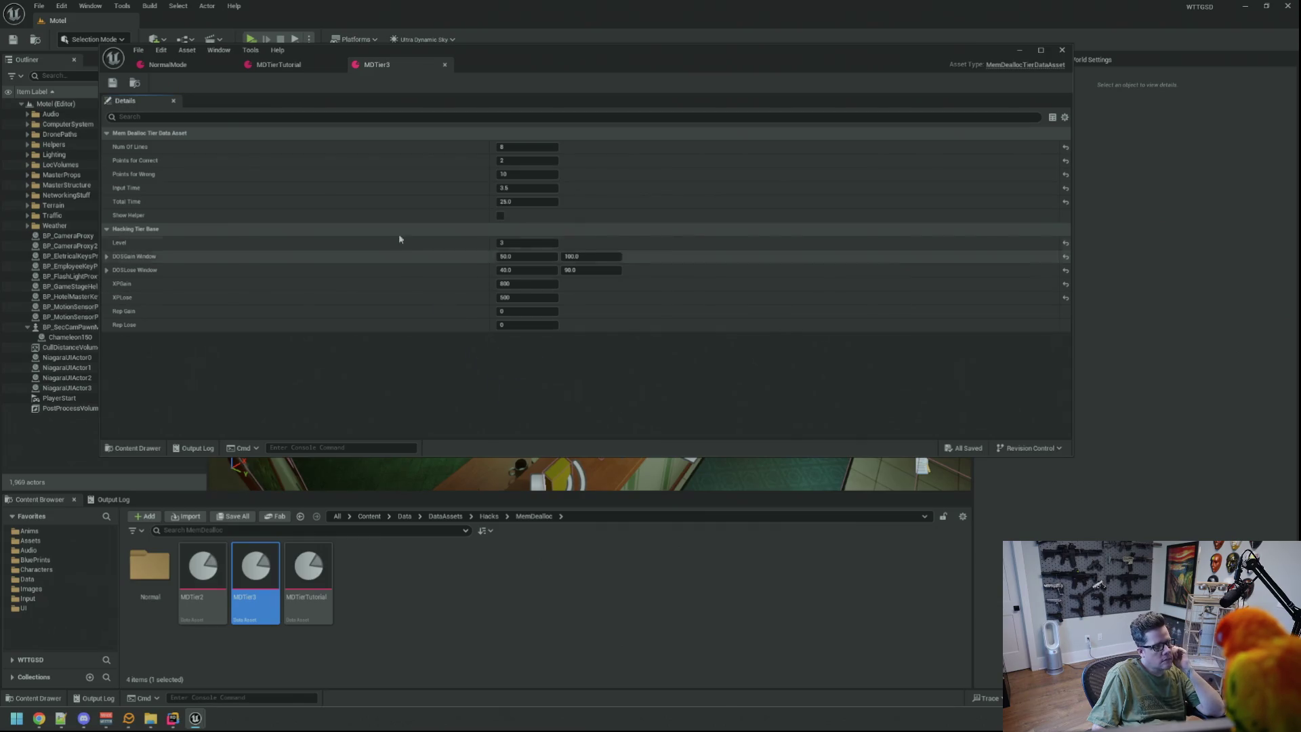
{"action": "middle_click", "coordinate": [377, 68]}
{"action": "middle_click", "coordinate": [294, 67]}
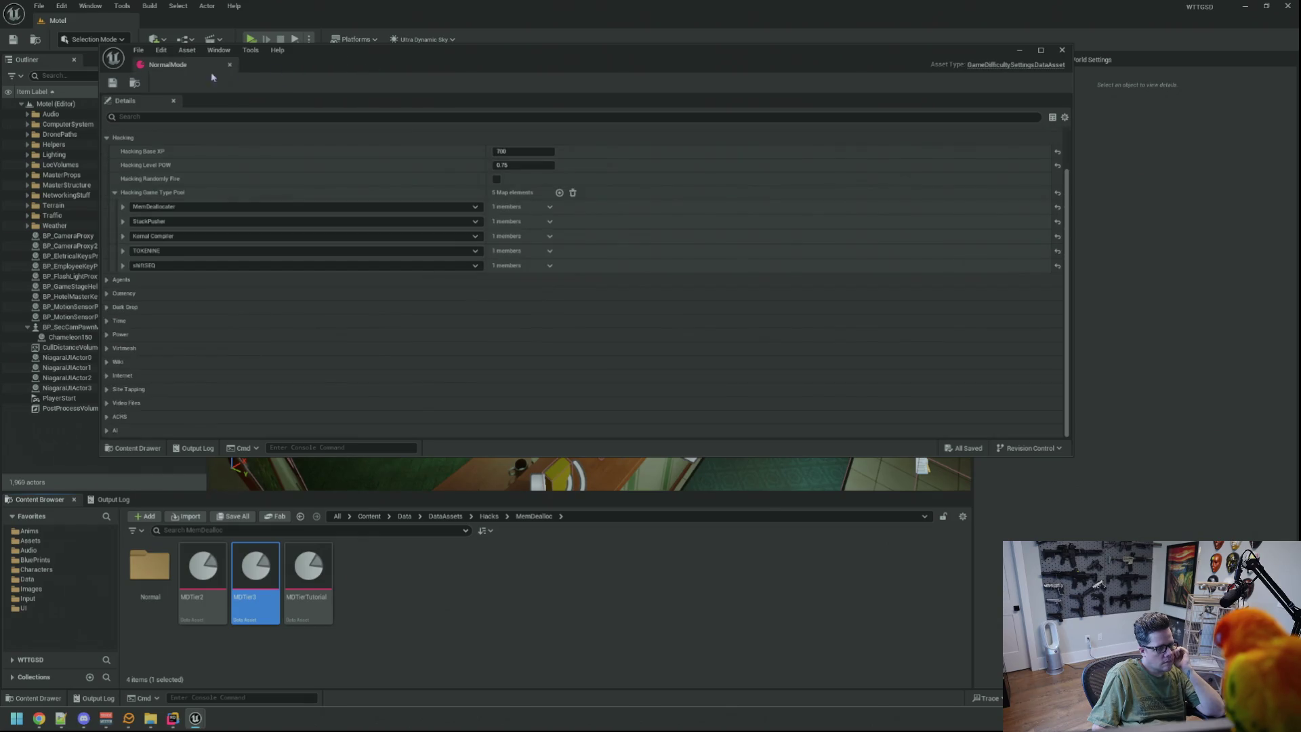
Return to the Normal tier folder and show the empty Output Log.
{"action": "left_click", "coordinate": [150, 566]}
{"action": "double_click", "coordinate": [151, 566]}
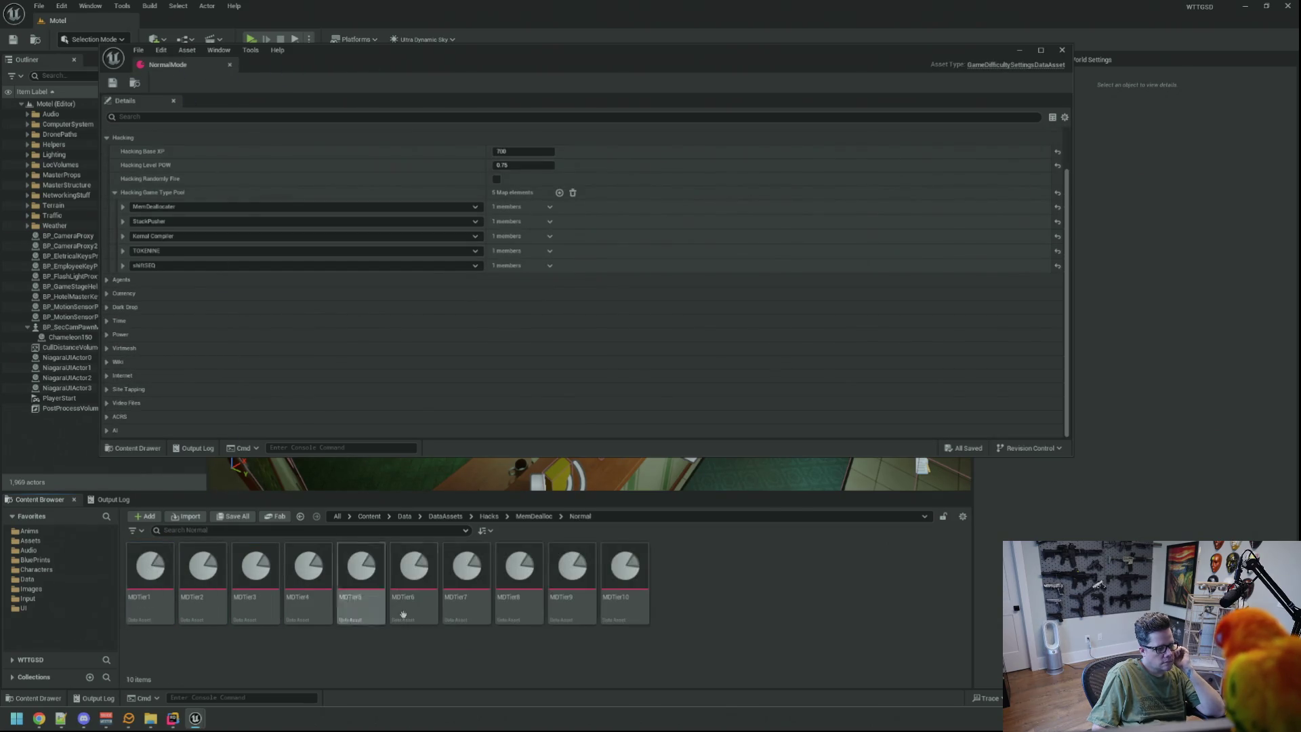
{"action": "left_click", "coordinate": [113, 499]}
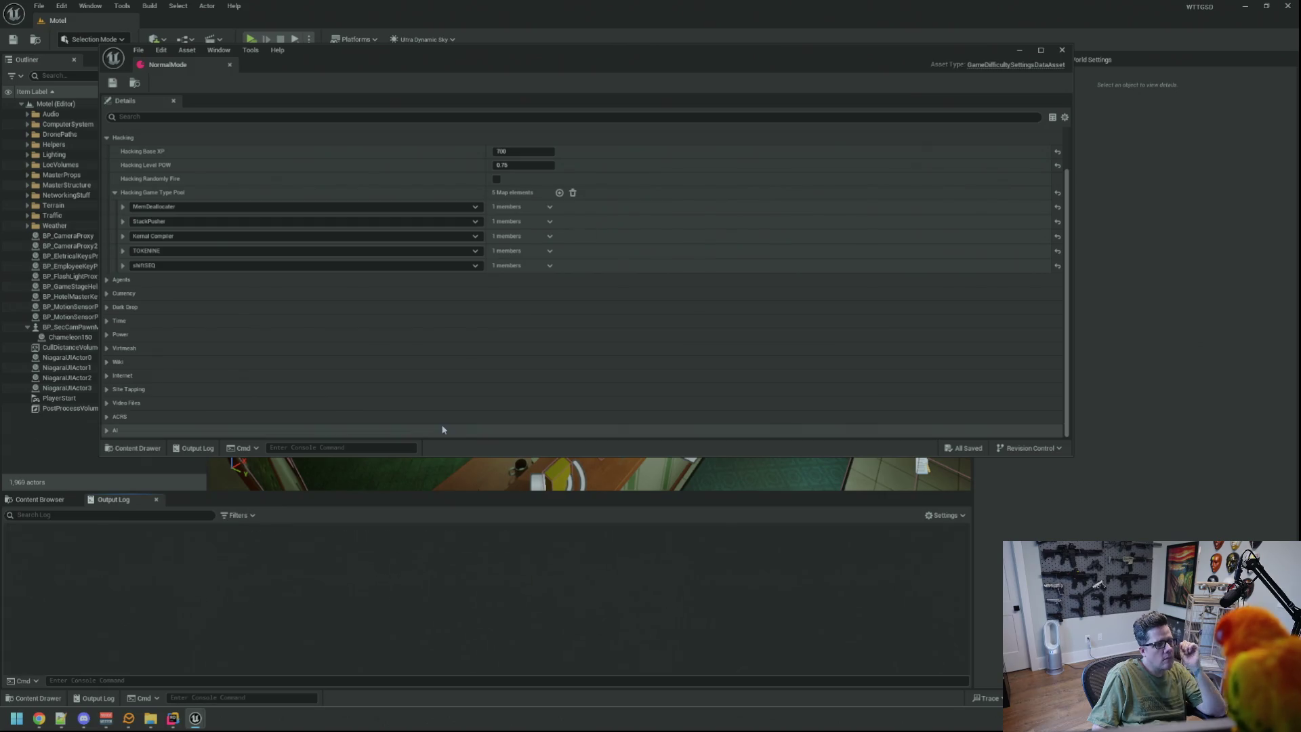
Close the NormalMode editor window with Alt+F4 and start Play In Editor.
{"action": "key", "text": "alt+F4"}
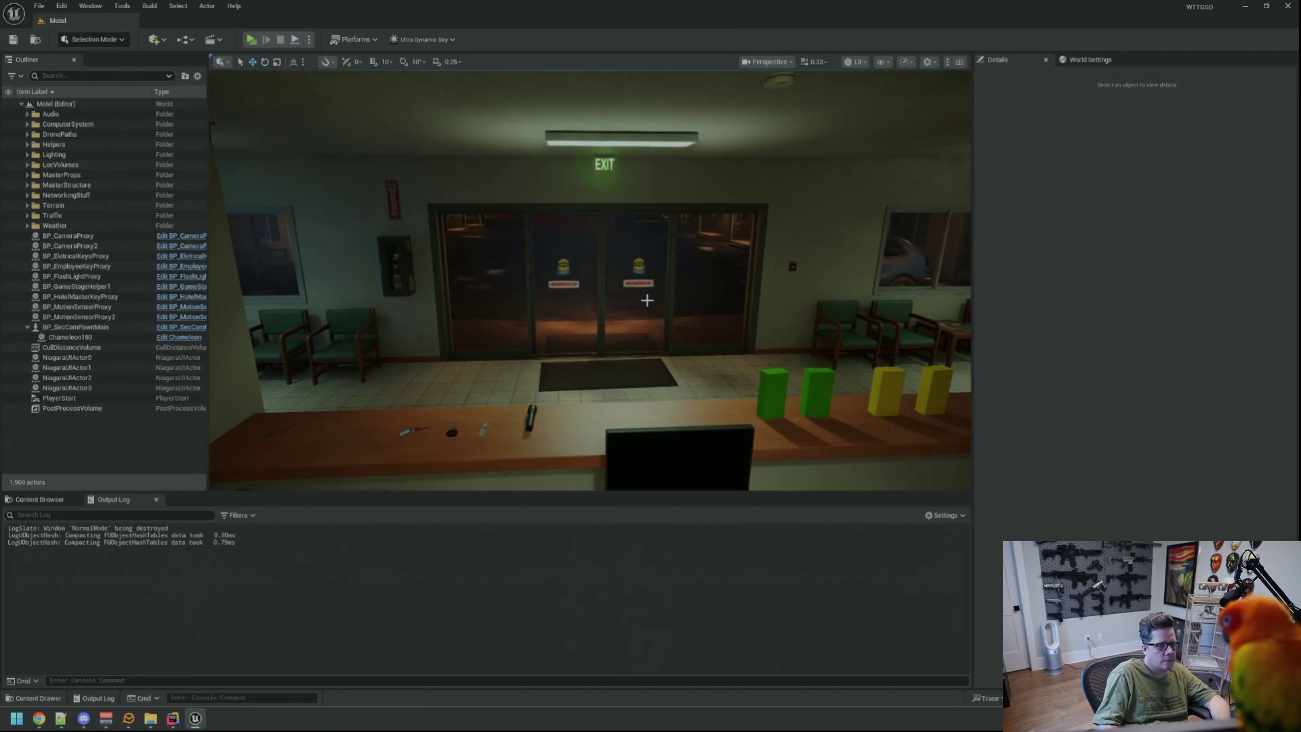
{"action": "left_click", "coordinate": [255, 41]}
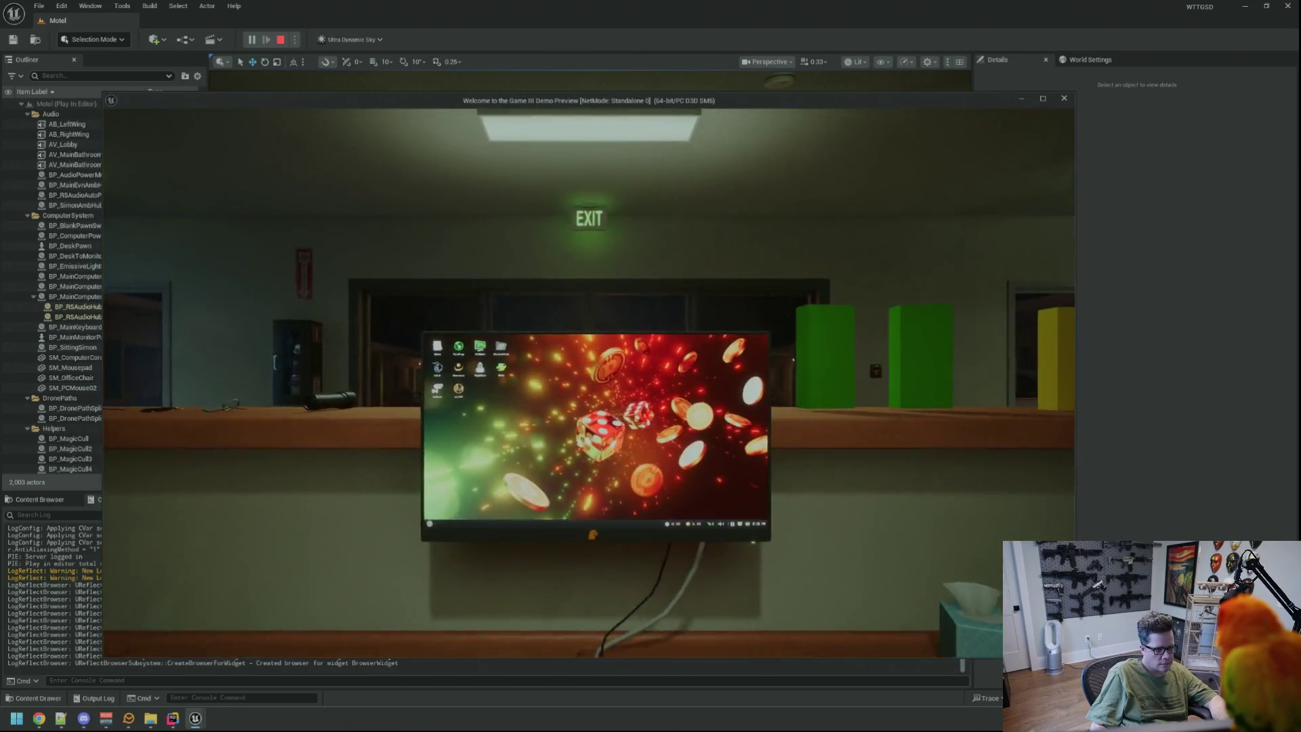
Run TriggerHack 1 from the in-game console history.
{"action": "key", "text": "e"}
{"action": "key", "text": "grave"}
{"action": "key", "text": "Up"}
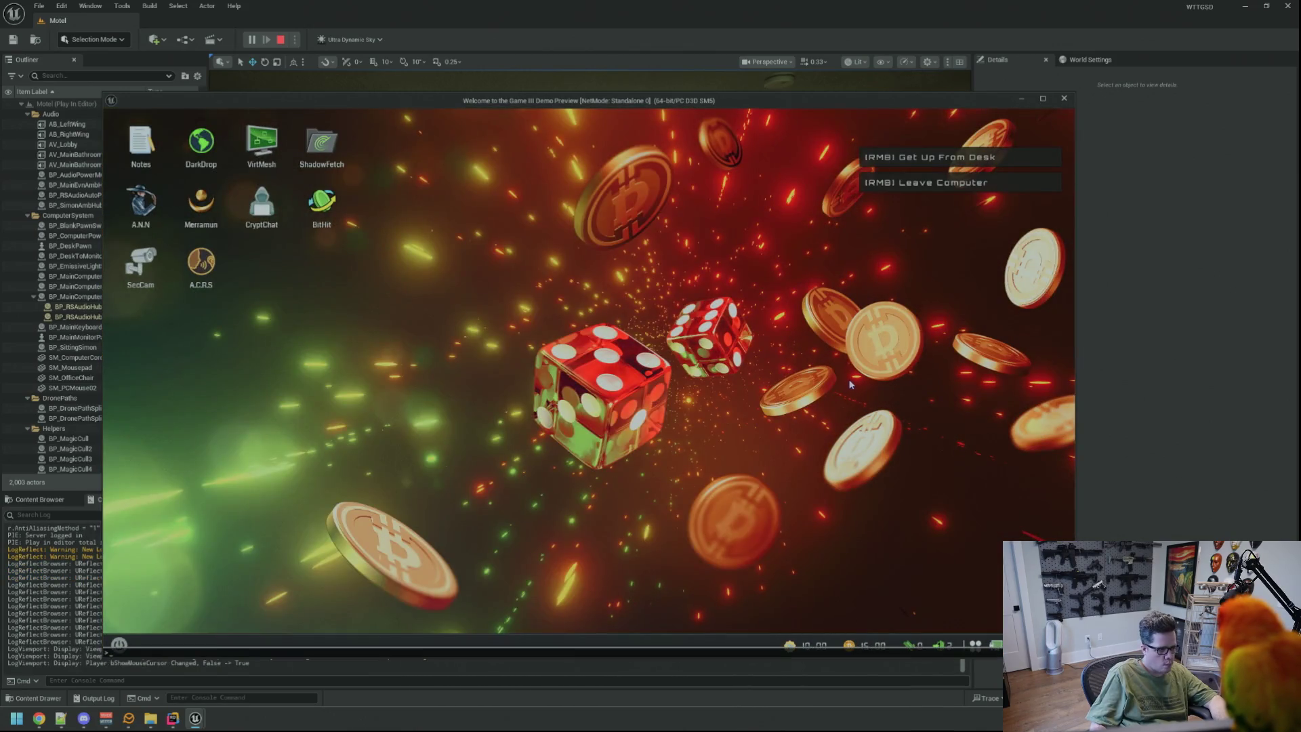
{"action": "key", "text": "Return"}
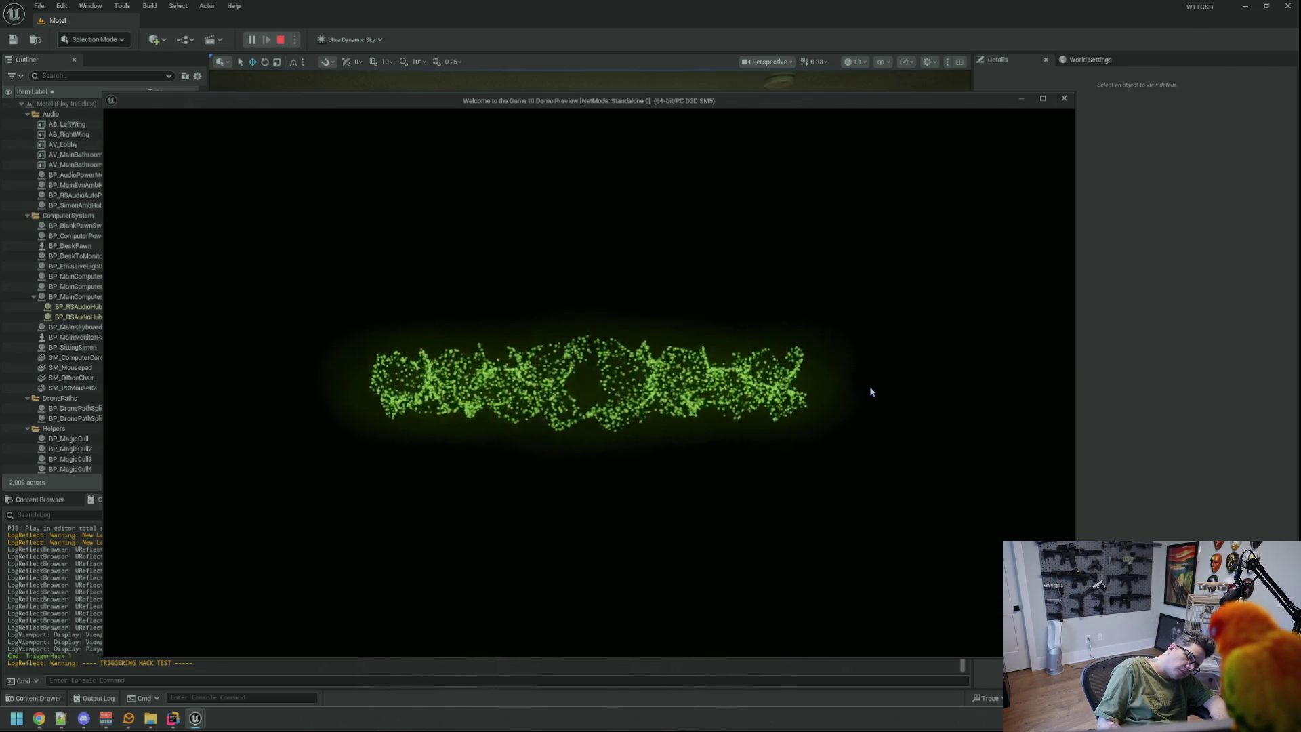
Rerun TriggerHack 1 and complete the DEALLOCATING minigame with Space to block the hack.
{"action": "key", "text": "grave"}
{"action": "key", "text": "Up"}
{"action": "key", "text": "Return"}
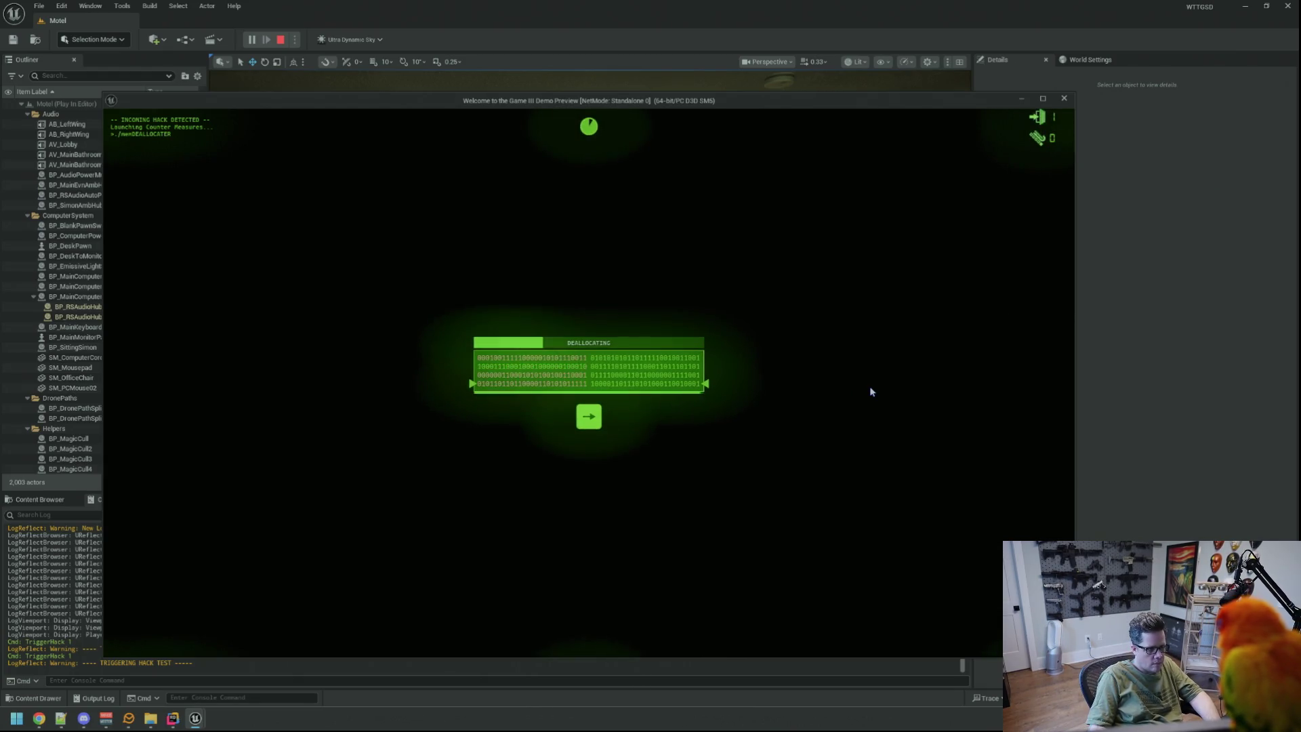
{"action": "key", "text": "space"}
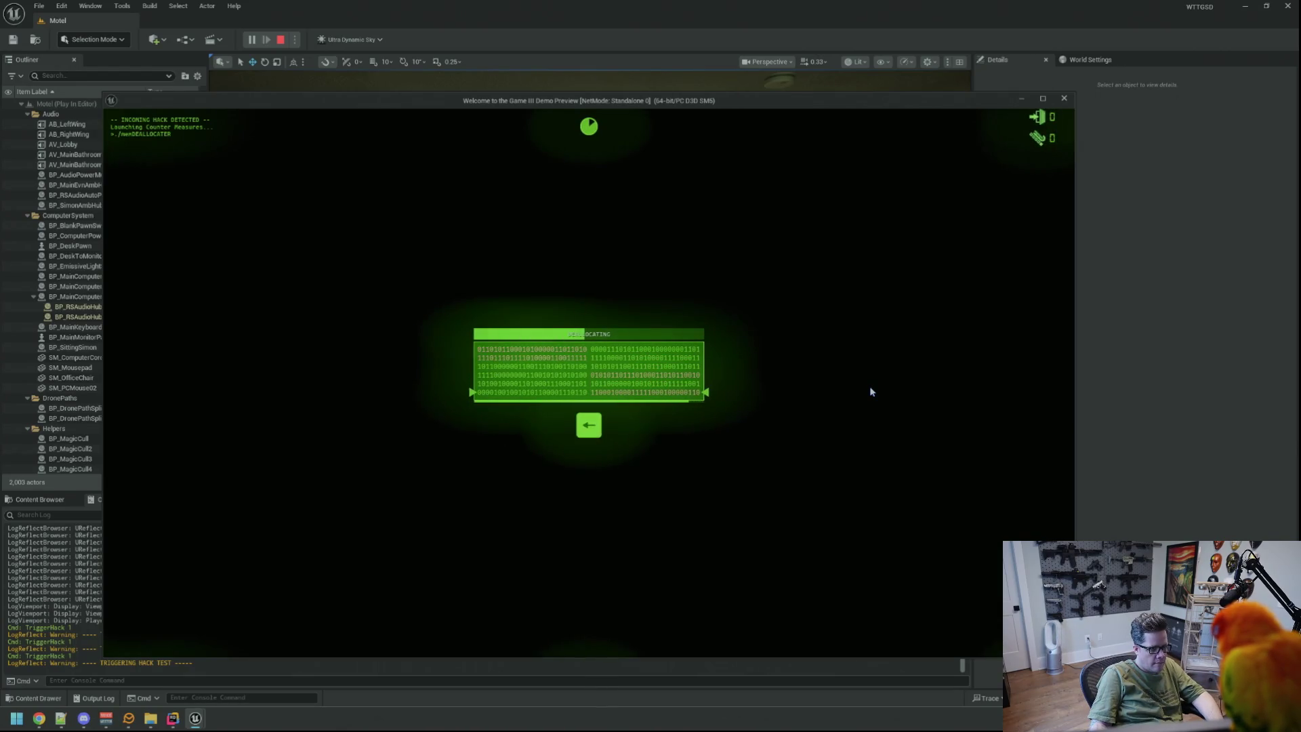
{"action": "key", "text": "space"}
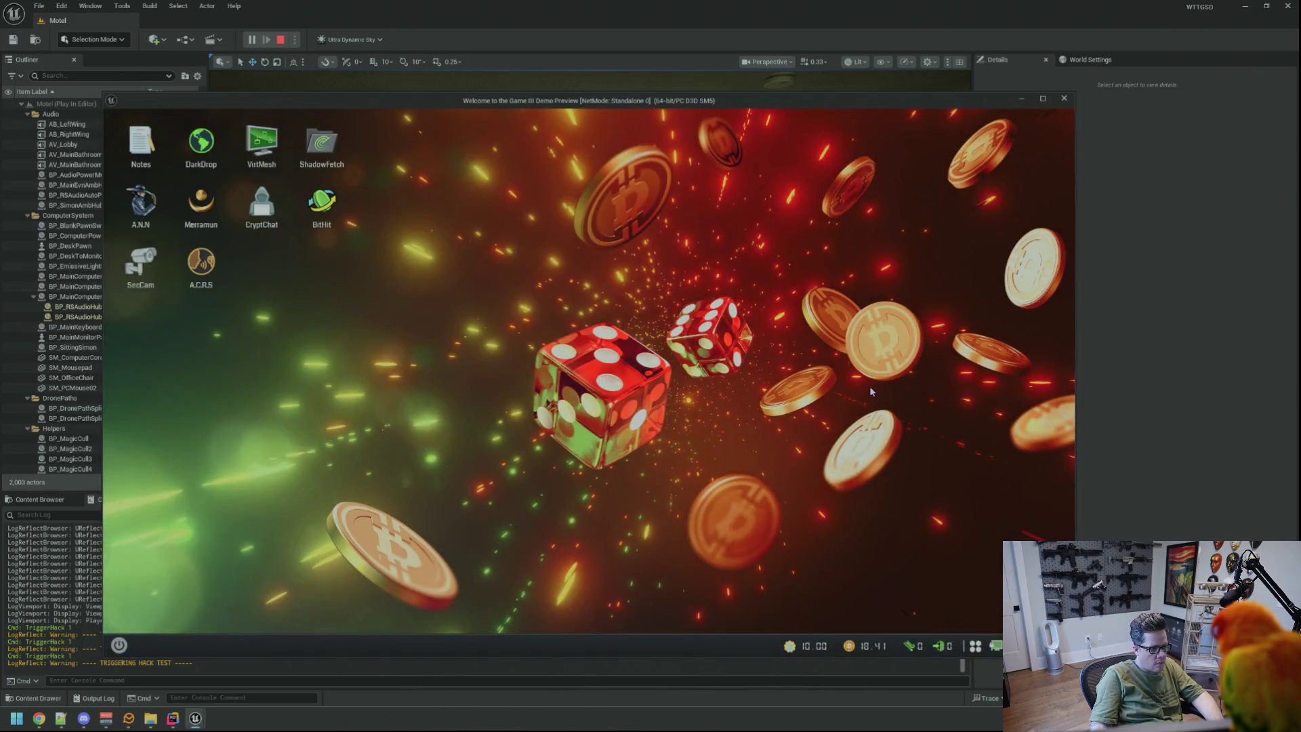
Trigger another hack test with TriggerHack 1.
{"action": "key", "text": "grave"}
{"action": "key", "text": "Up"}
{"action": "key", "text": "Return"}
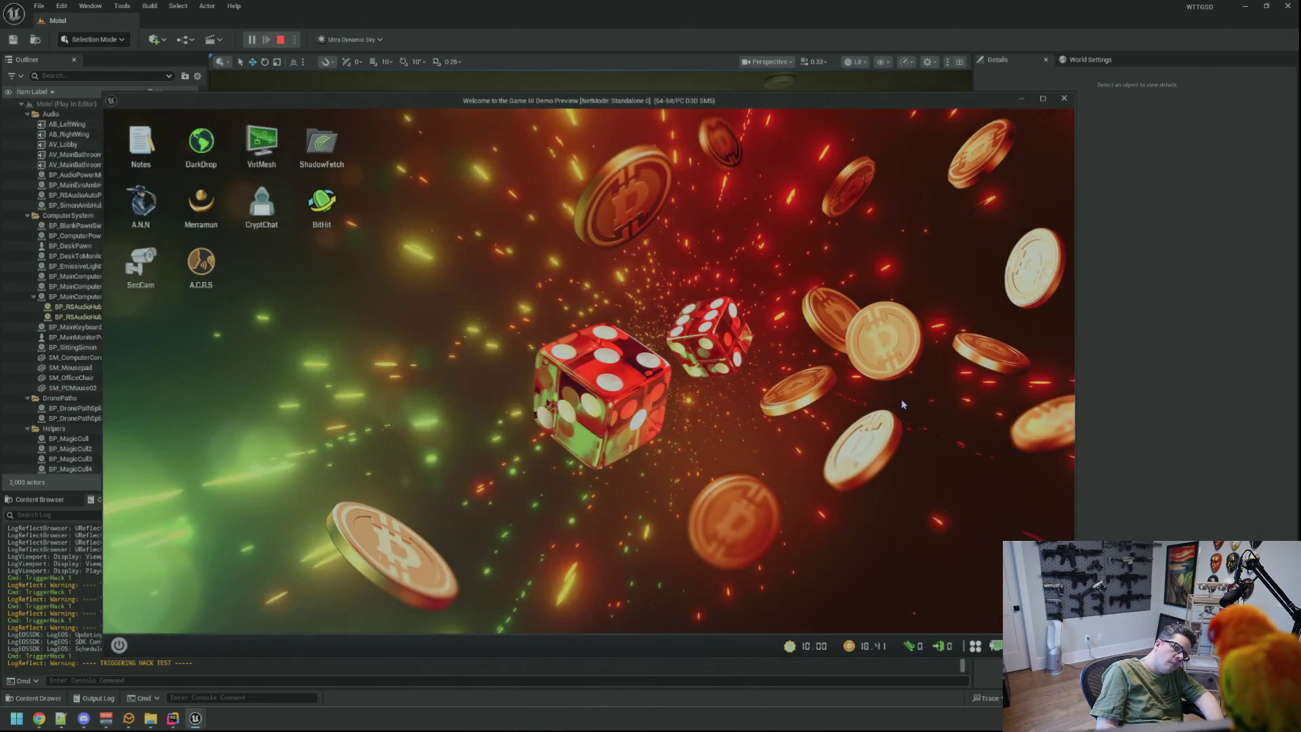
Rerun TriggerHack 1 and block the hack in the minigame for 500.
{"action": "key", "text": "Up"}
{"action": "key", "text": "Return"}
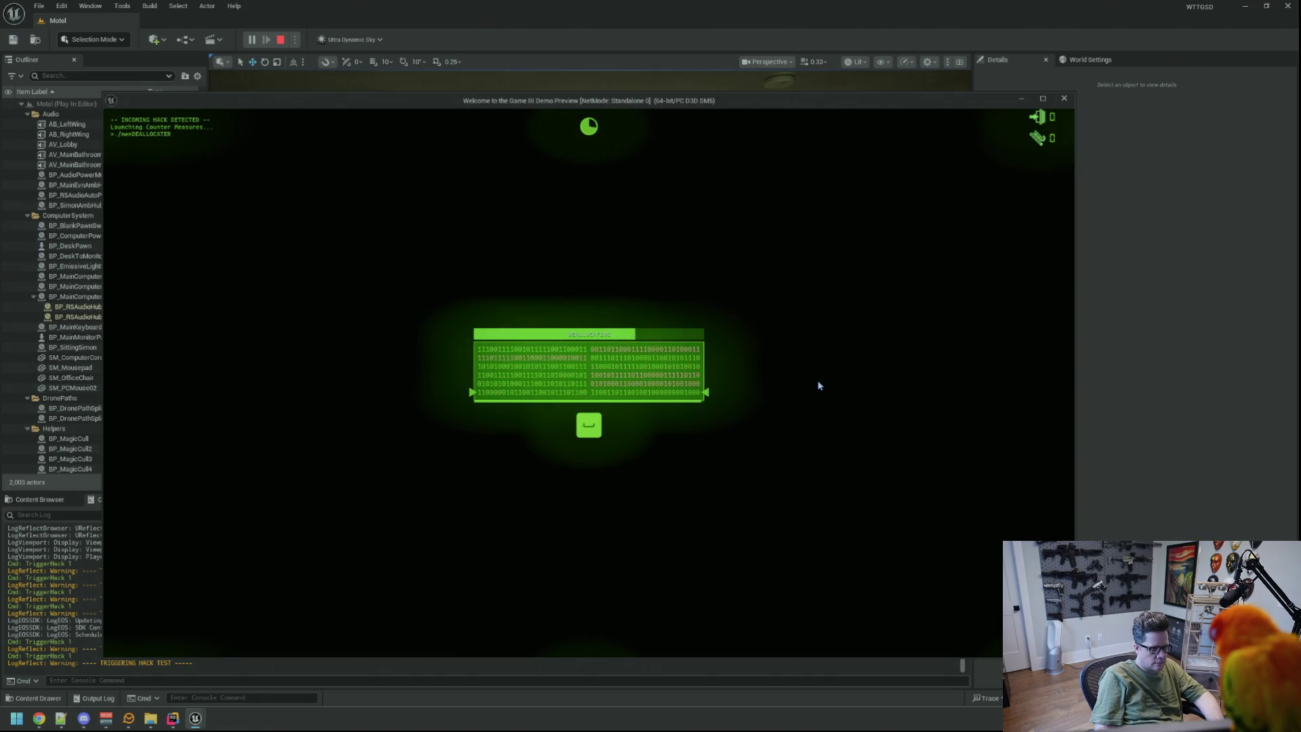
{"action": "key", "text": "space"}
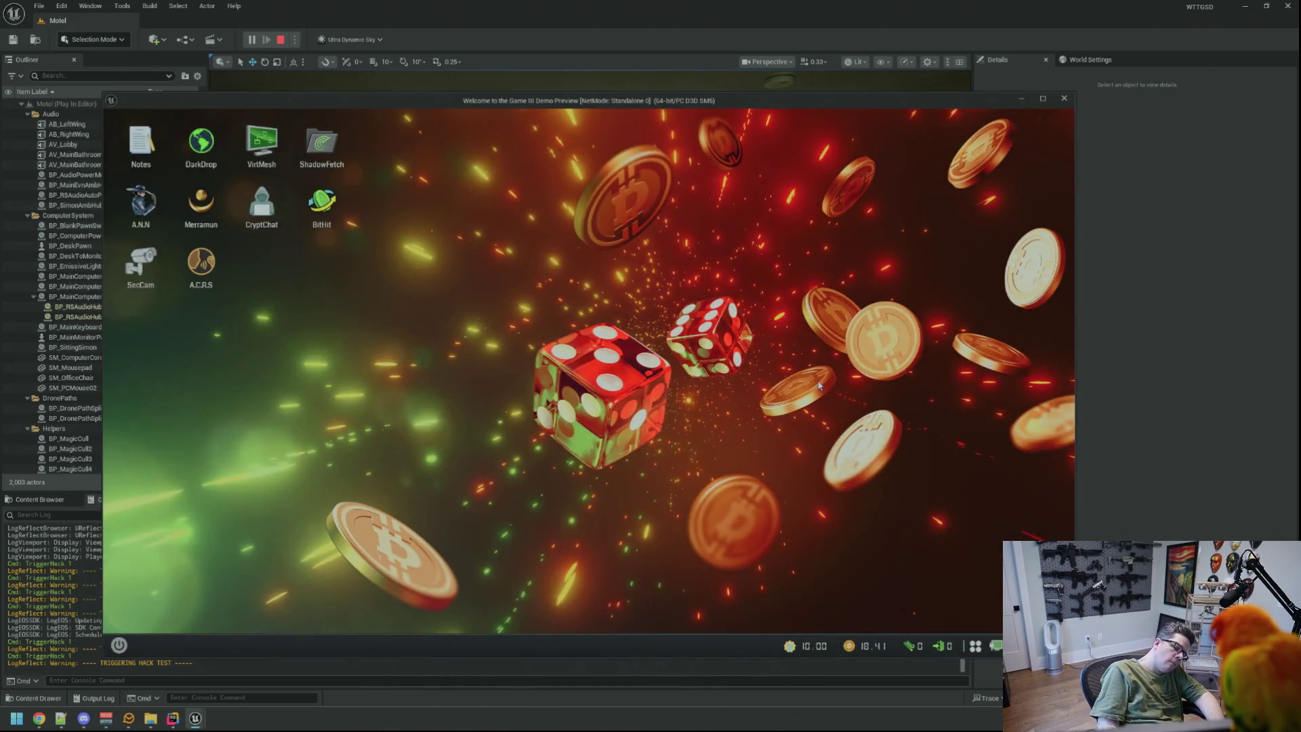
Run TriggerHack 1 once more from the console.
{"action": "key", "text": "grave"}
{"action": "key", "text": "Up"}
{"action": "key", "text": "Return"}
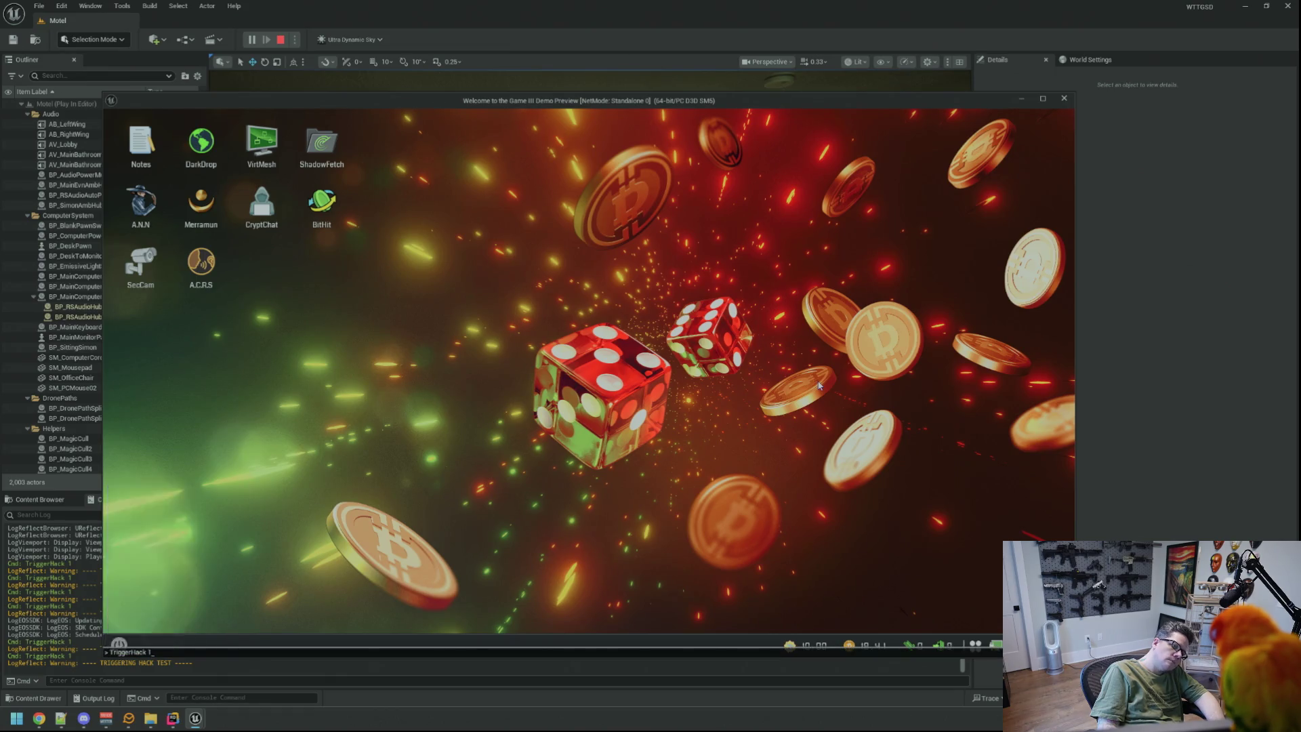
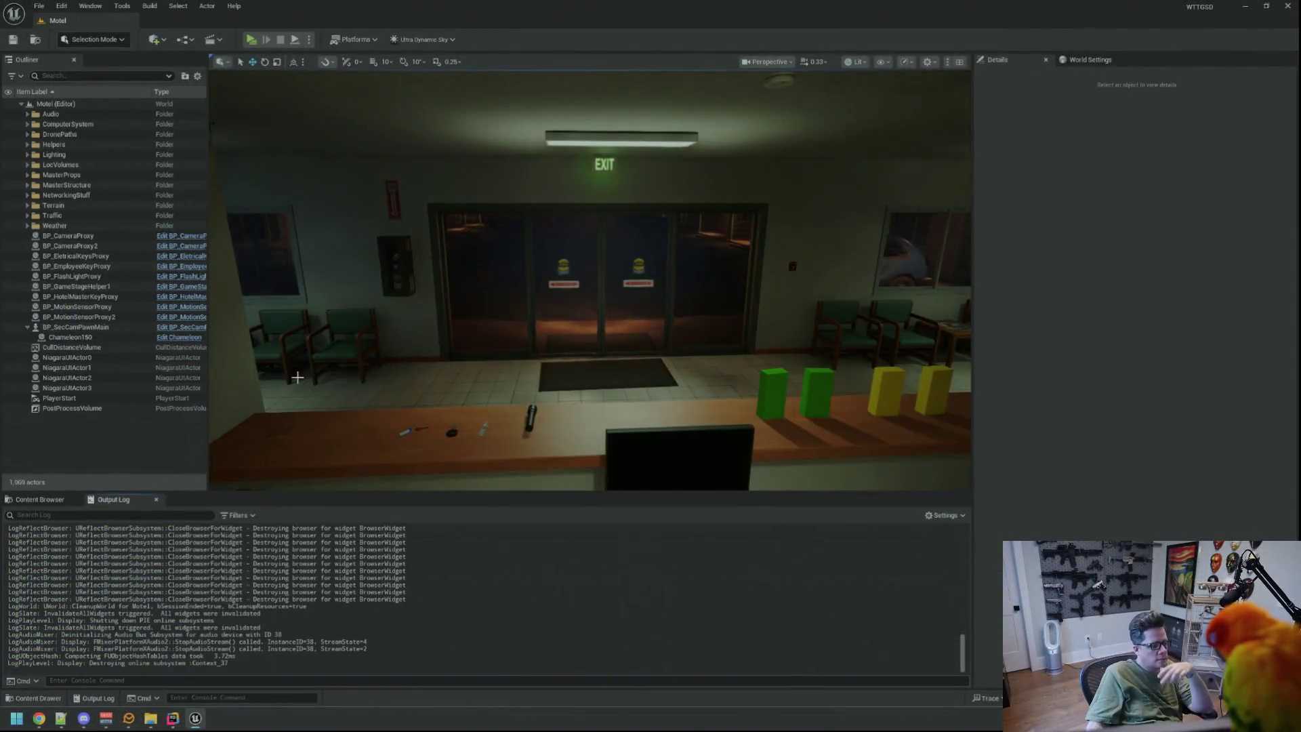
Open the MDTier1 through MDTier5 tier assets for editing, closing MDTier6 again.
{"action": "left_click", "coordinate": [39, 500]}
{"action": "mouse_move", "coordinate": [154, 571]}
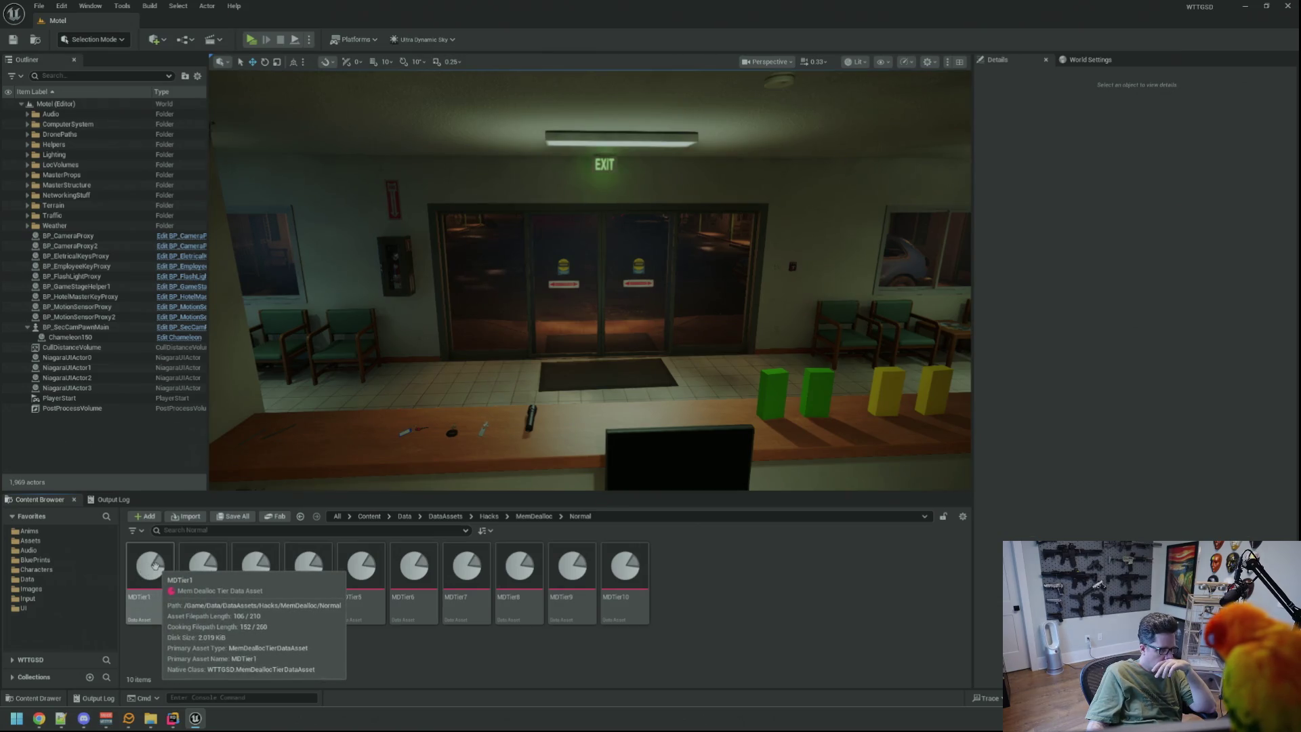
{"action": "double_click", "coordinate": [152, 566]}
{"action": "double_click", "coordinate": [203, 566]}
{"action": "double_click", "coordinate": [255, 566]}
{"action": "left_click", "coordinate": [310, 568]}
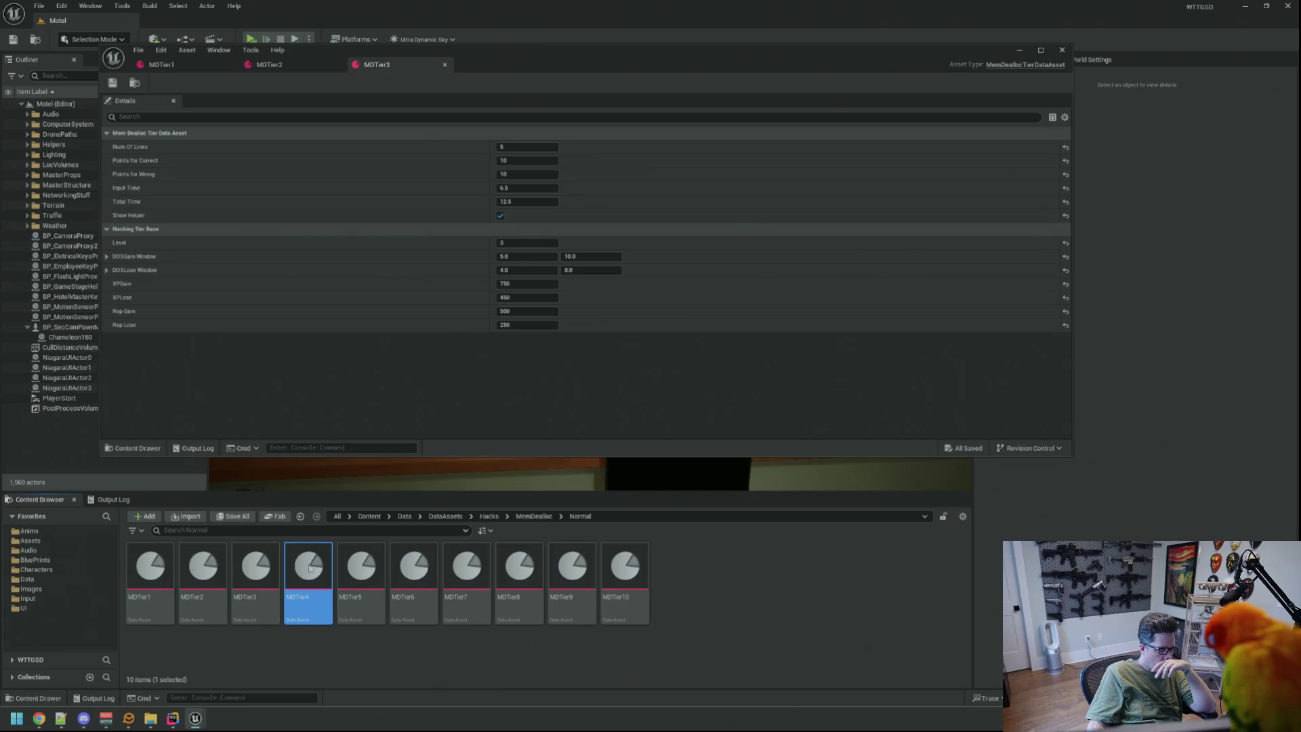
{"action": "double_click", "coordinate": [310, 568]}
{"action": "double_click", "coordinate": [362, 566]}
{"action": "double_click", "coordinate": [414, 567]}
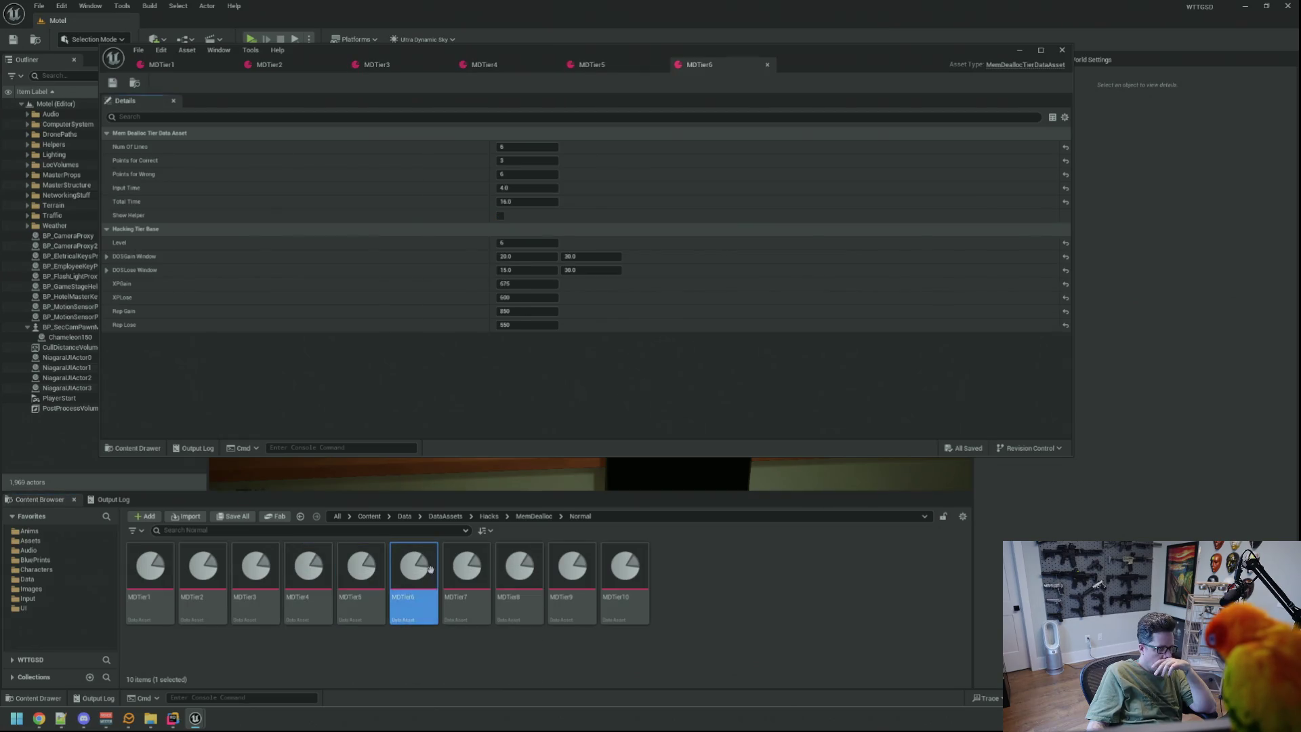
{"action": "middle_click", "coordinate": [694, 71]}
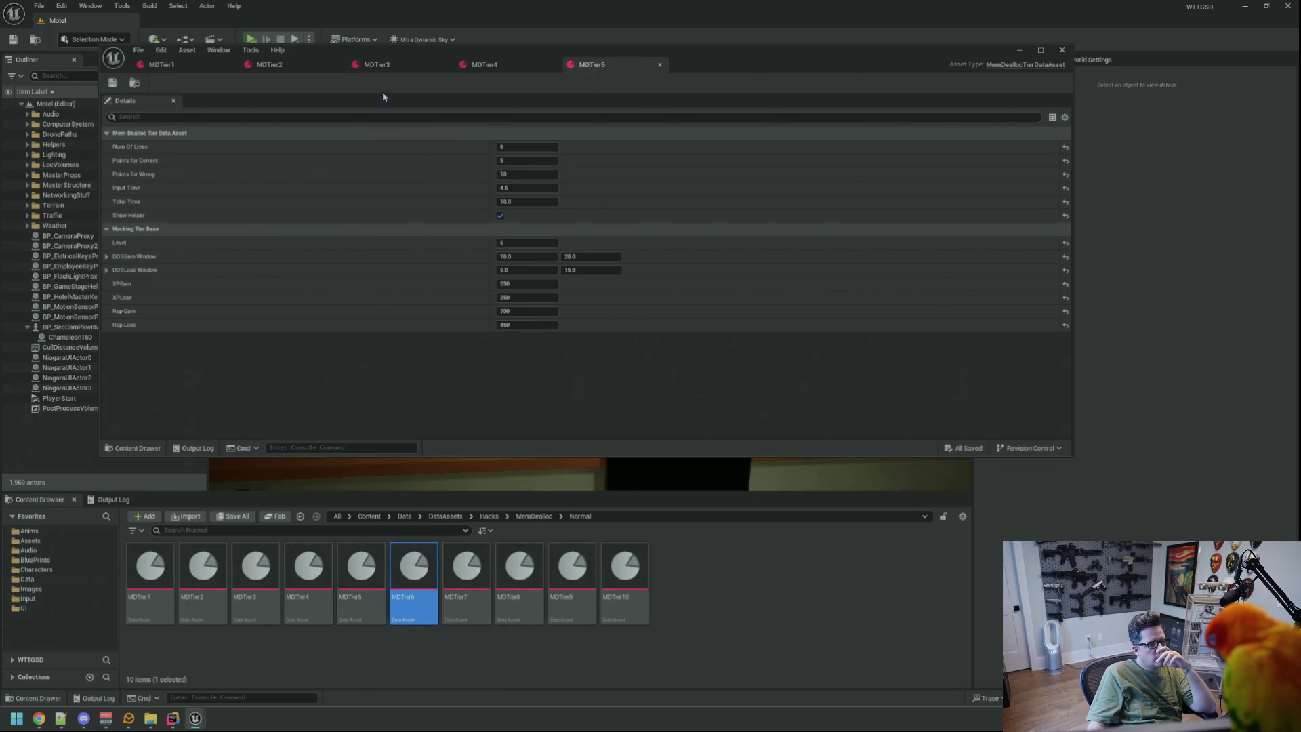
Raise XPGain in MDTier1 through MDTier5, with MDTier1 at 800 and MDTier5 at 750.
{"action": "left_click", "coordinate": [181, 68]}
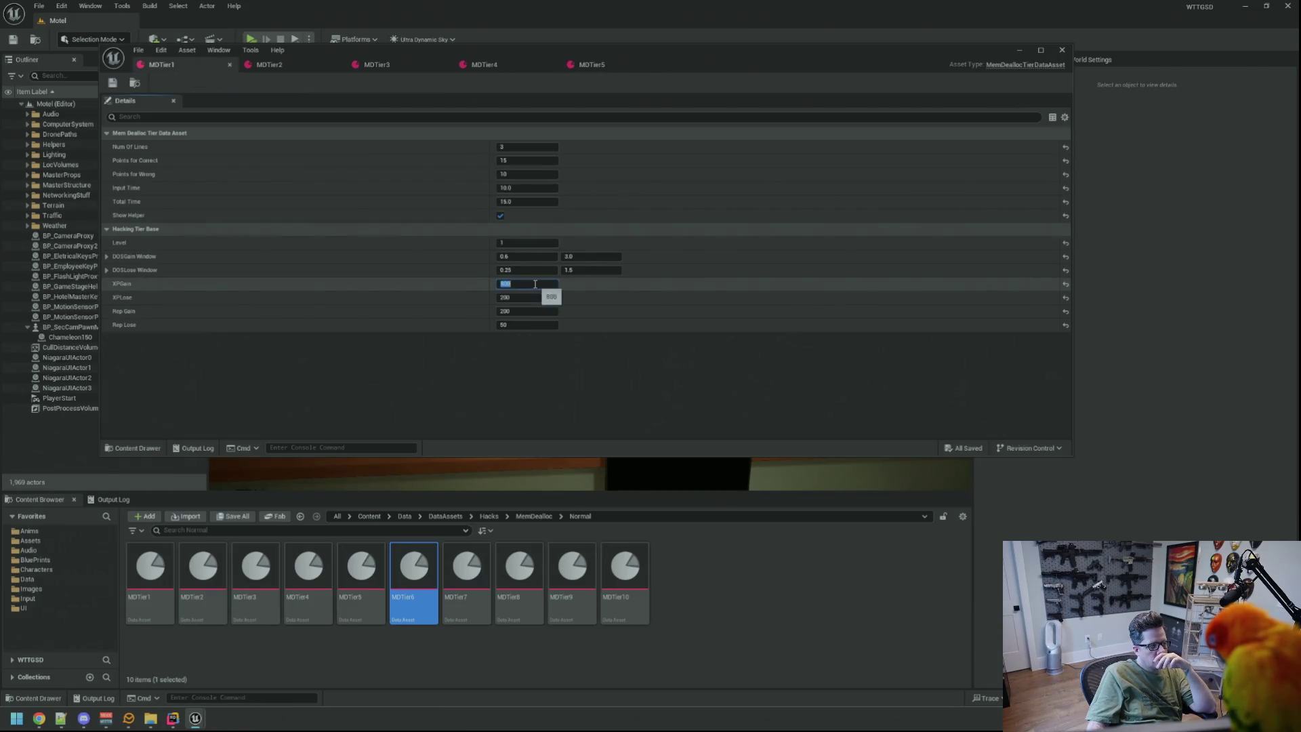
{"action": "key", "text": "Return"}
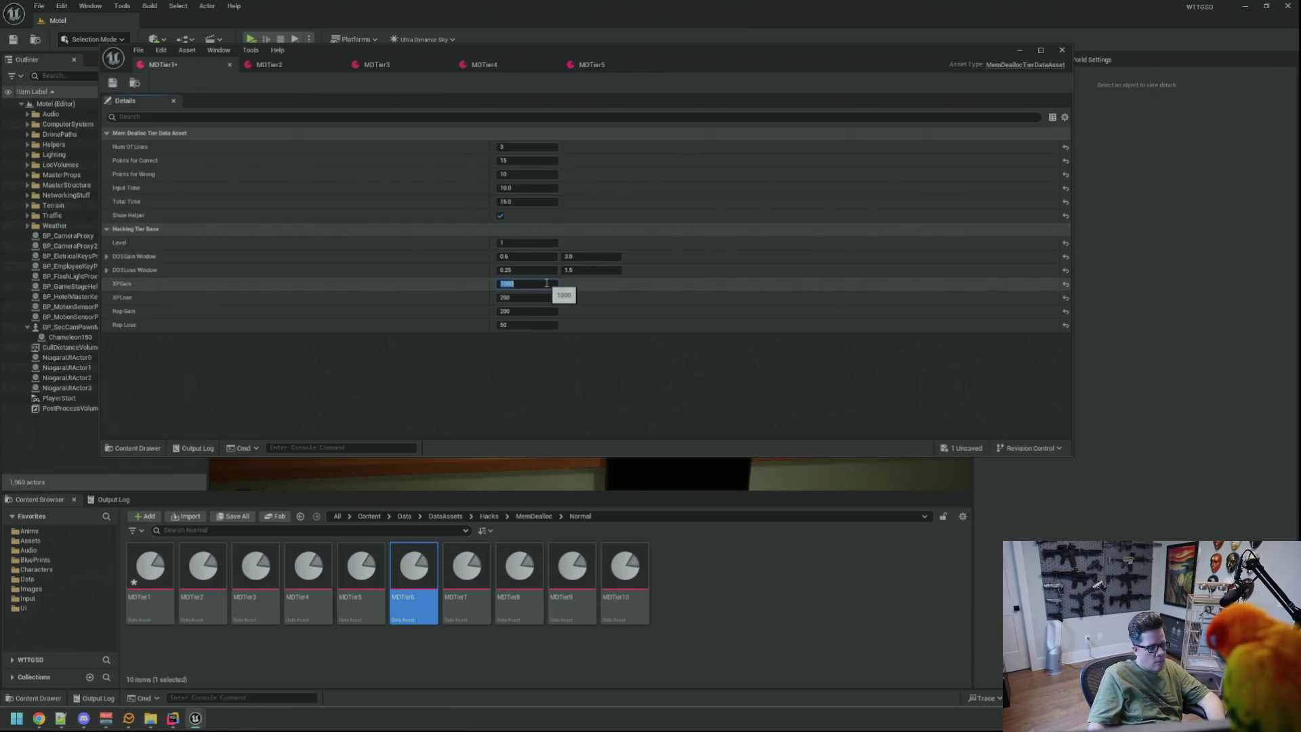
{"action": "left_click", "coordinate": [269, 64]}
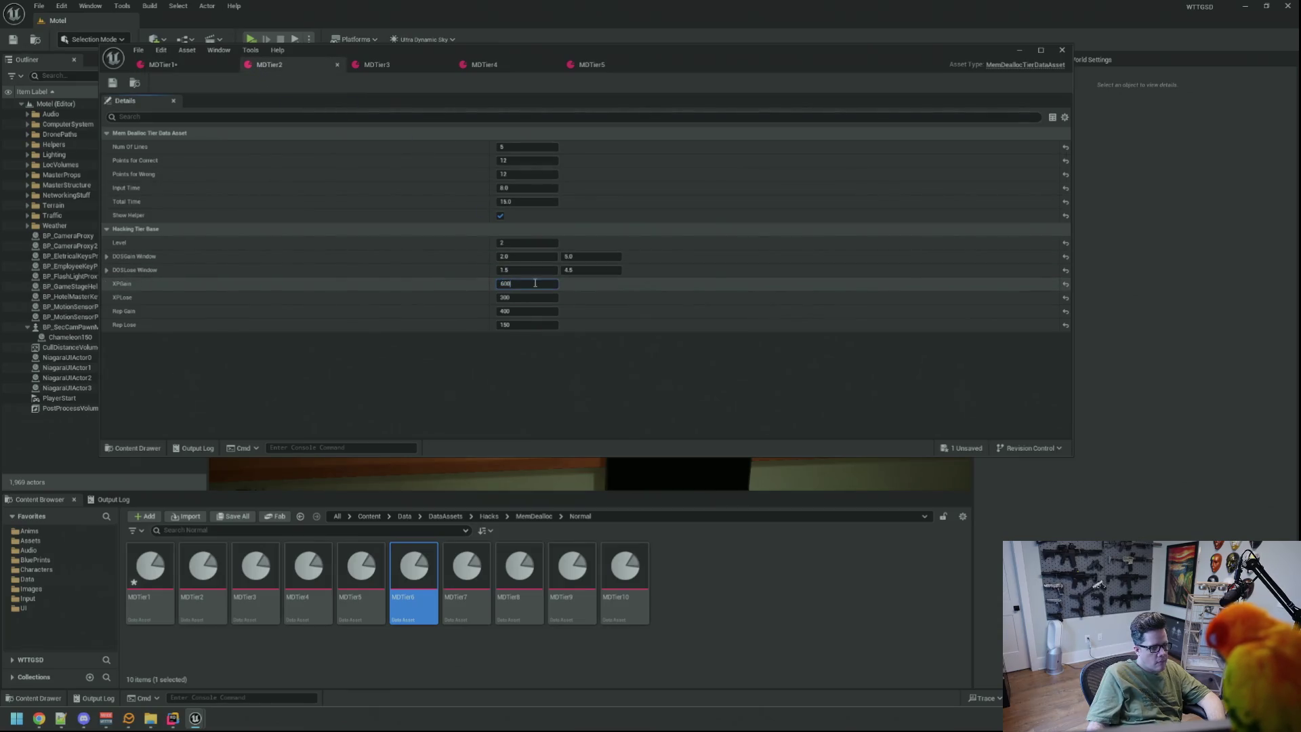
{"action": "key", "text": "Return"}
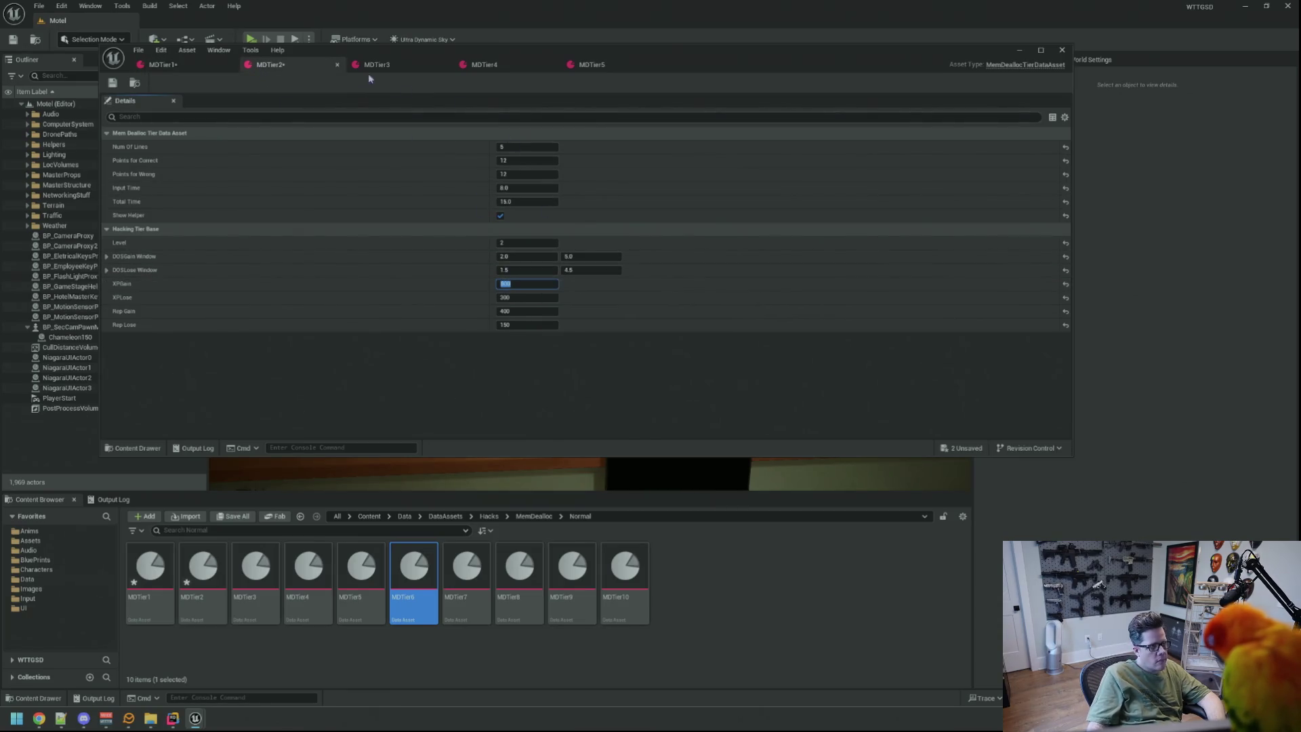
{"action": "left_click", "coordinate": [407, 66]}
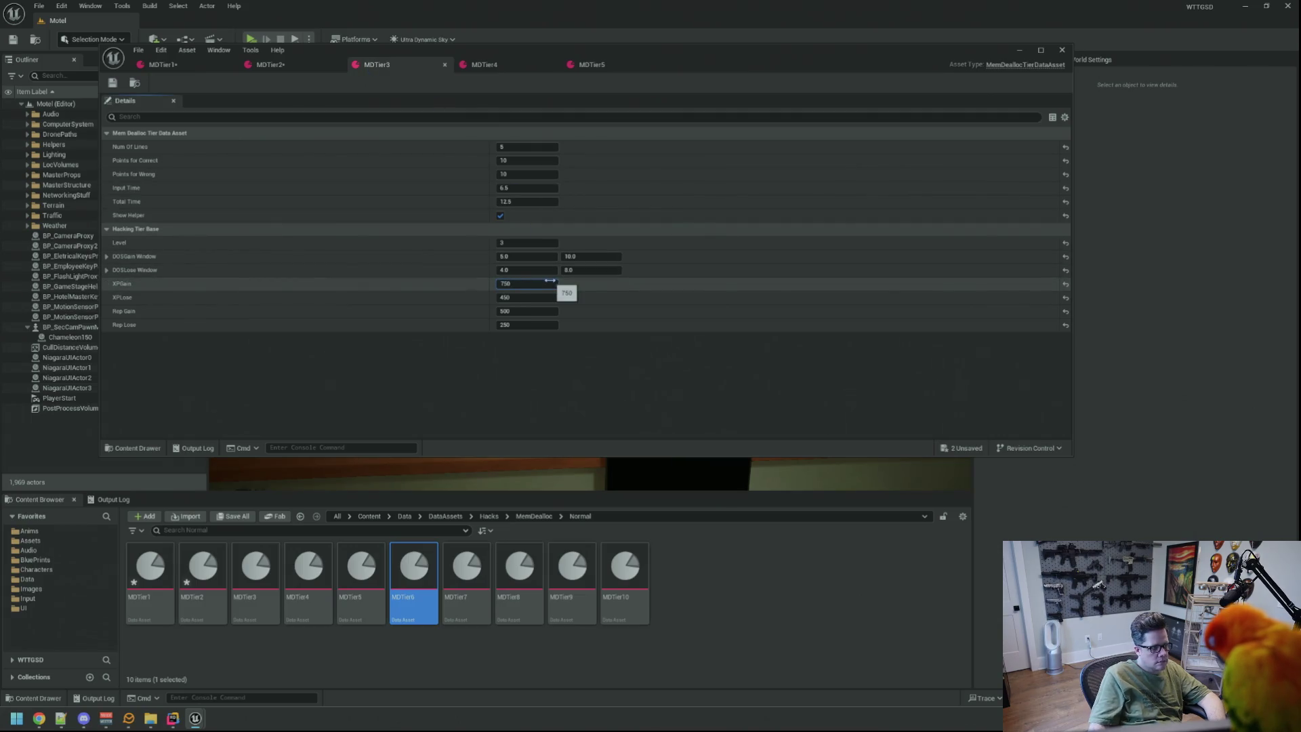
{"action": "key", "text": "Return"}
{"action": "left_click", "coordinate": [484, 65]}
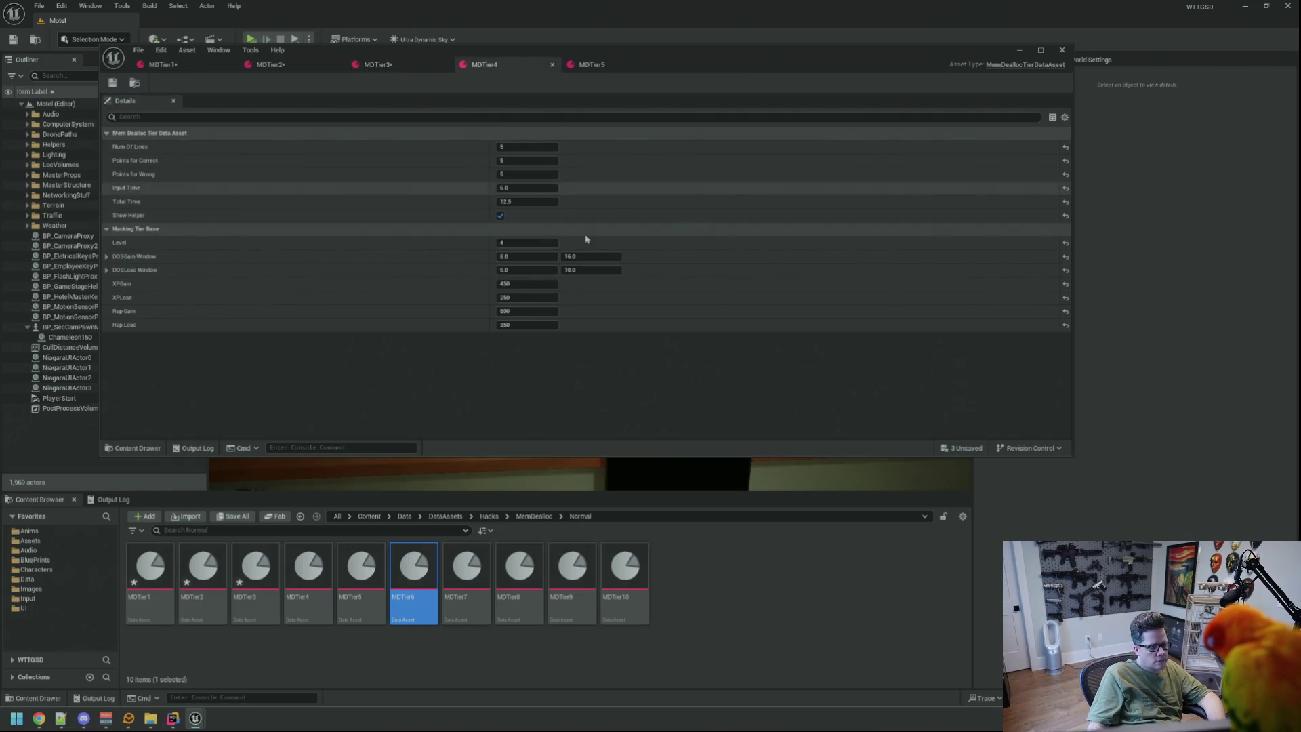
{"action": "key", "text": "Return"}
{"action": "left_click", "coordinate": [589, 66]}
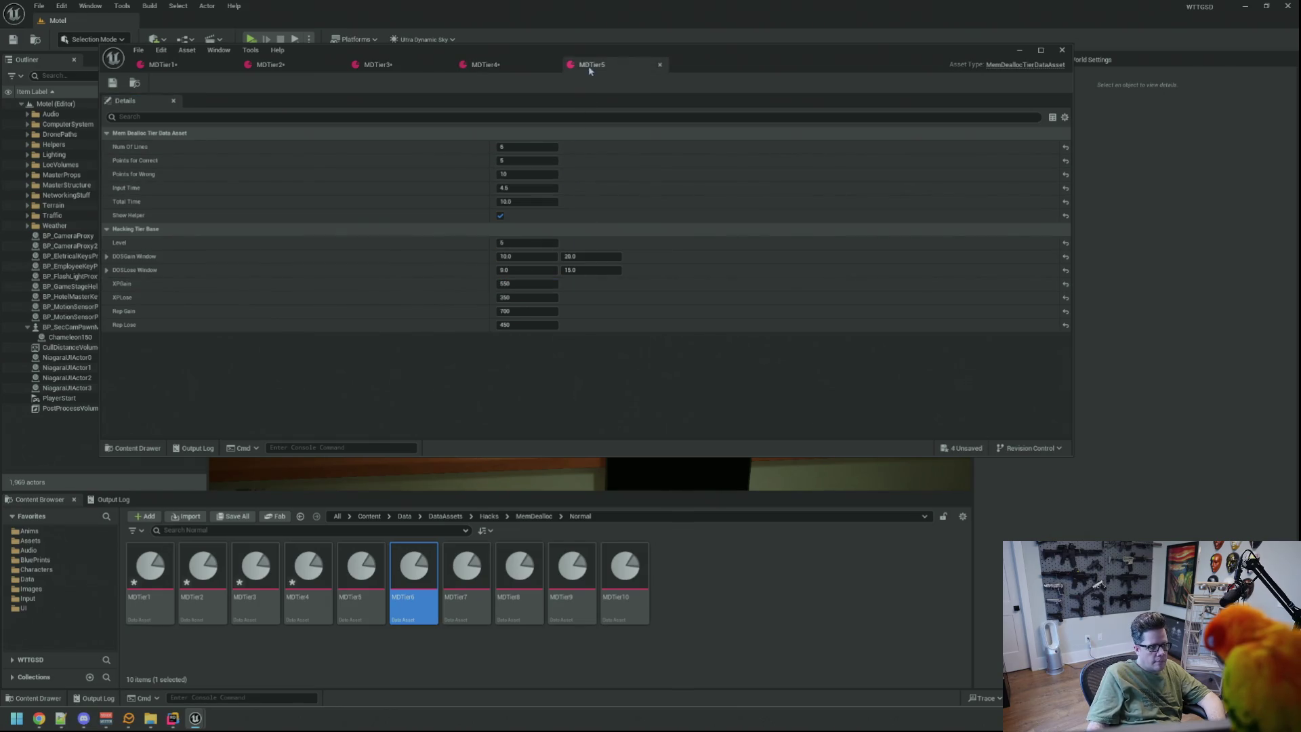
{"action": "left_click", "coordinate": [546, 283]}
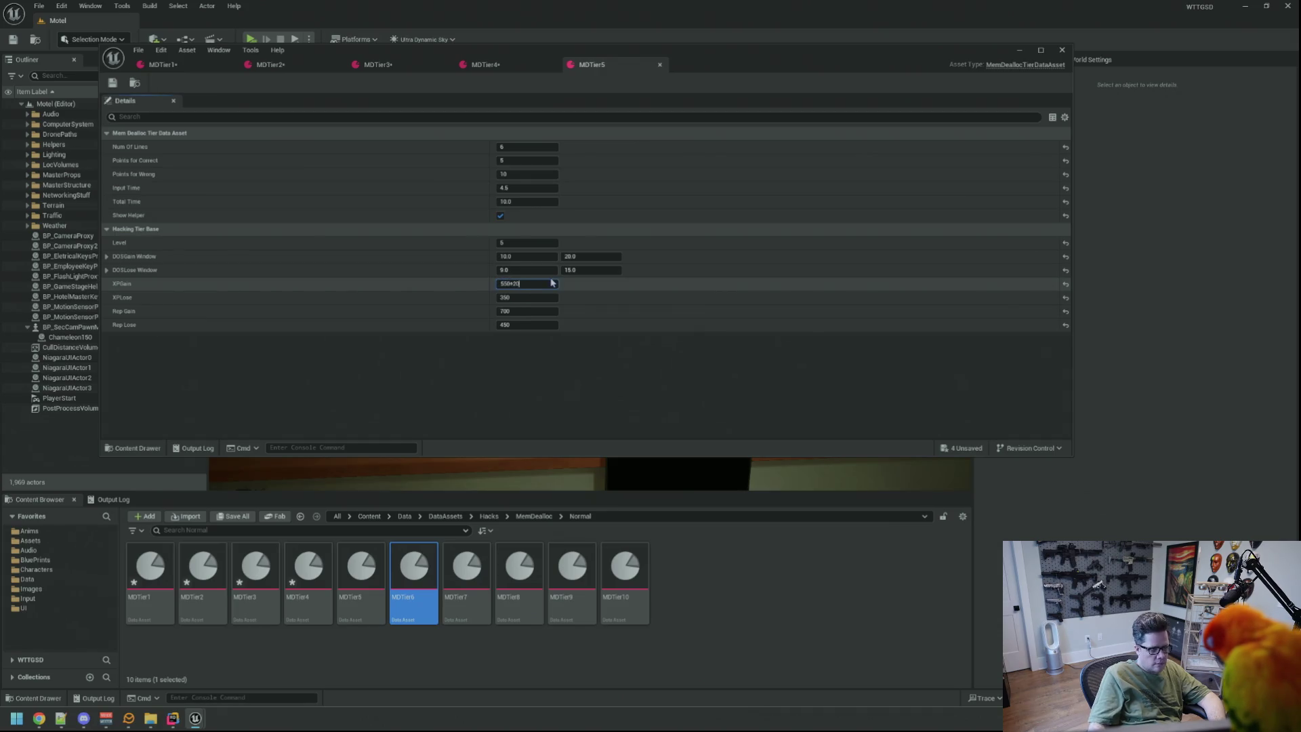
{"action": "type", "text": "750"}
{"action": "key", "text": "Return"}
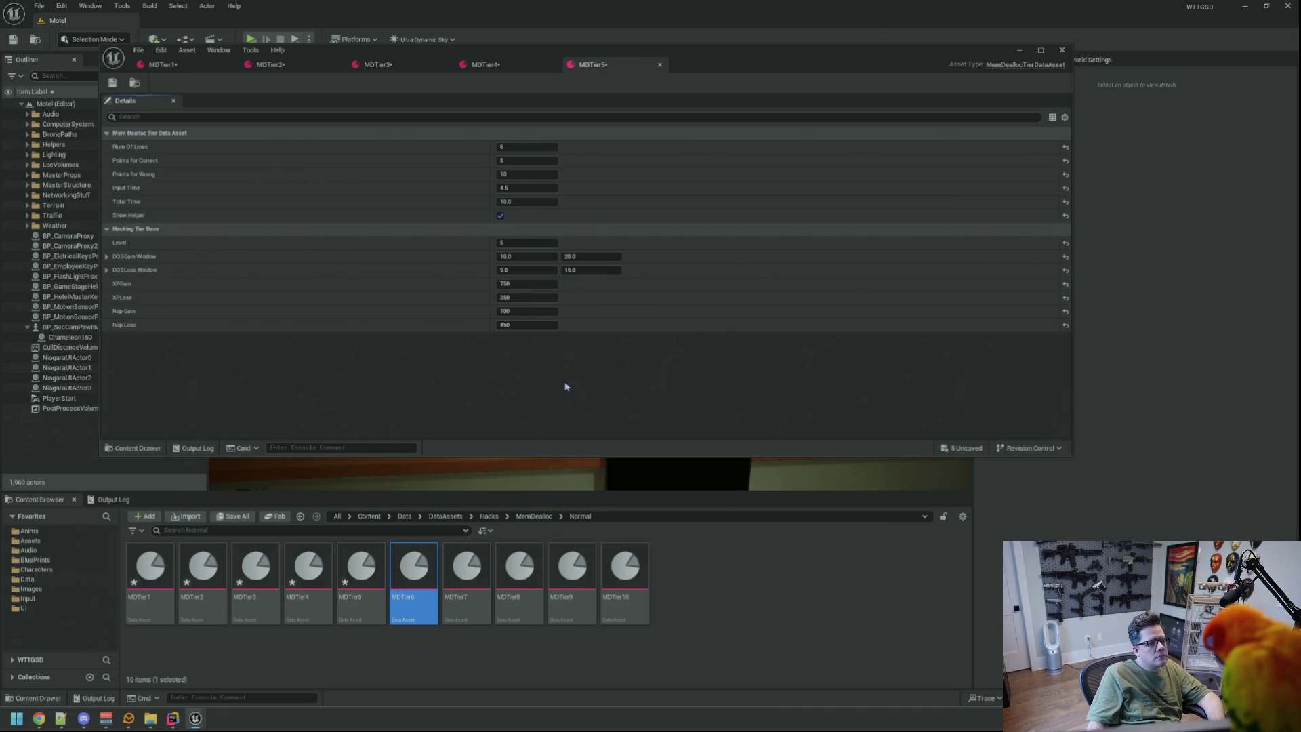
Save all the edited tier assets, close their tabs, and bring the log back.
{"action": "key", "text": "ctrl+shift+s"}
{"action": "middle_click", "coordinate": [590, 65]}
{"action": "middle_click", "coordinate": [483, 66]}
{"action": "middle_click", "coordinate": [375, 66]}
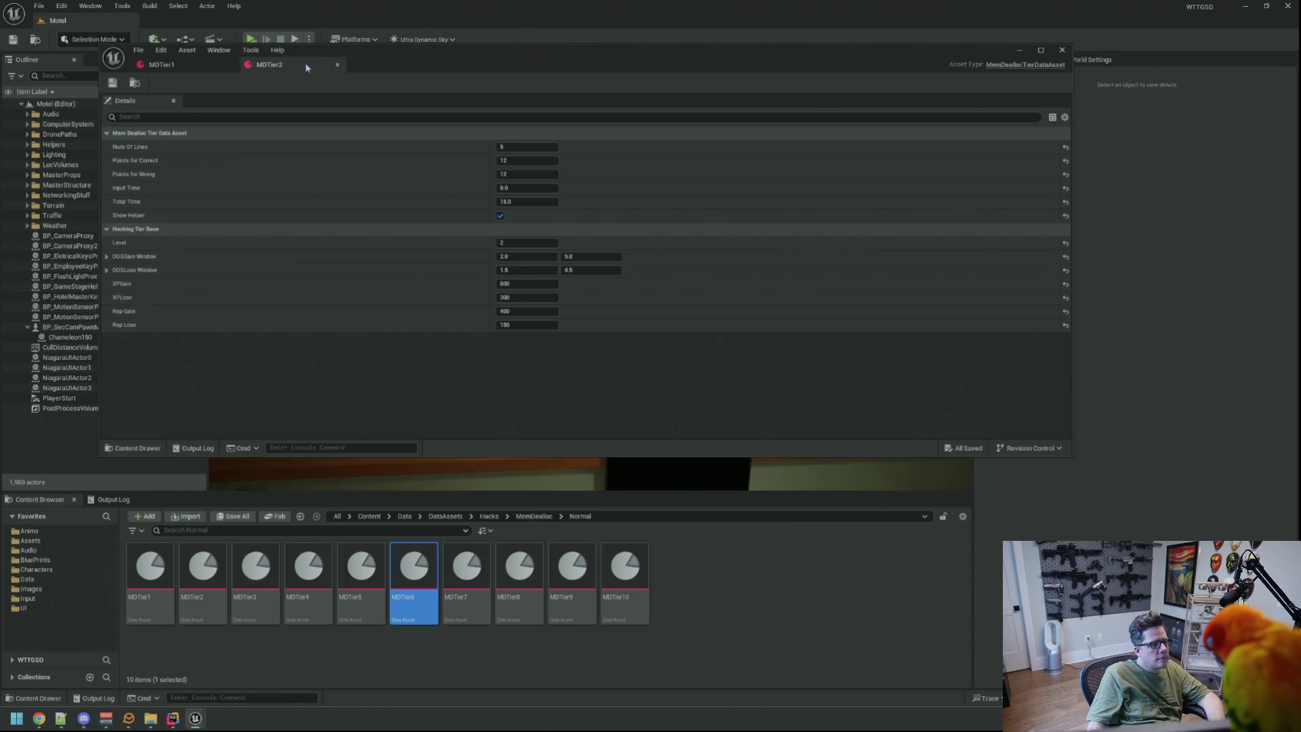
{"action": "middle_click", "coordinate": [305, 66]}
{"action": "middle_click", "coordinate": [162, 64]}
{"action": "left_click", "coordinate": [112, 499]}
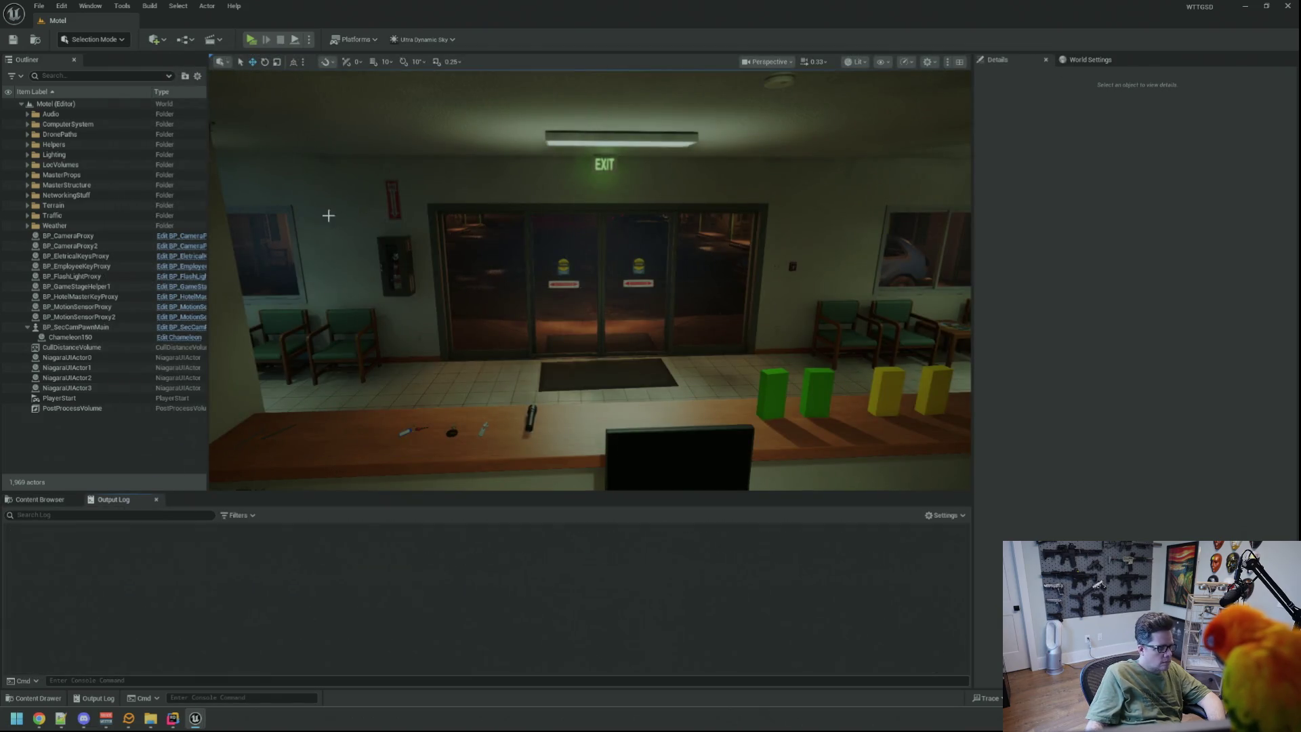
Start a Play-in-Editor session and run TriggerHack 1 in the console.
{"action": "key", "text": "alt+p"}
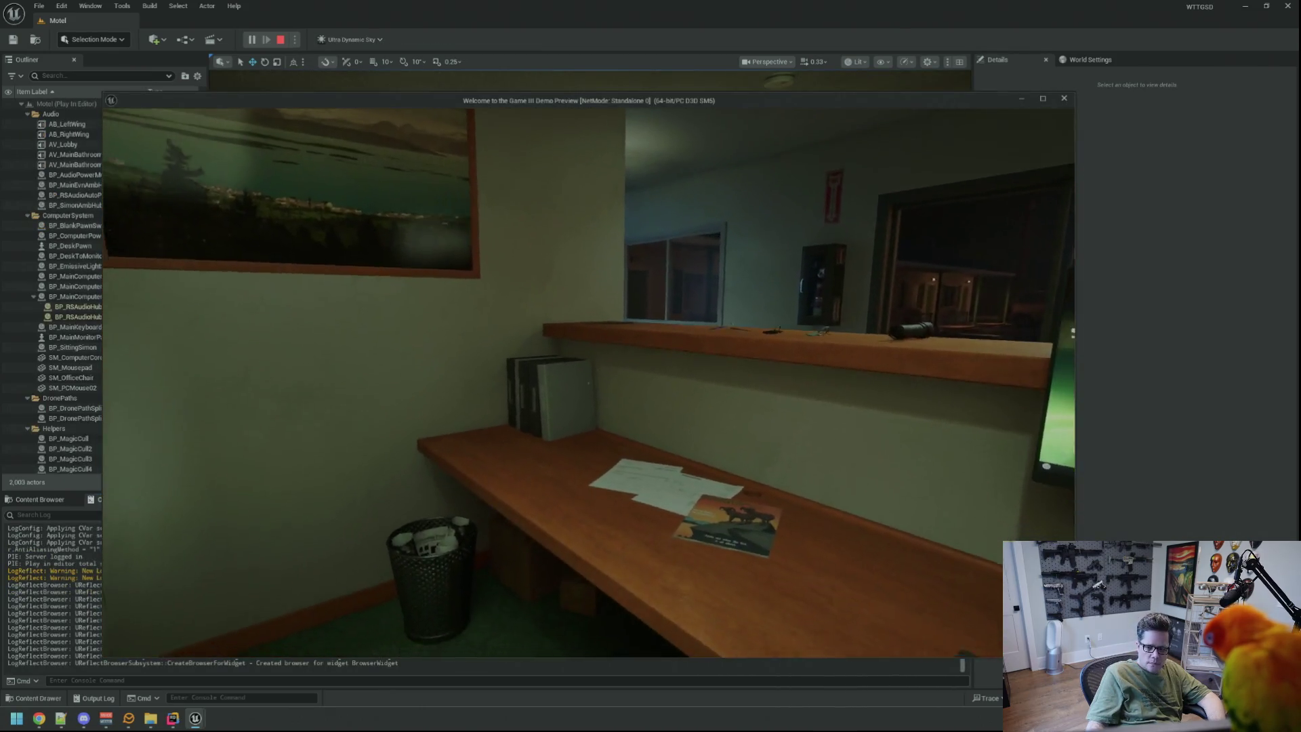
{"action": "type", "text": "TriggerHack 1"}
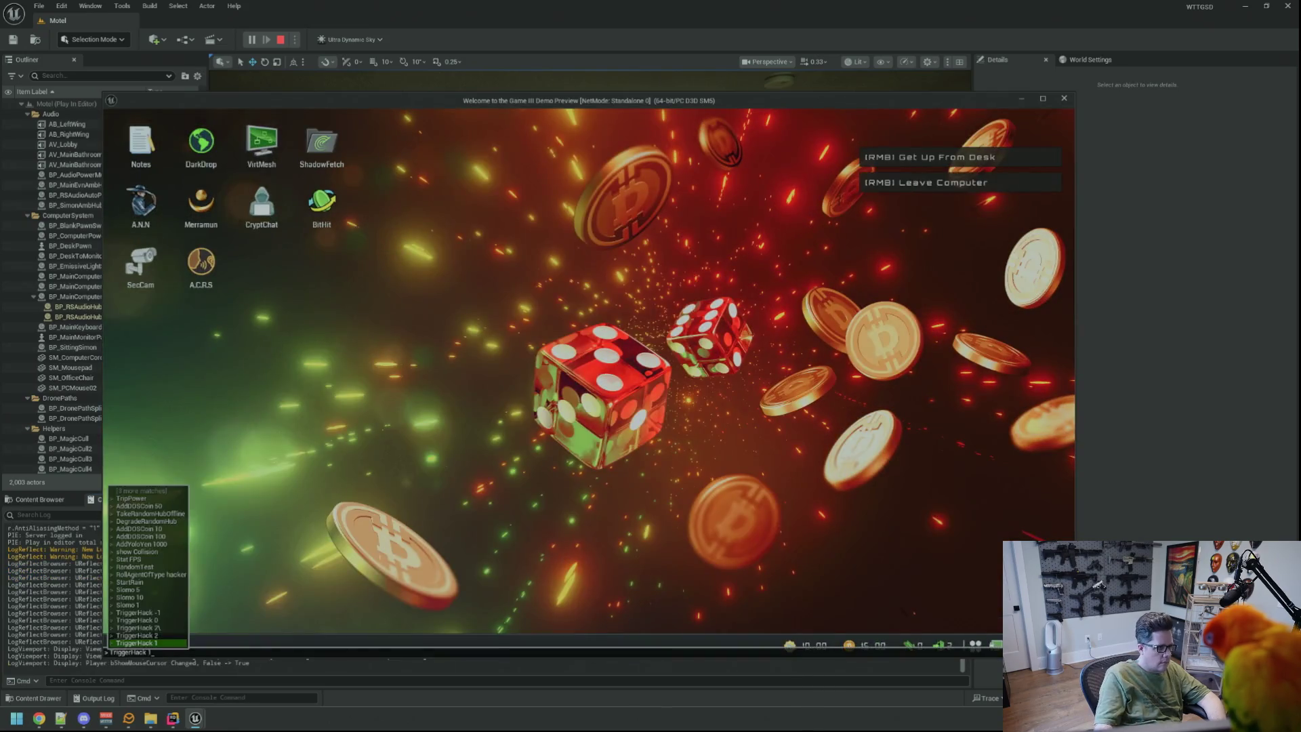
{"action": "key", "text": "Return"}
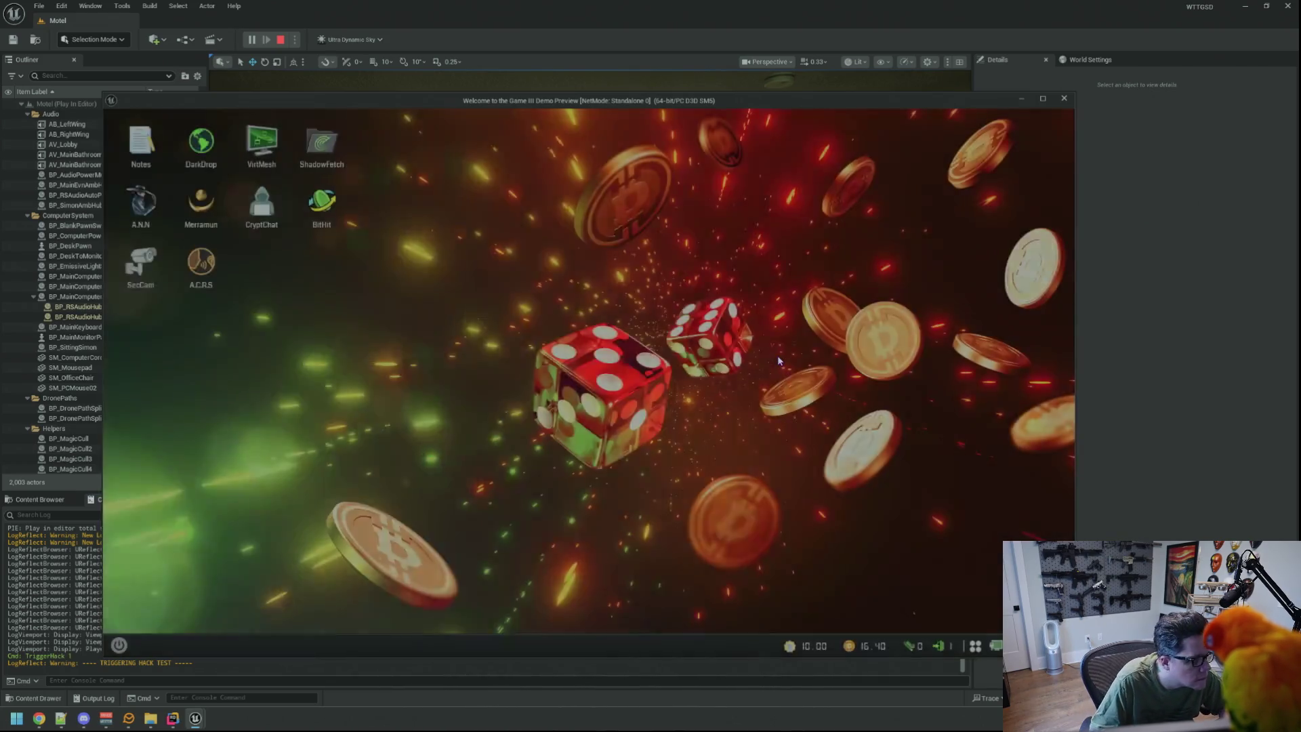
Rerun TriggerHack 1 from the console history and answer the DEALLOCATING prompt.
{"action": "key", "text": "Up"}
{"action": "key", "text": "Return"}
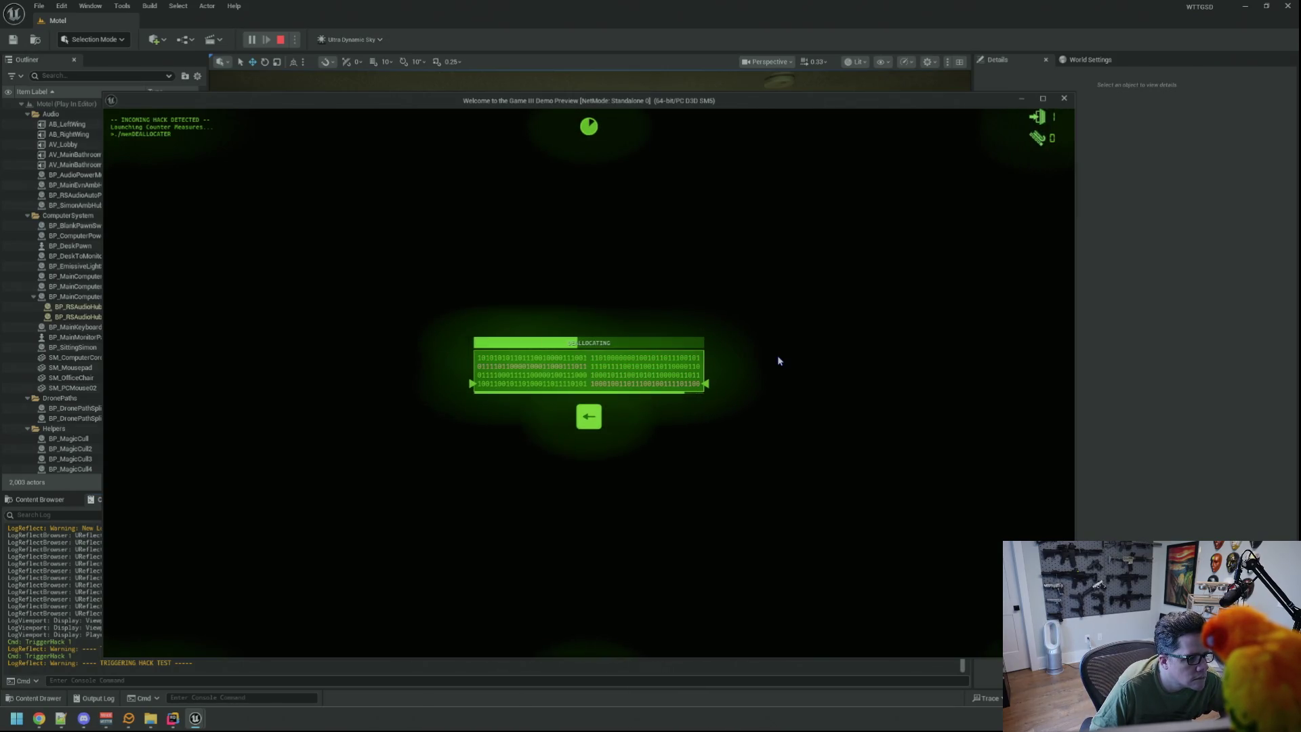
{"action": "key", "text": "Left"}
{"action": "key", "text": "Left"}
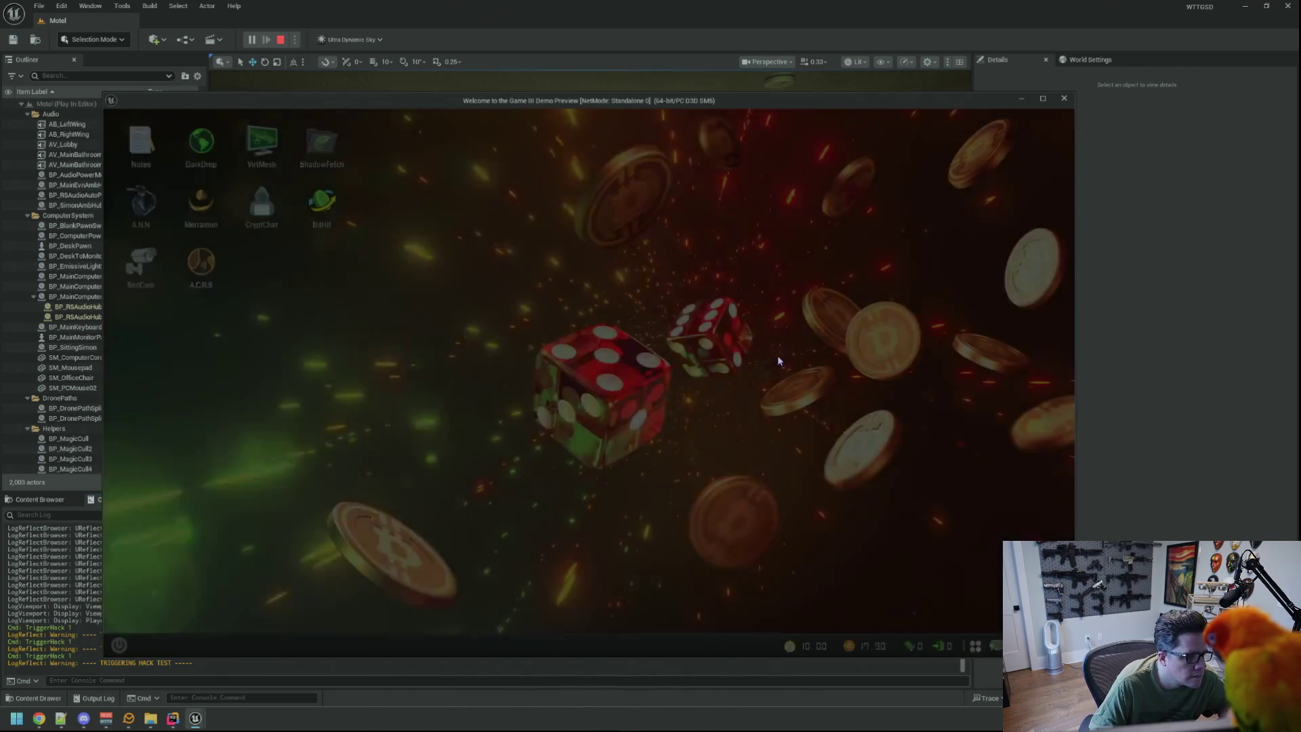
Rerun TriggerHack 1, answer the DEALLOCATING prompts until HACK BLOCKED, then trigger another.
{"action": "key", "text": "h"}
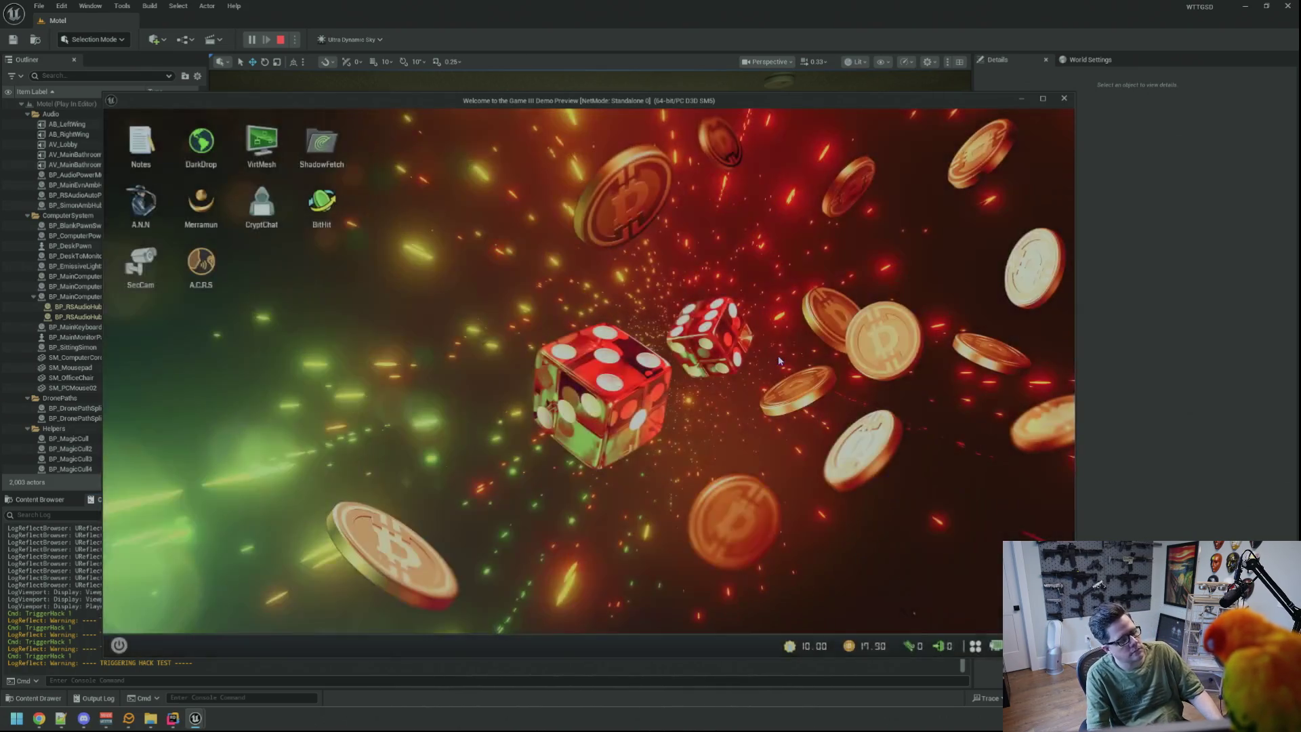
{"action": "key", "text": "Up"}
{"action": "key", "text": "Return"}
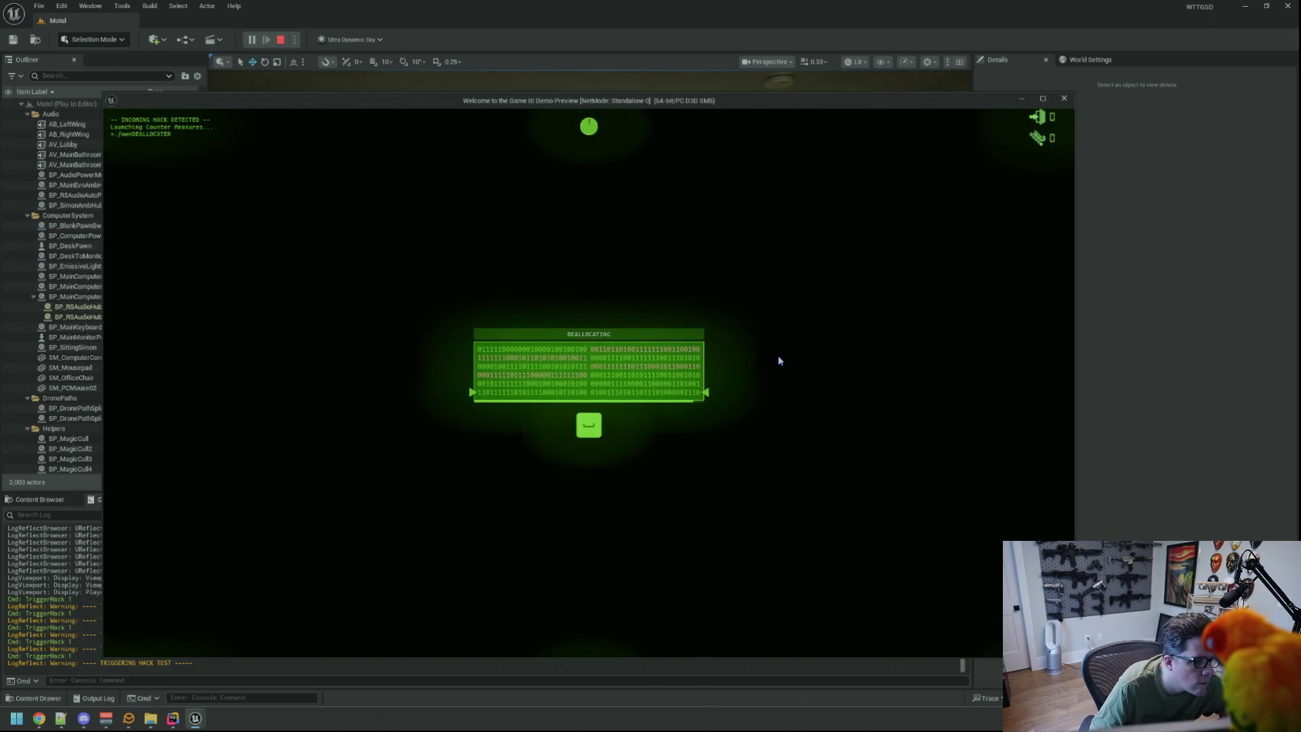
{"action": "key", "text": "space"}
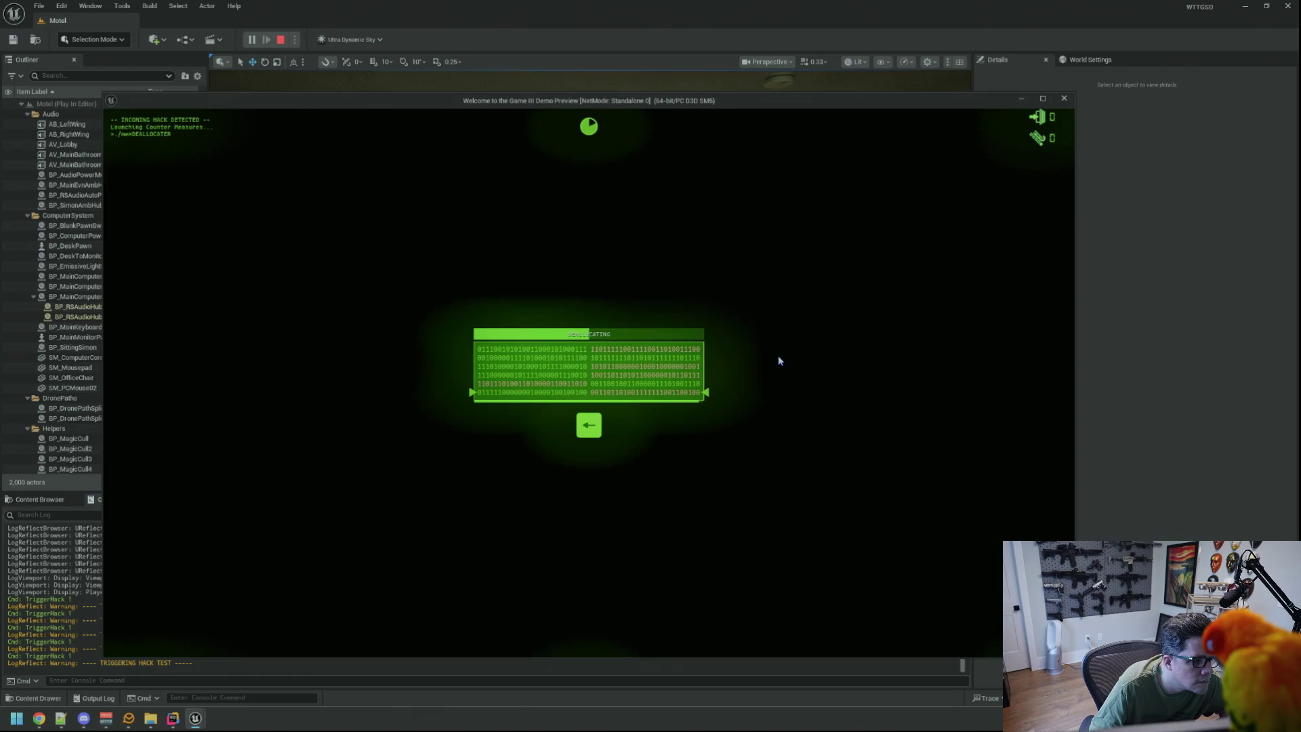
{"action": "key", "text": "Left"}
{"action": "key", "text": "Left"}
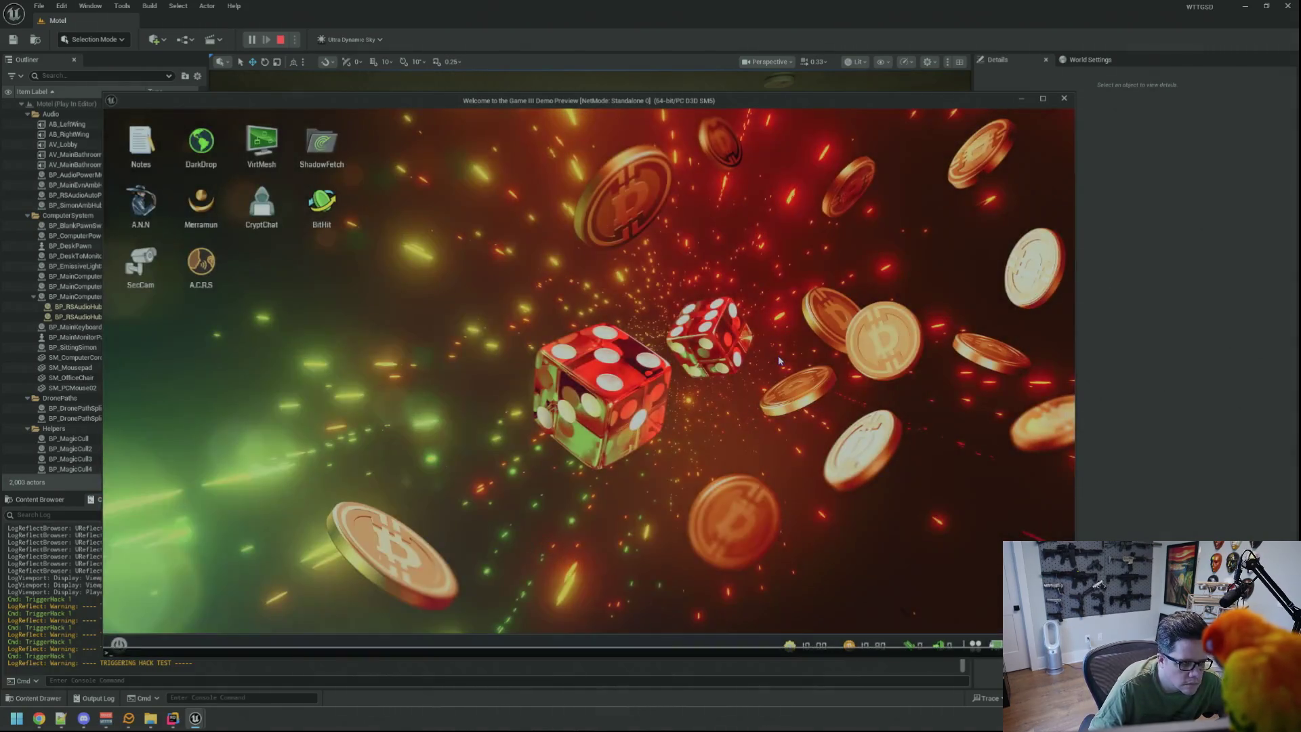
{"action": "key", "text": "Up"}
{"action": "key", "text": "Return"}
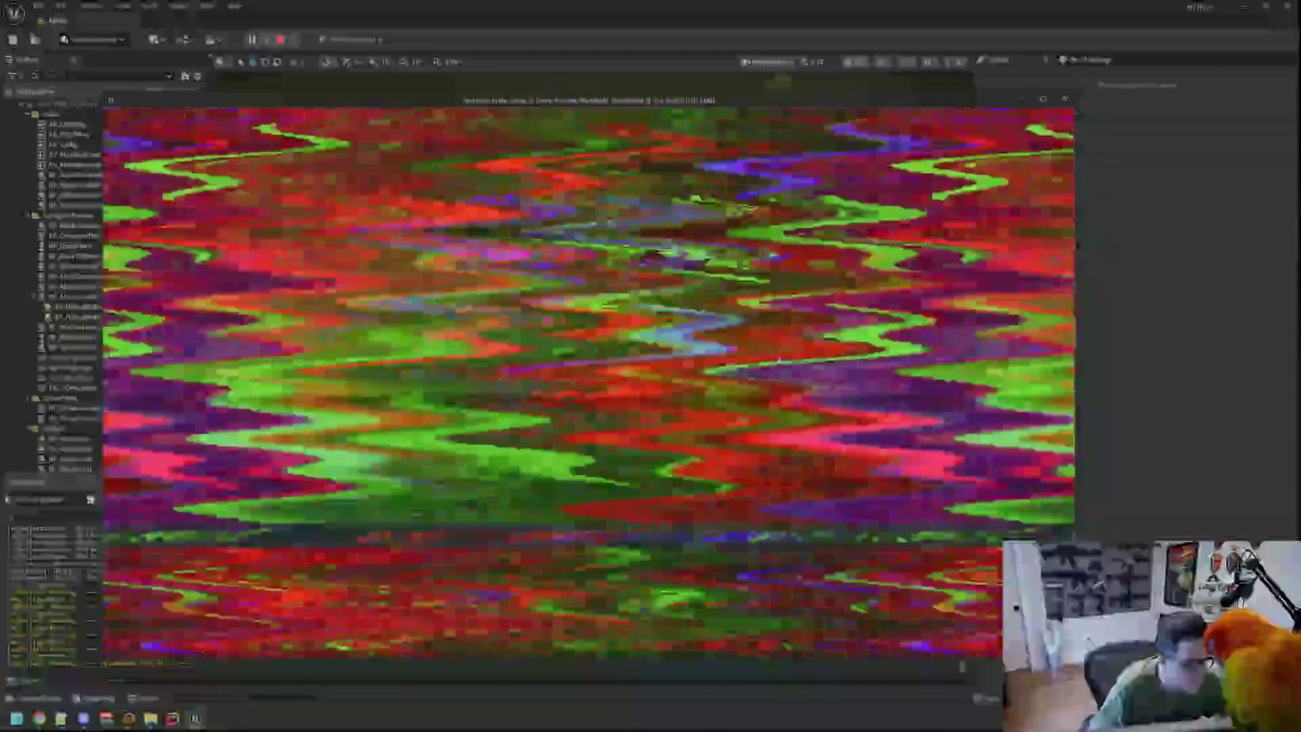
Switch from the PIE window to Rider showing HackMiniGame.cpp and StackPusher.cpp.
{"action": "key", "text": "alt+Tab"}
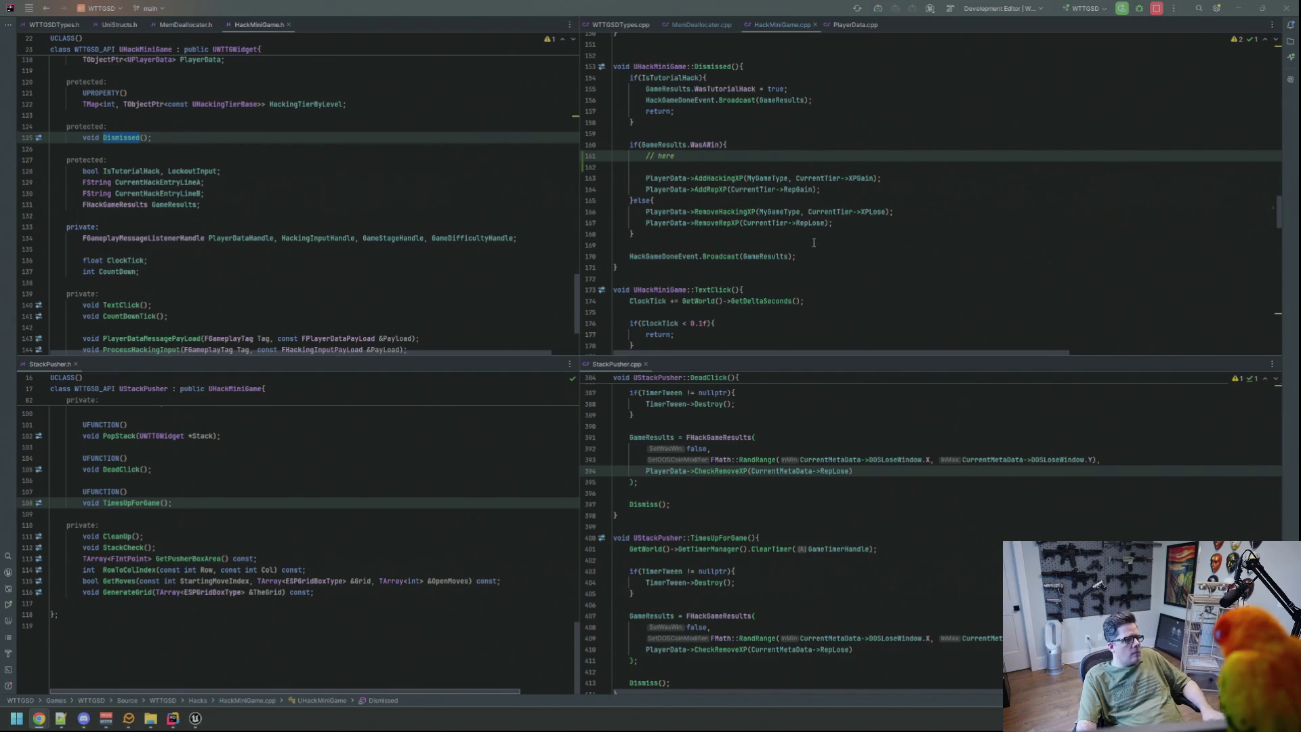
Jump from GameResults in Dismissed to the FHackGameResults struct definition in UniStructs.h.
{"action": "left_click", "coordinate": [847, 233]}
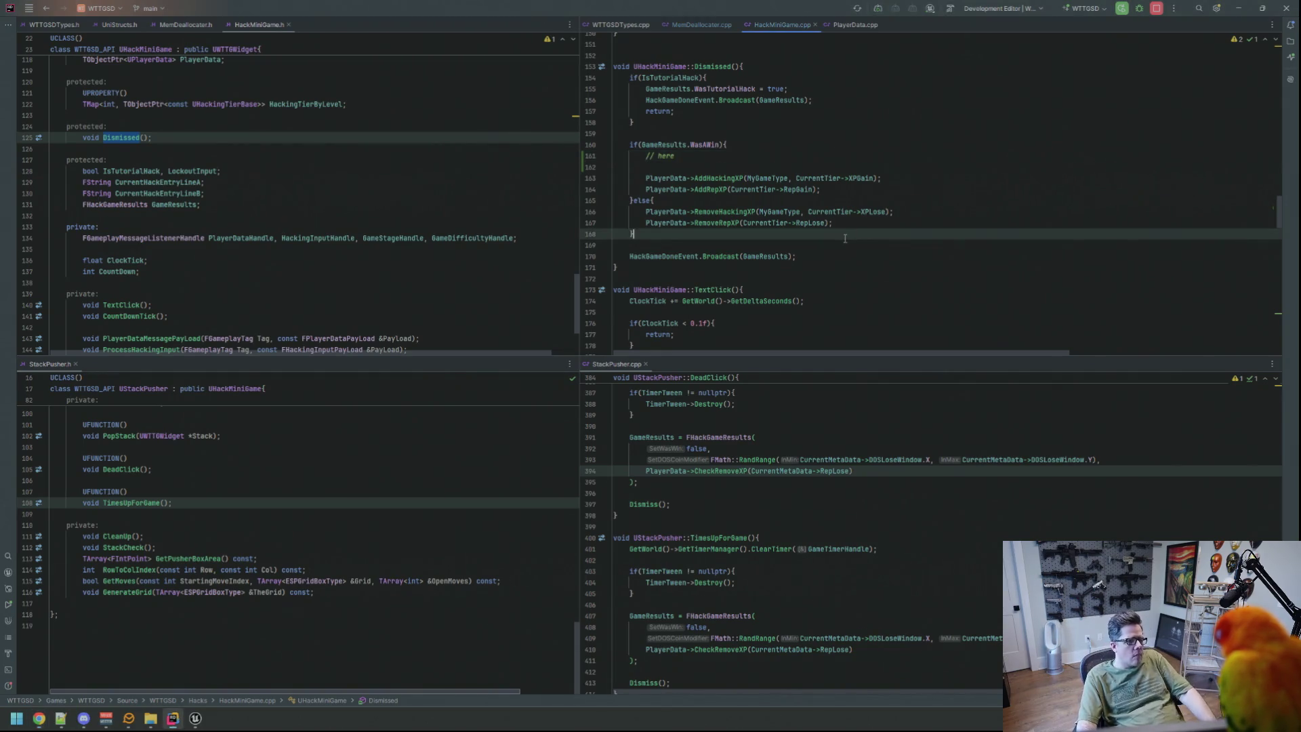
{"action": "left_click", "coordinate": [670, 89]}
{"action": "left_click", "coordinate": [670, 89], "text": "ctrl"}
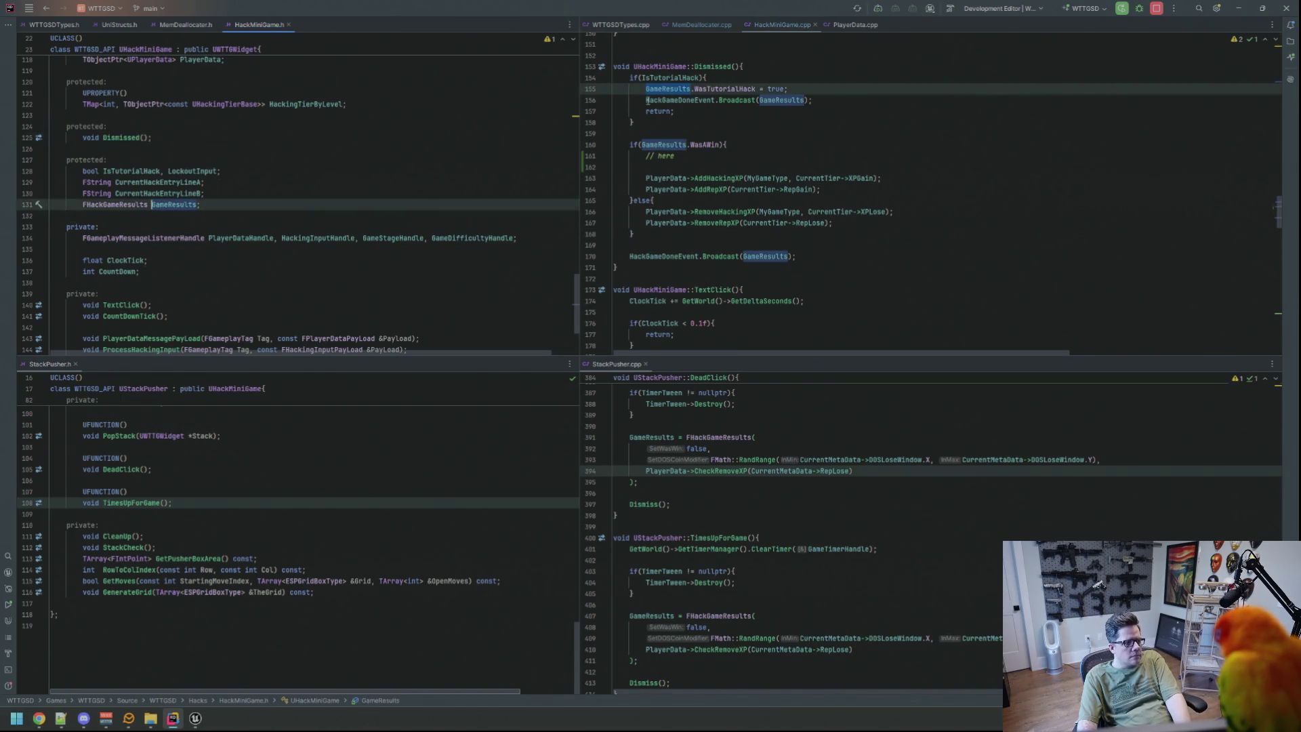
{"action": "left_click", "coordinate": [112, 204], "text": "ctrl"}
{"action": "scroll", "coordinate": [263, 161], "scroll_direction": "down", "scroll_amount": 4}
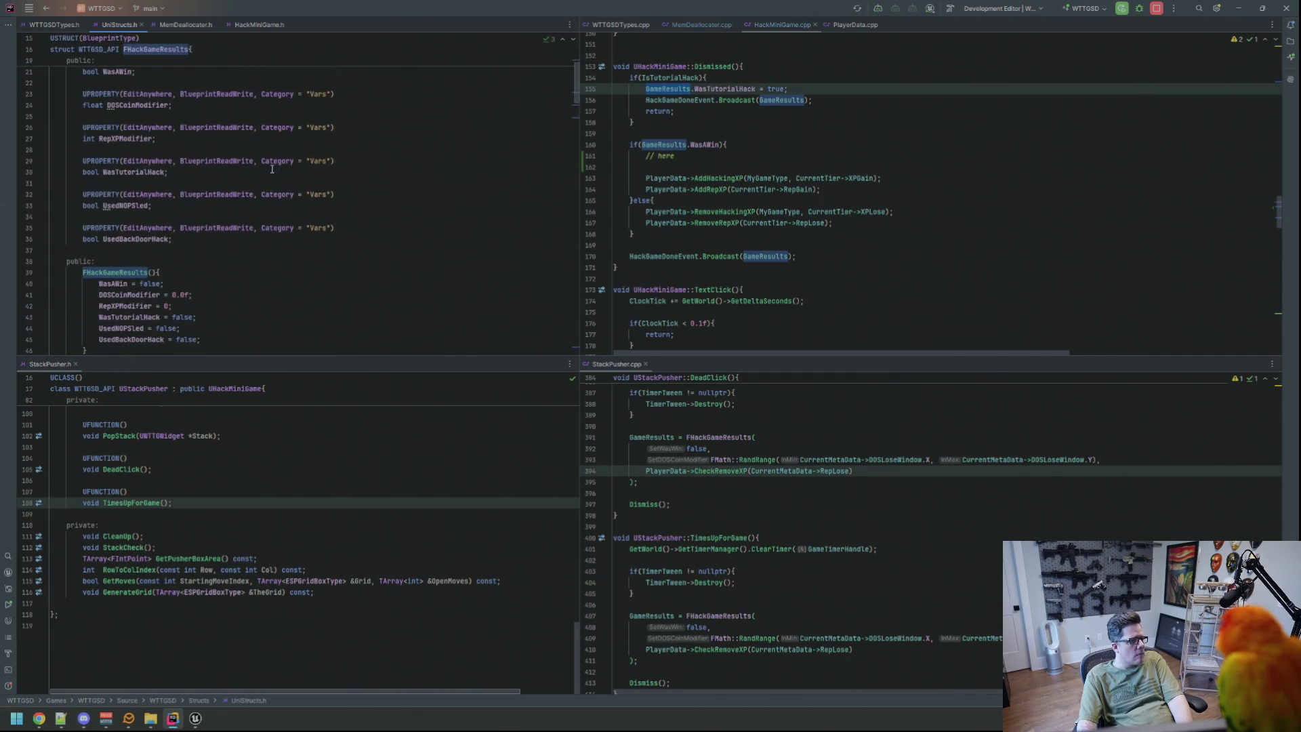
{"action": "scroll", "coordinate": [269, 232], "scroll_direction": "down", "scroll_amount": 1}
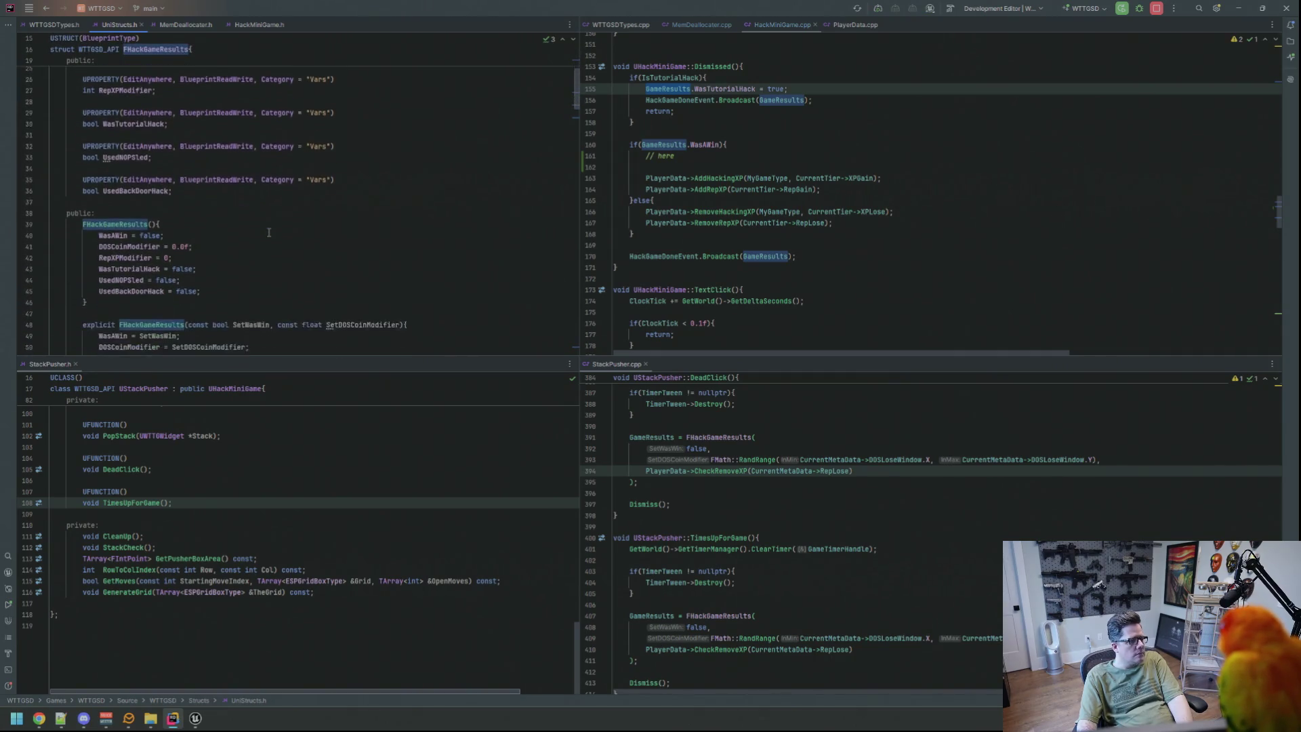
Add UPROPERTY(EditAnywhere, BlueprintReadWrite, Category = "Vars") bool BonusHackXP; after UsedBackDoorHack.
{"action": "left_click", "coordinate": [311, 204]}
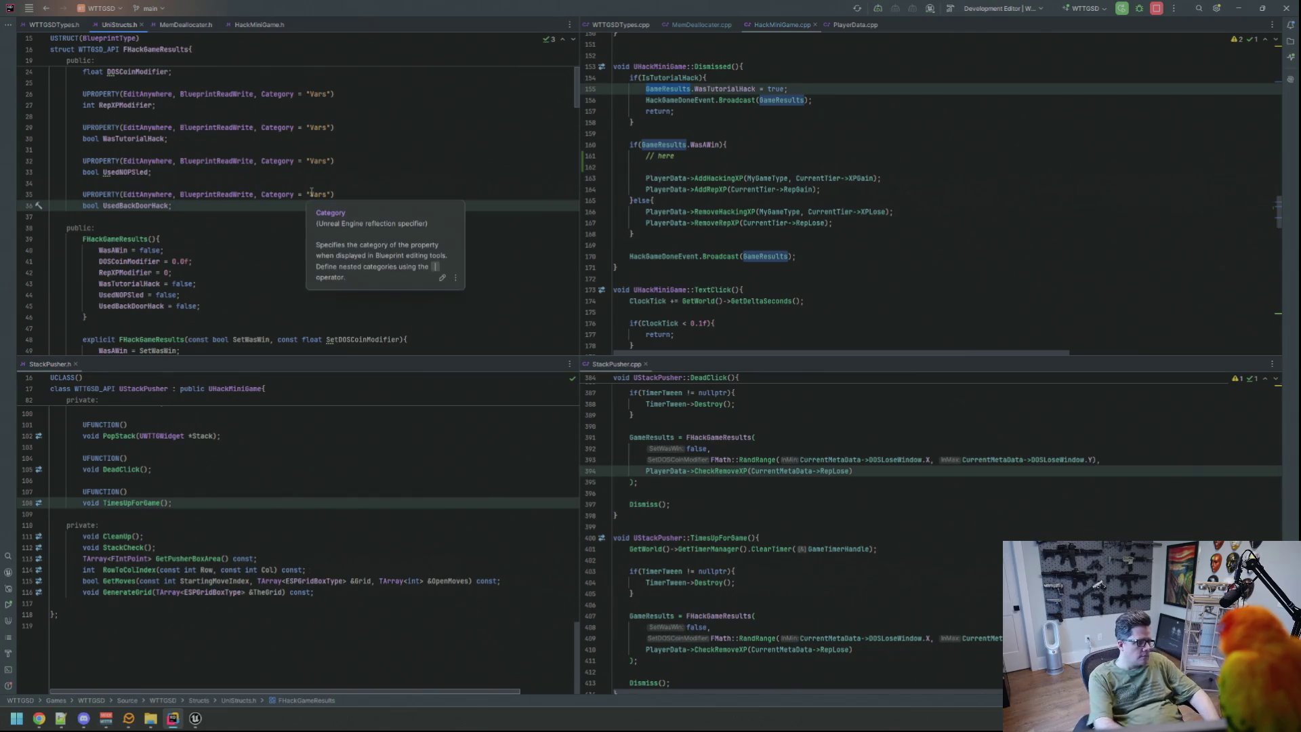
{"action": "key", "text": "Return"}
{"action": "key", "text": "Return"}
{"action": "type", "text": "UP"}
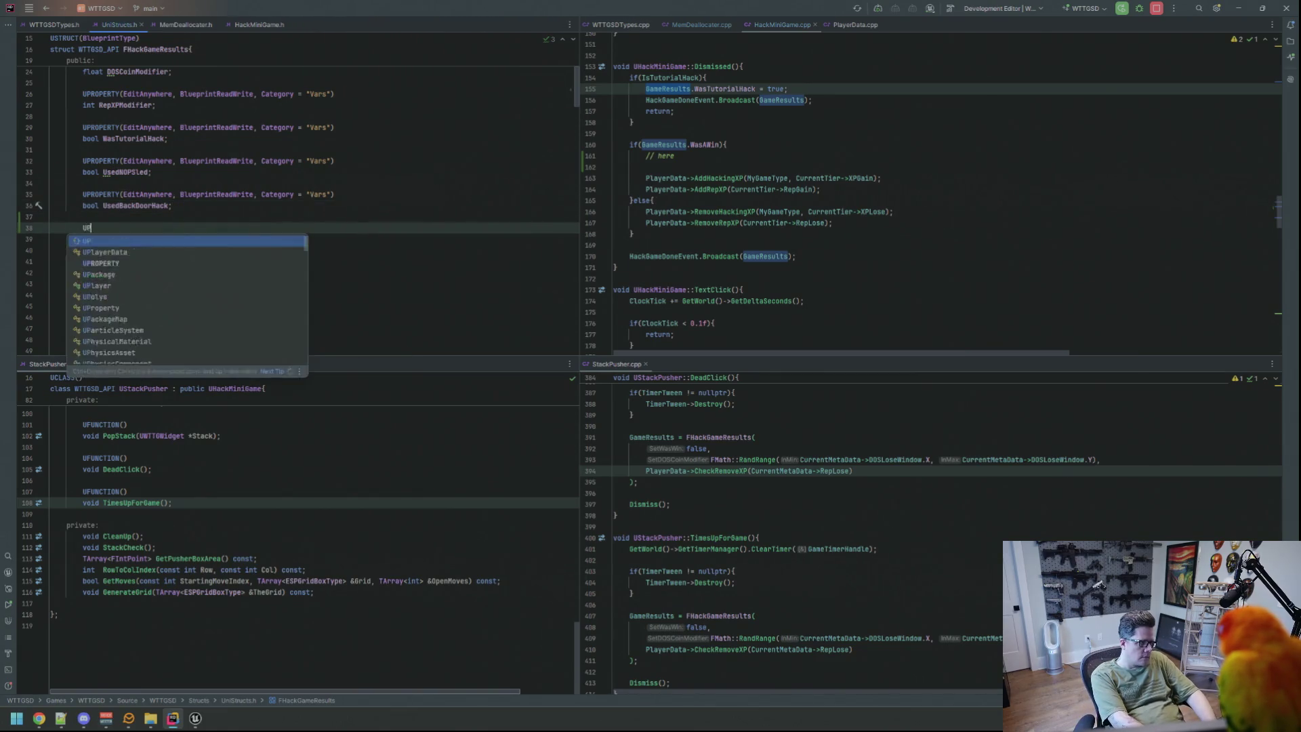
{"action": "type", "text": "ROPERTY(EditAnywhere, Blueprint"}
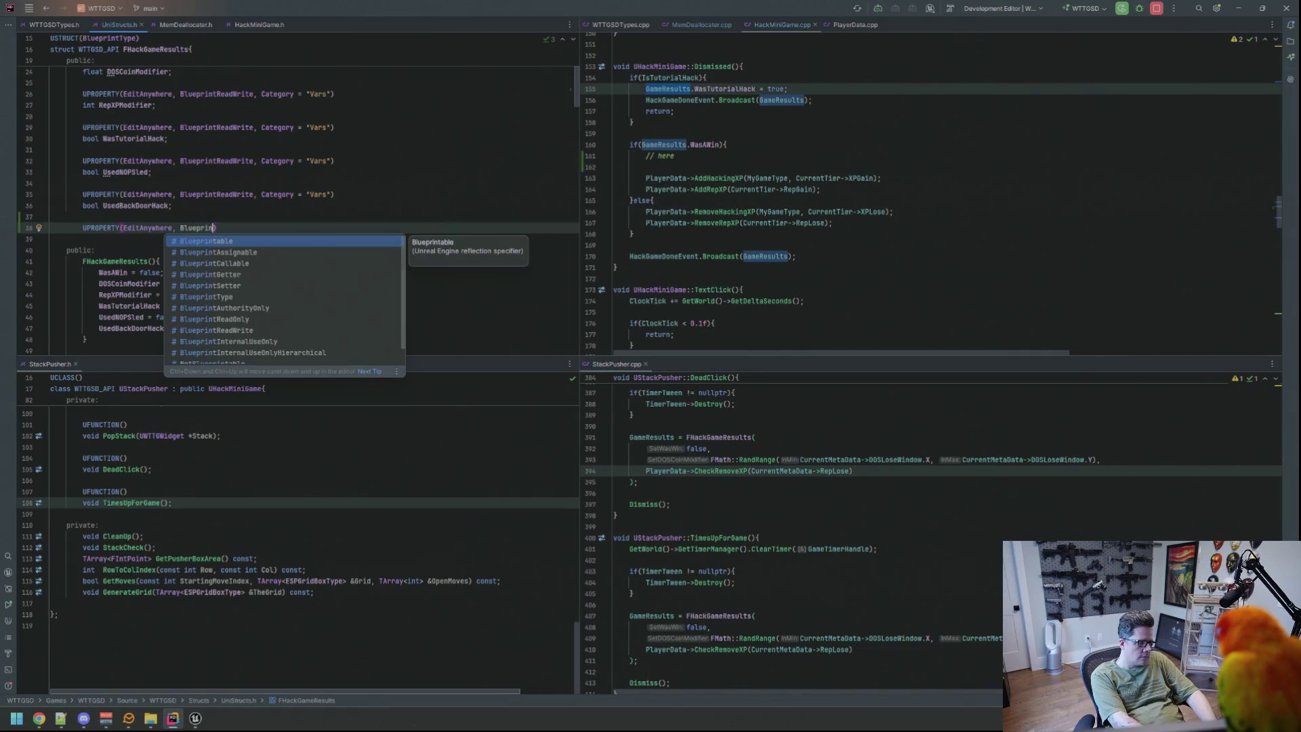
{"action": "key", "text": "Return"}
{"action": "type", "text": ", Category = \"Vars\")"}
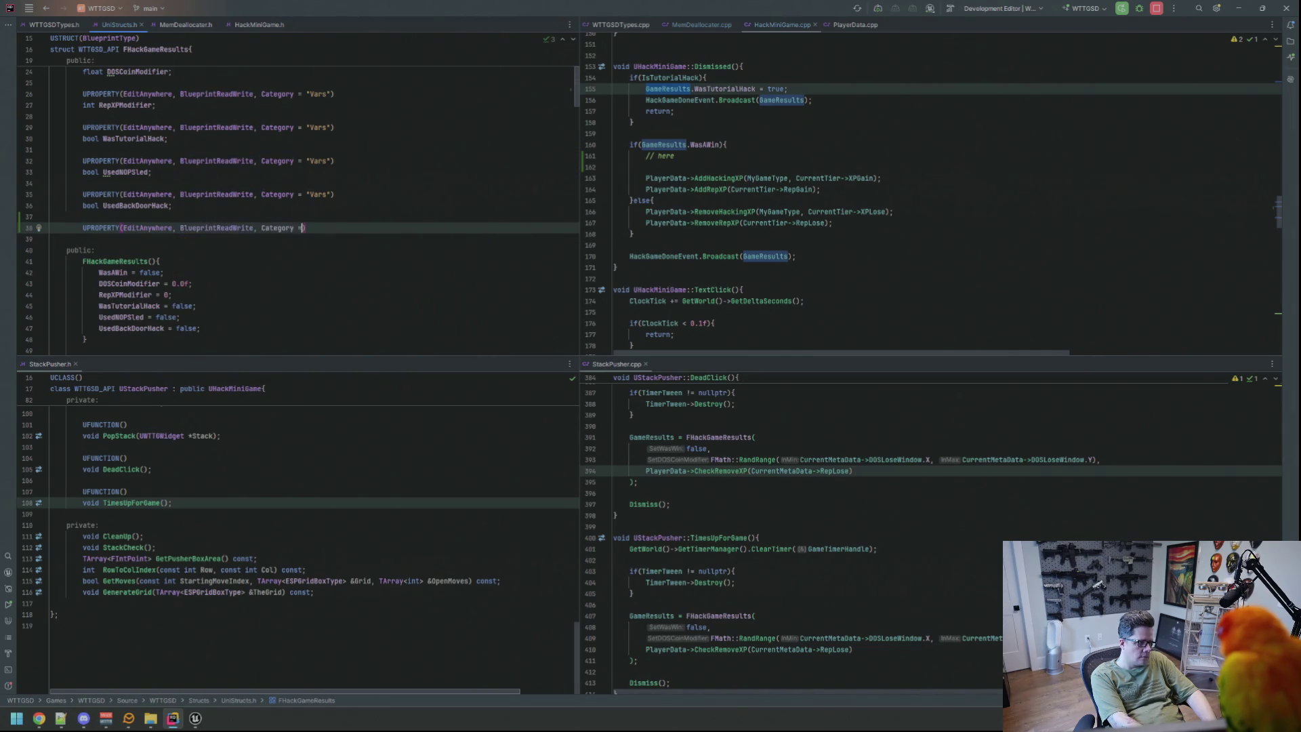
{"action": "key", "text": "Return"}
{"action": "type", "text": "bool Bonus"}
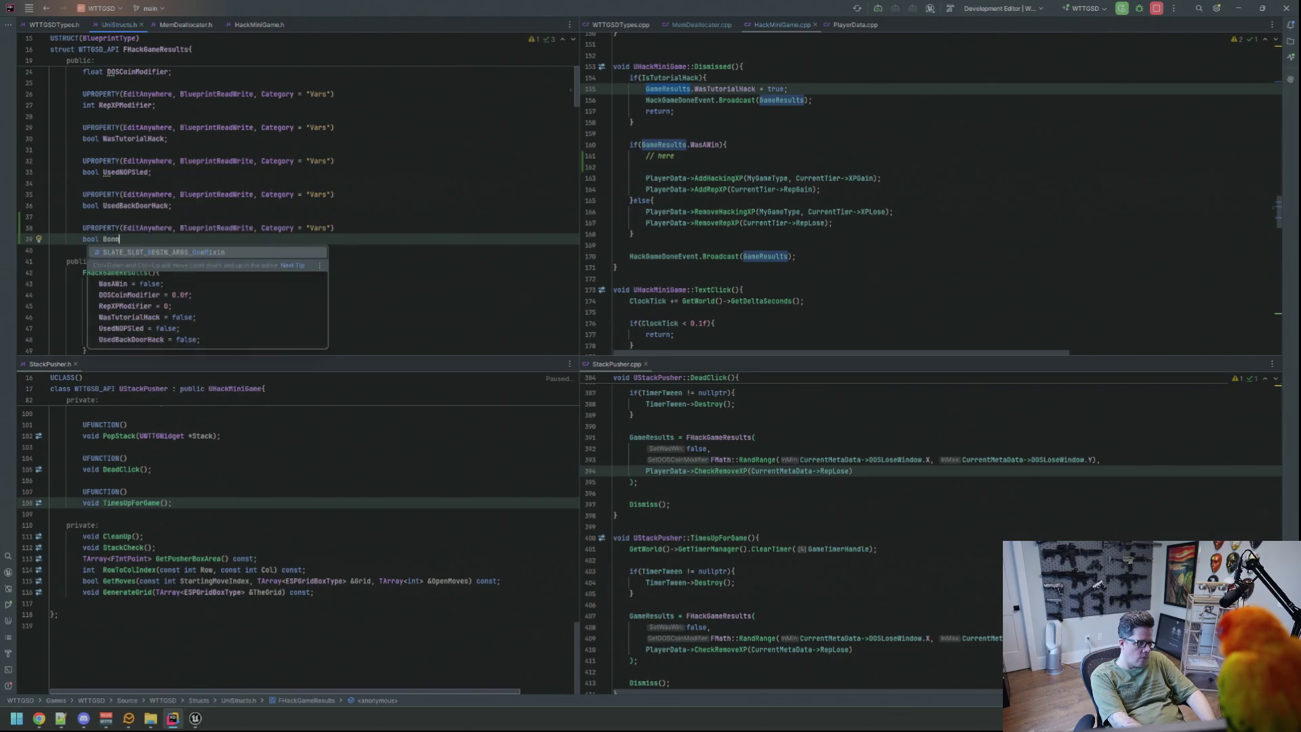
{"action": "type", "text": "Ha"}
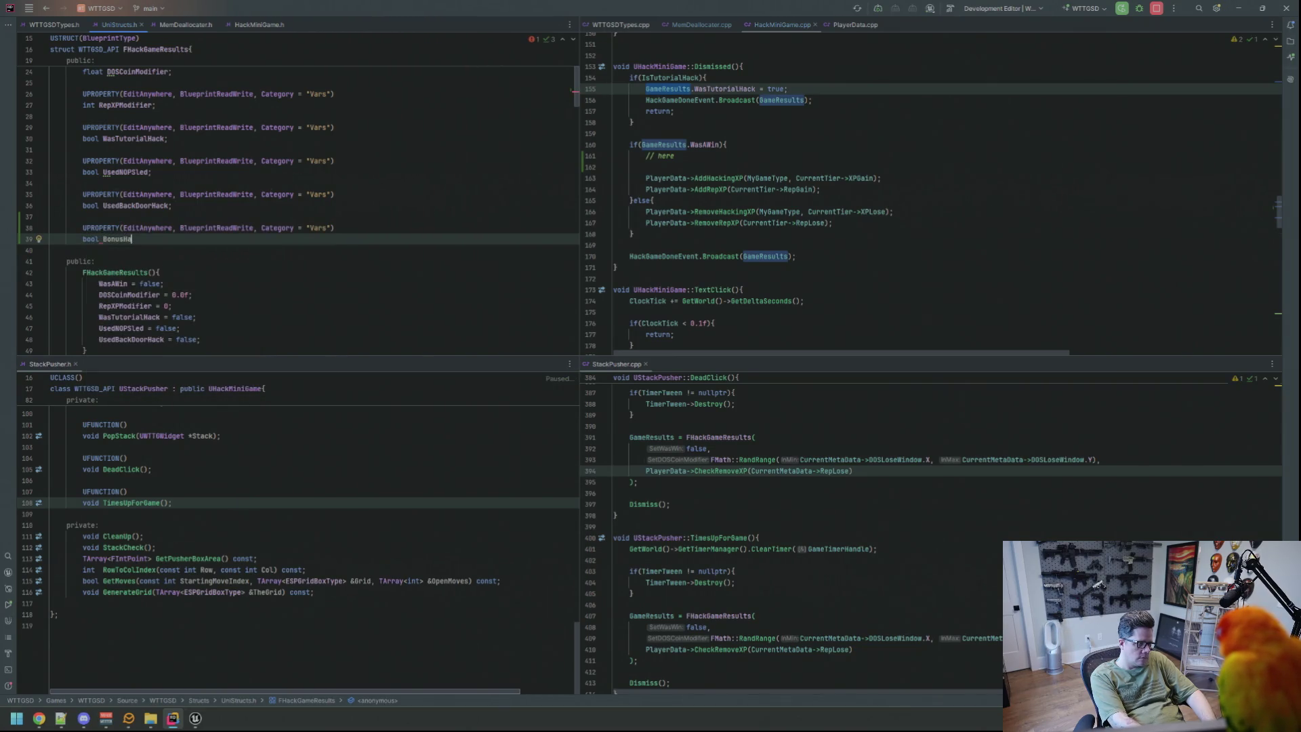
{"action": "type", "text": "ckXP;"}
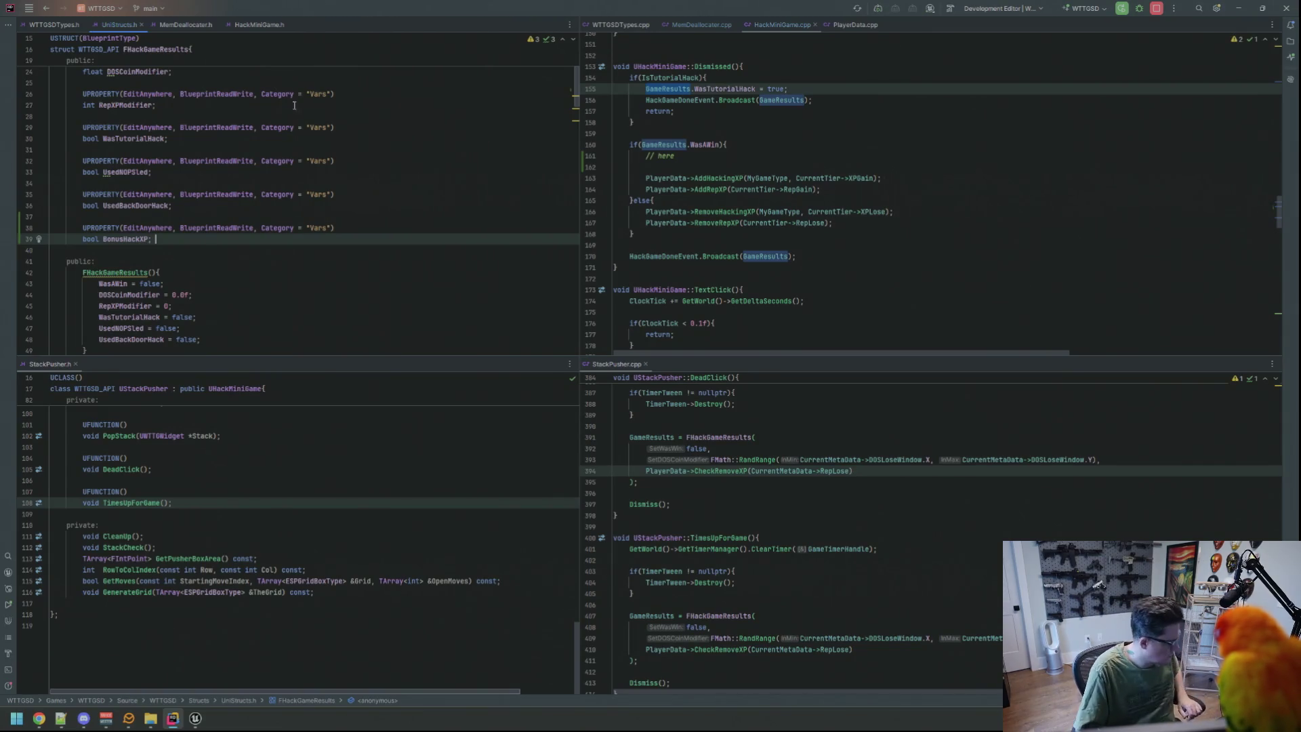
Set BonusHackXP = false; in the default and second FHackGameResults constructors.
{"action": "scroll", "coordinate": [294, 105], "scroll_direction": "down", "scroll_amount": 2}
{"action": "left_click", "coordinate": [204, 272]}
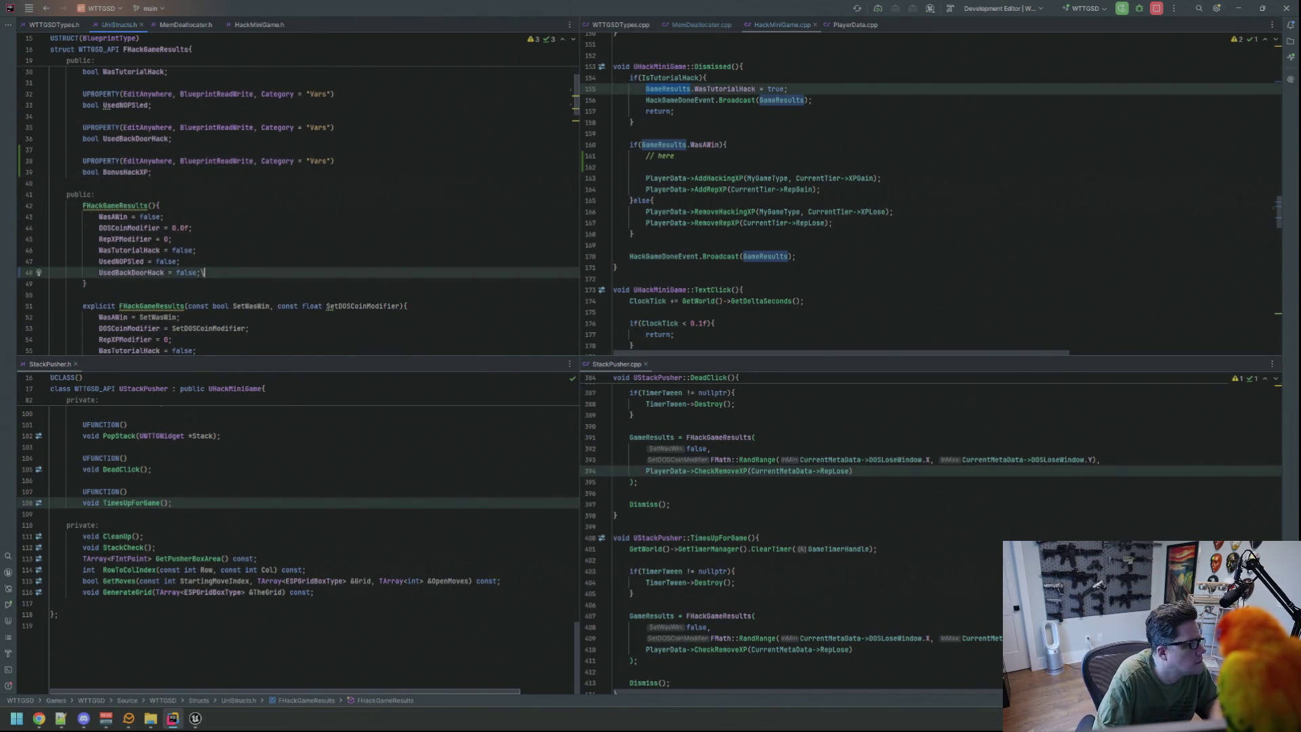
{"action": "key", "text": "Return"}
{"action": "type", "text": "bonush"}
{"action": "key", "text": "Return"}
{"action": "type", "text": "= false;"}
{"action": "scroll", "coordinate": [209, 248], "scroll_direction": "down", "scroll_amount": 1}
{"action": "scroll", "coordinate": [209, 247], "scroll_direction": "down", "scroll_amount": 3}
{"action": "left_click", "coordinate": [209, 248]}
{"action": "key", "text": "Return"}
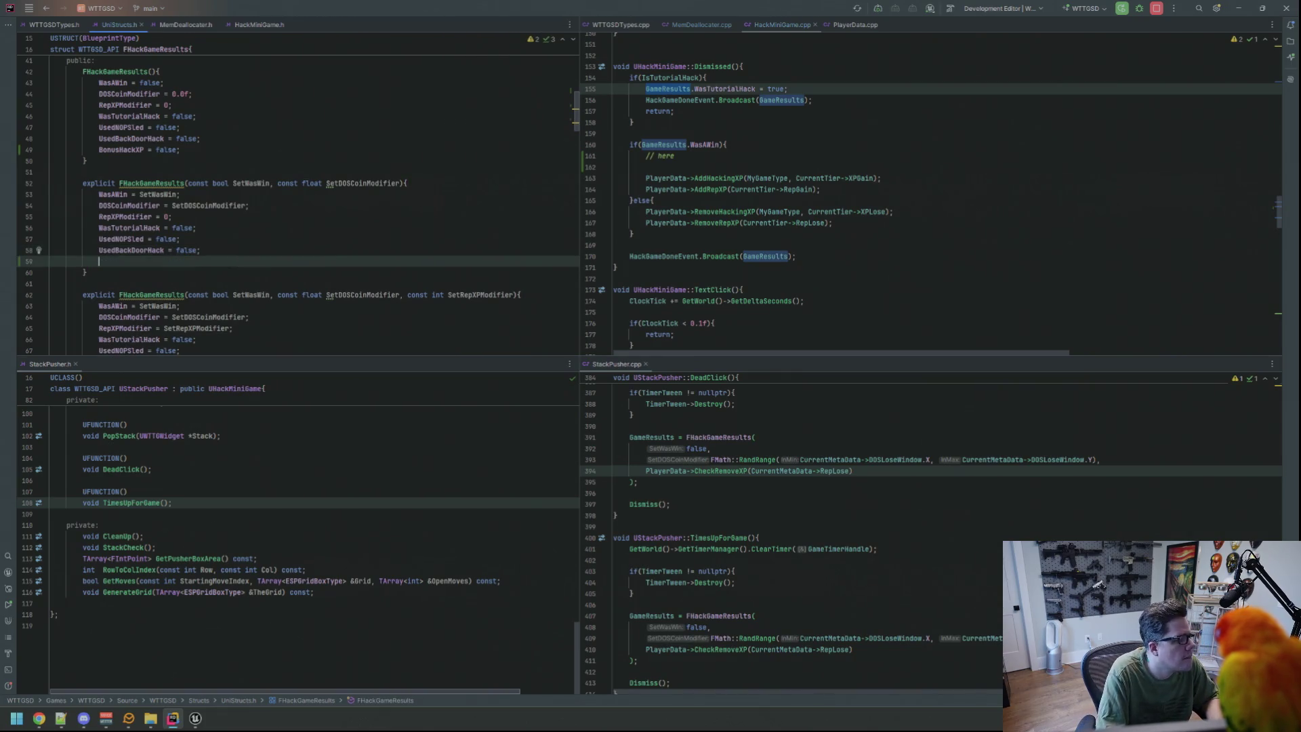
{"action": "type", "text": "bonush"}
{"action": "key", "text": "Return"}
{"action": "type", "text": "= false;"}
Add BonusHackXP = false; to the third FHackGameResults constructor.
{"action": "scroll", "coordinate": [236, 251], "scroll_direction": "down", "scroll_amount": 1}
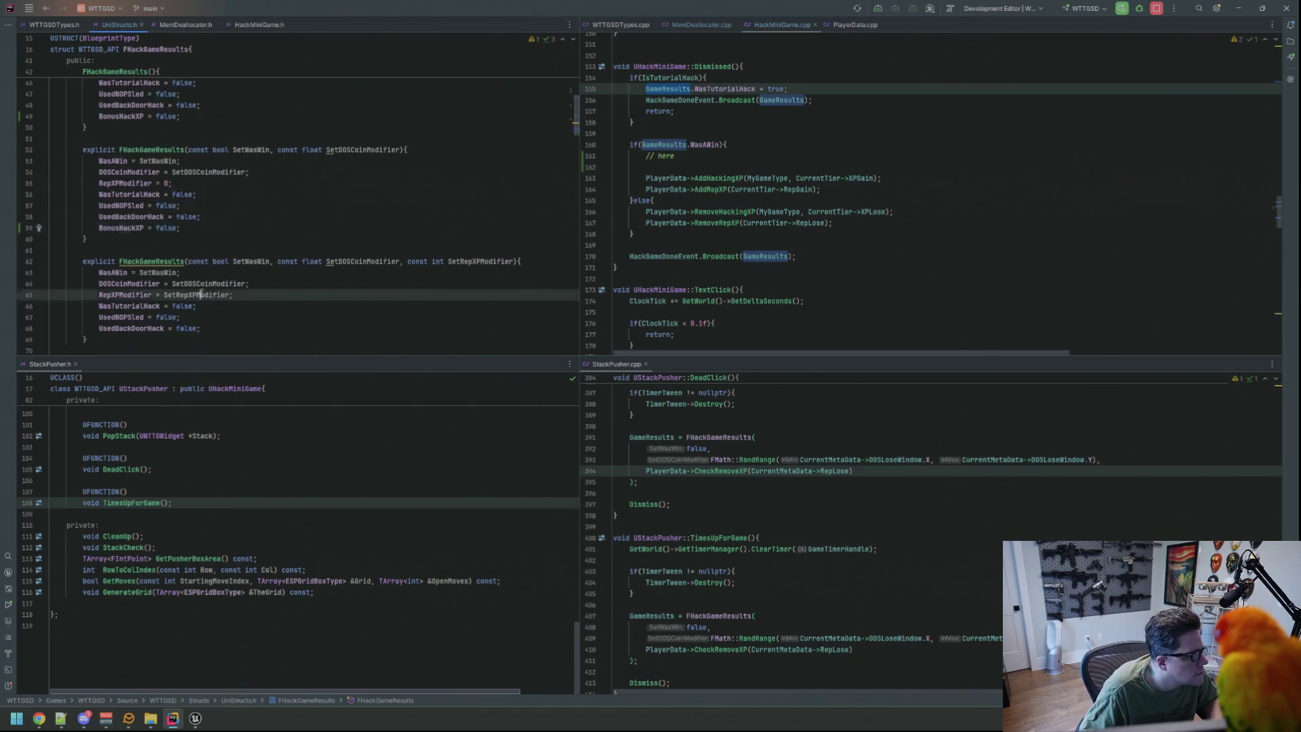
{"action": "left_click", "coordinate": [234, 339]}
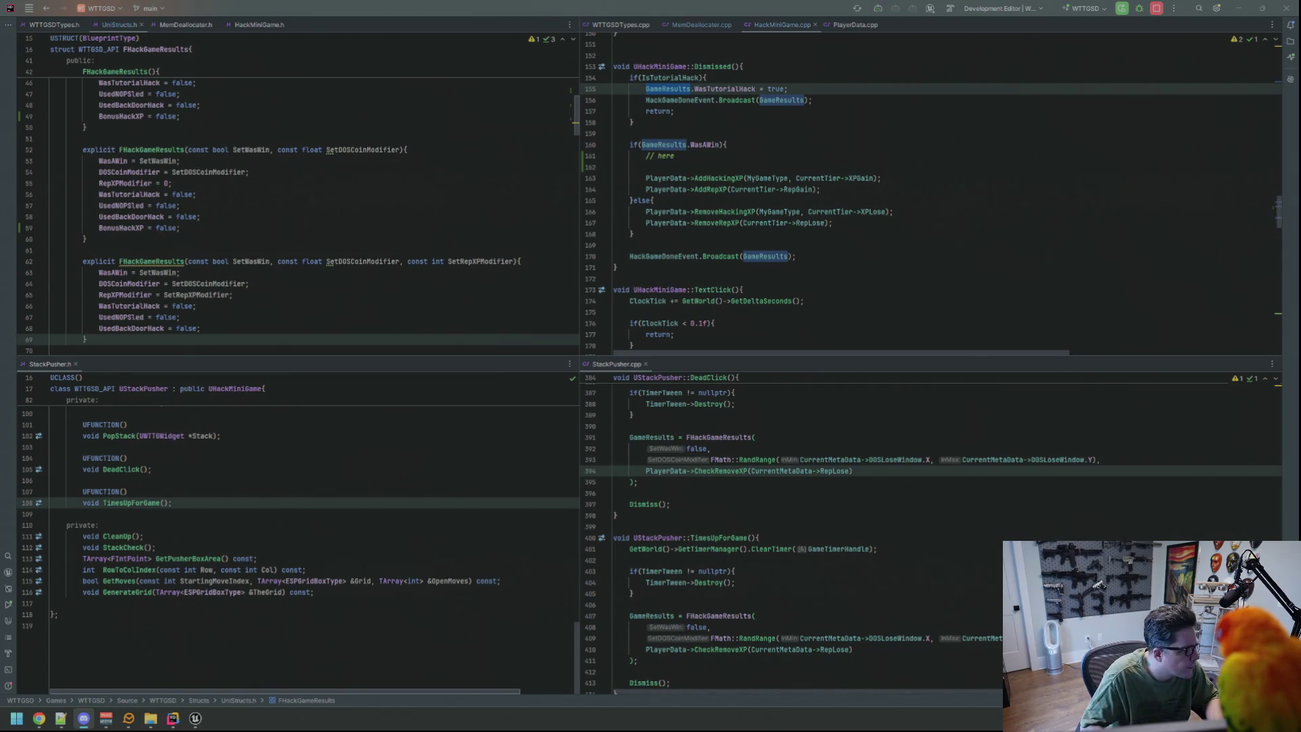
{"action": "scroll", "coordinate": [149, 283], "scroll_direction": "down", "scroll_amount": 3}
{"action": "left_click", "coordinate": [248, 229]}
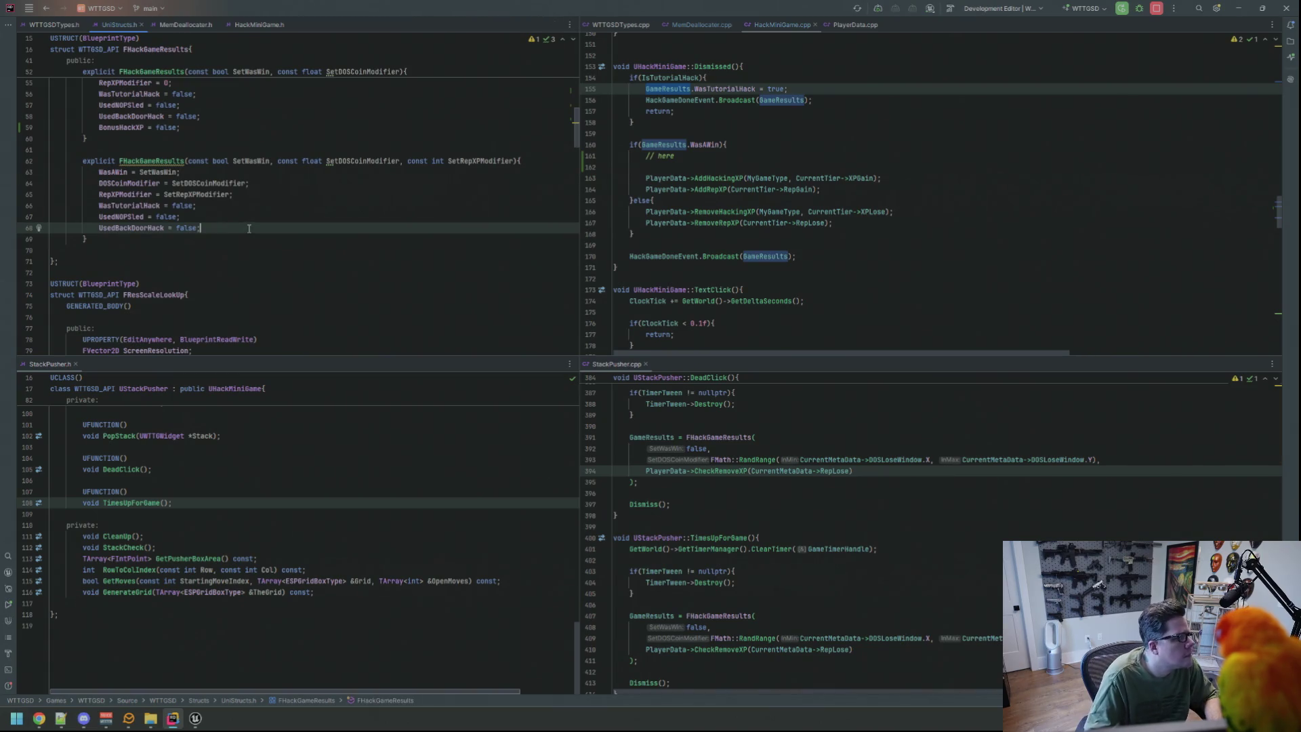
{"action": "key", "text": "Return"}
{"action": "type", "text": "BonusHackXP"}
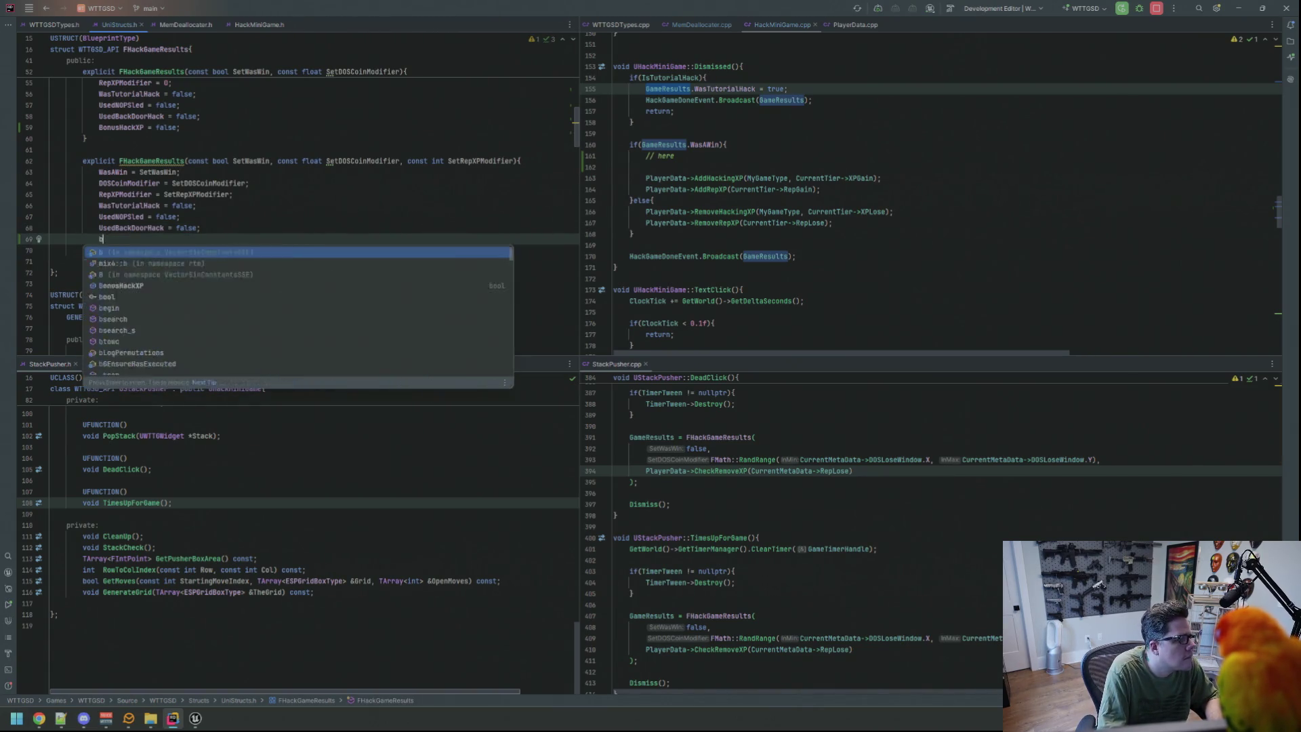
{"action": "type", "text": " = false;"}
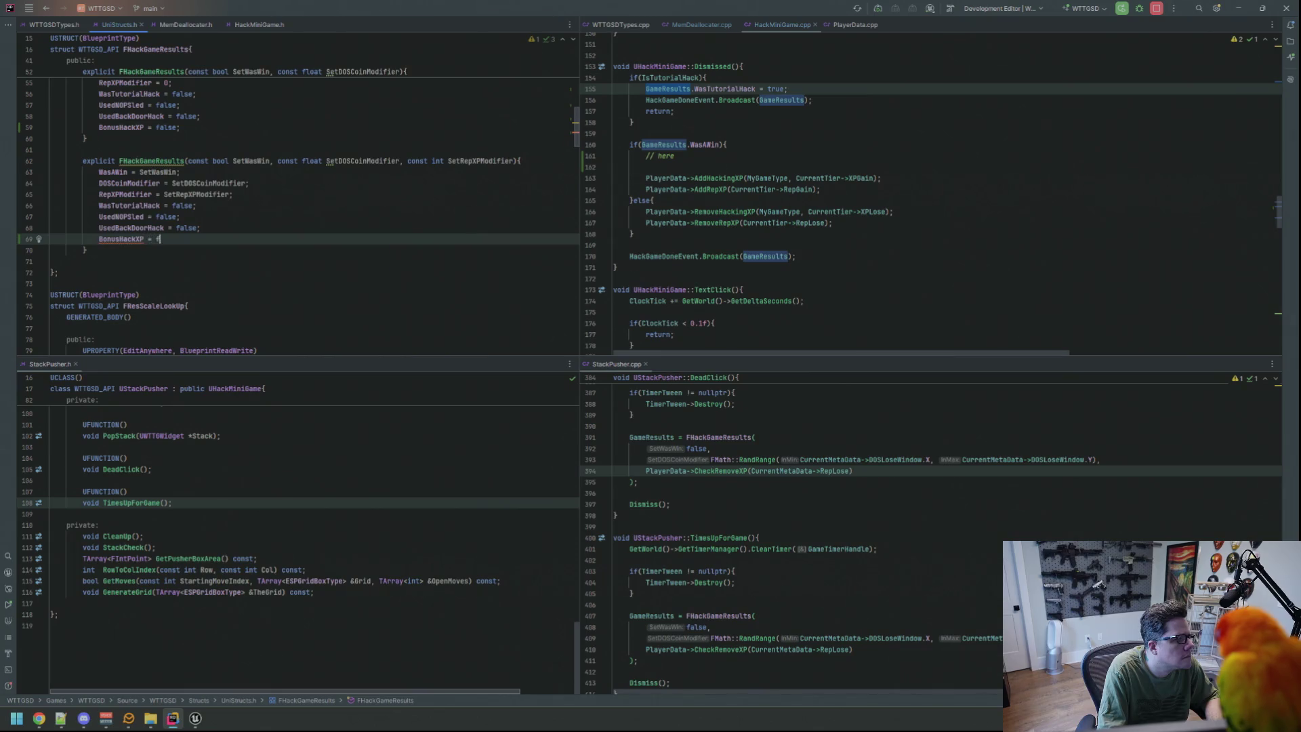
Search HackMiniGame.cpp for CurrentMode, then clear the search and return to Dismissed.
{"action": "left_click", "coordinate": [268, 161]}
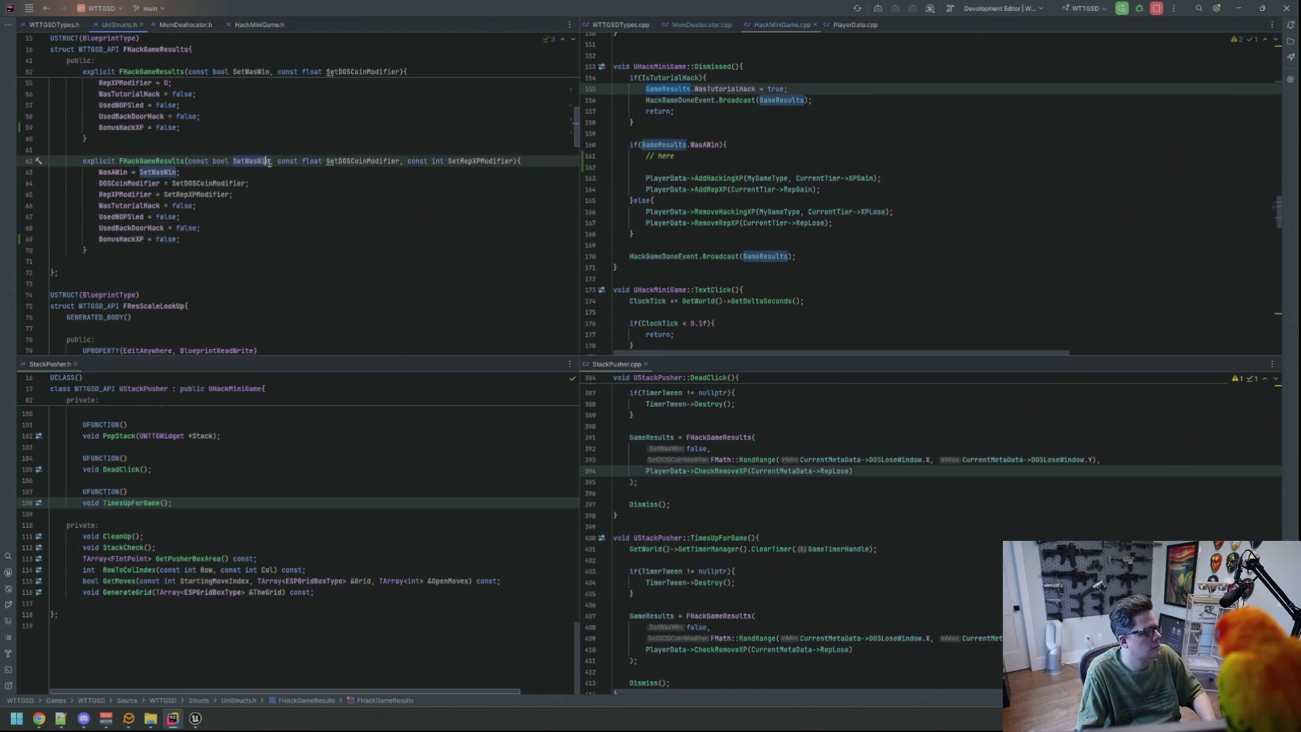
{"action": "left_click", "coordinate": [717, 178]}
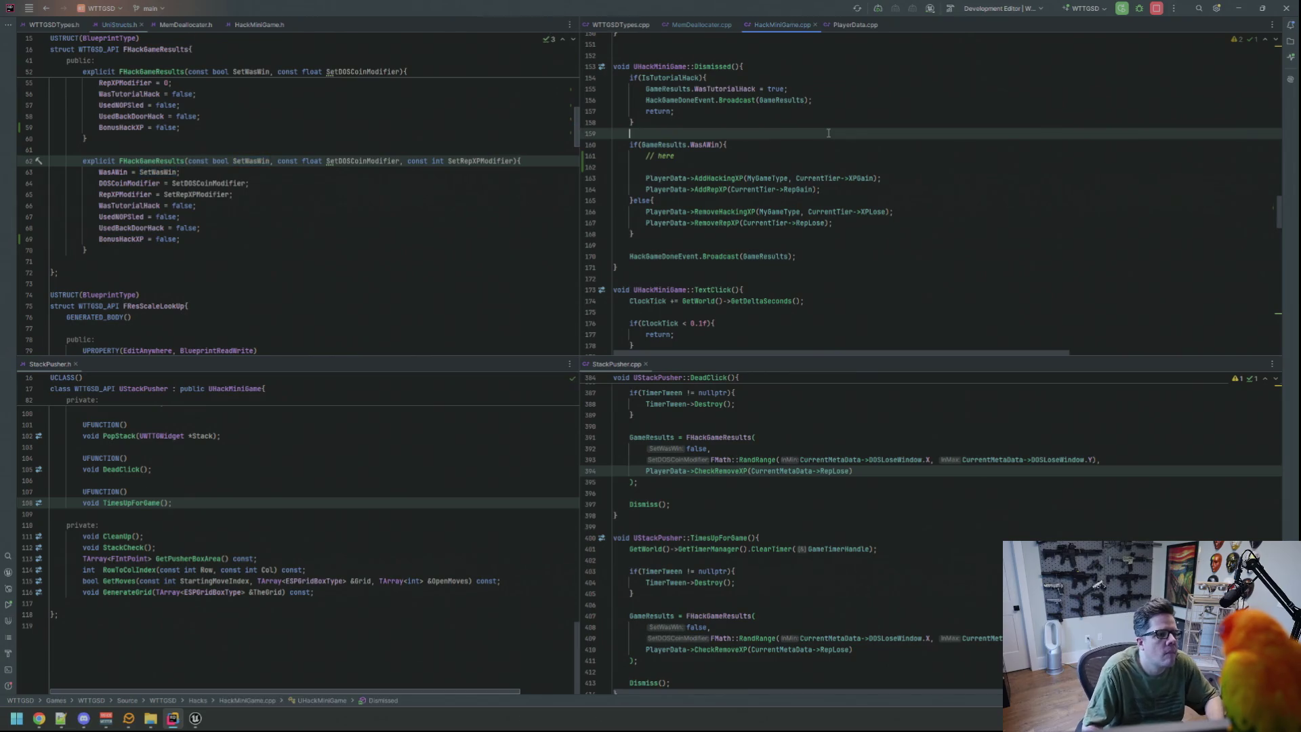
{"action": "key", "text": "ctrl+f"}
{"action": "type", "text": "currentMode"}
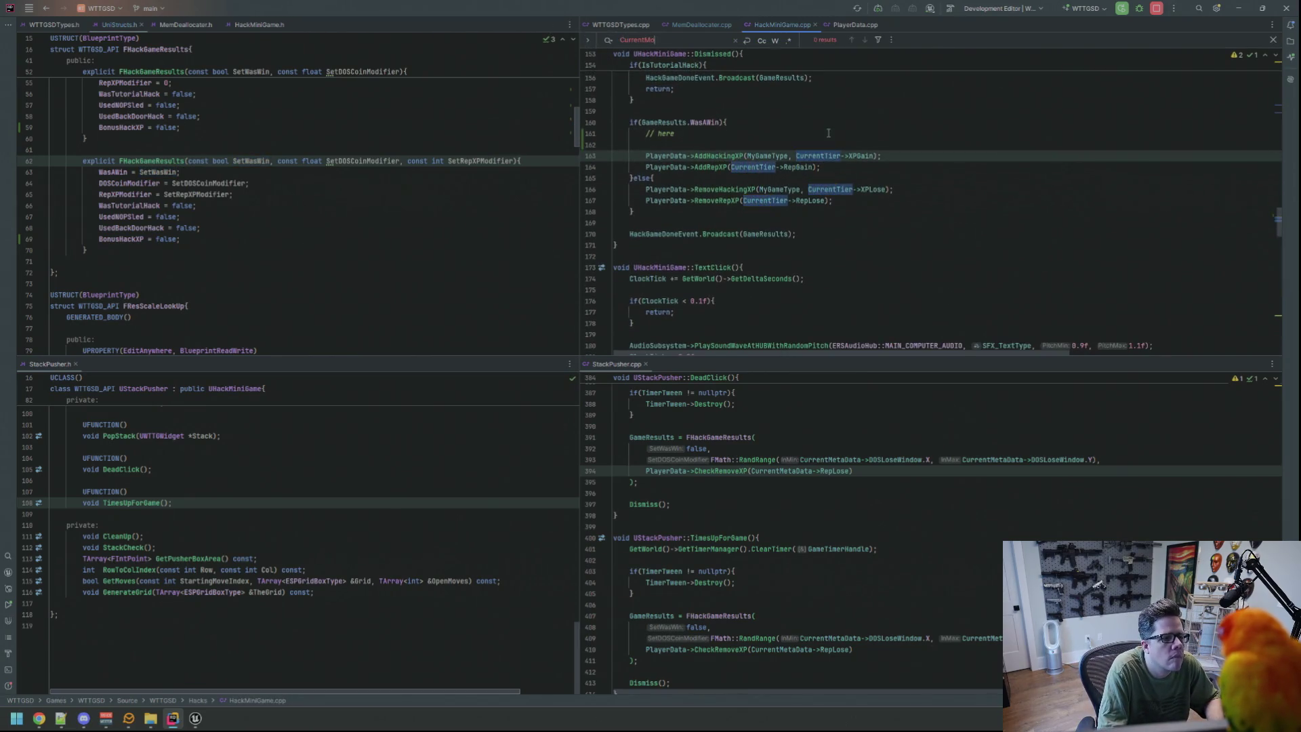
{"action": "key", "text": "BackSpace"}
{"action": "key", "text": "BackSpace"}
{"action": "key", "text": "BackSpace"}
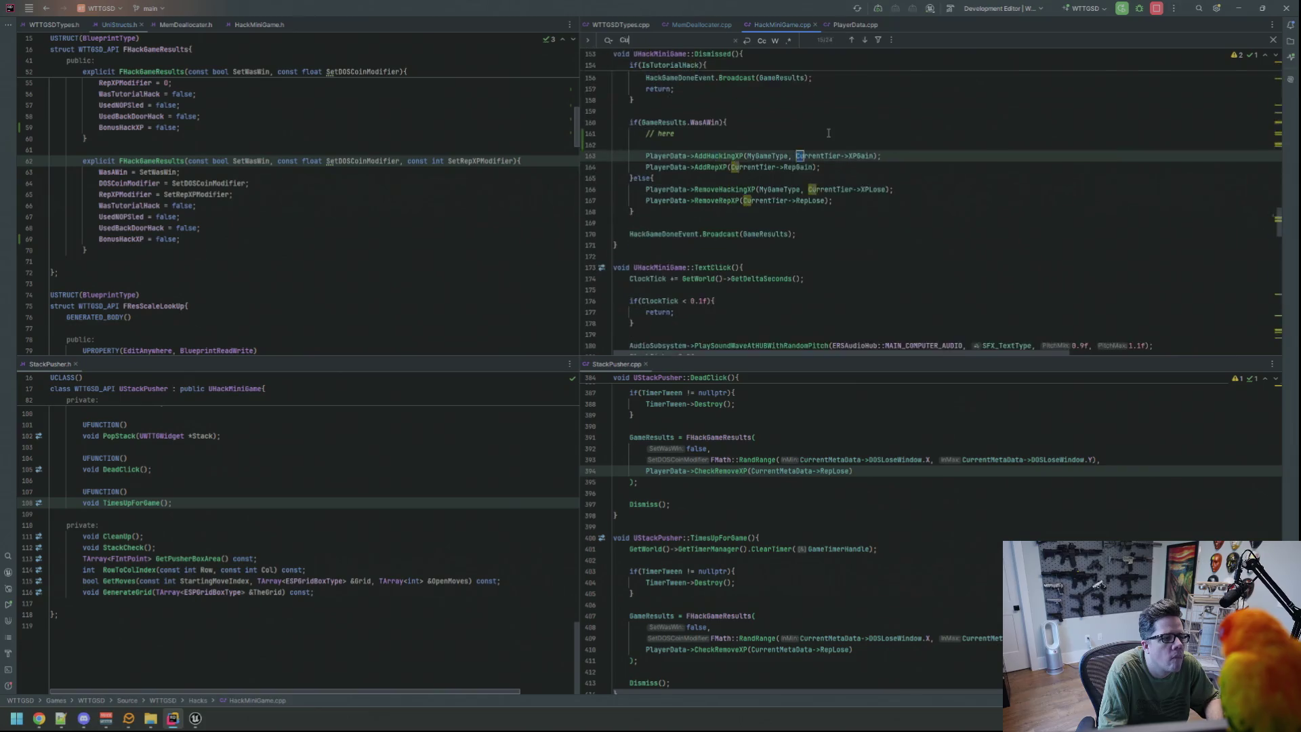
{"action": "type", "text": "rrentMode"}
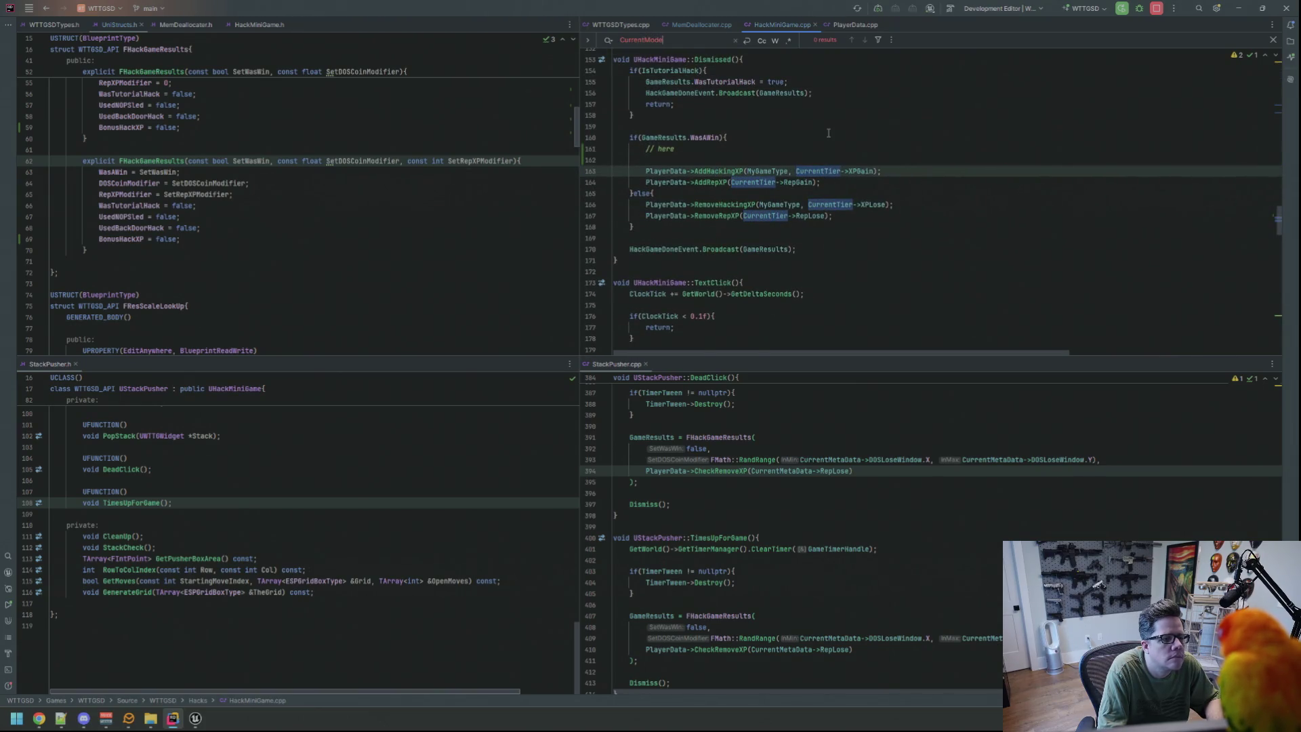
{"action": "key", "text": "ctrl+BackSpace"}
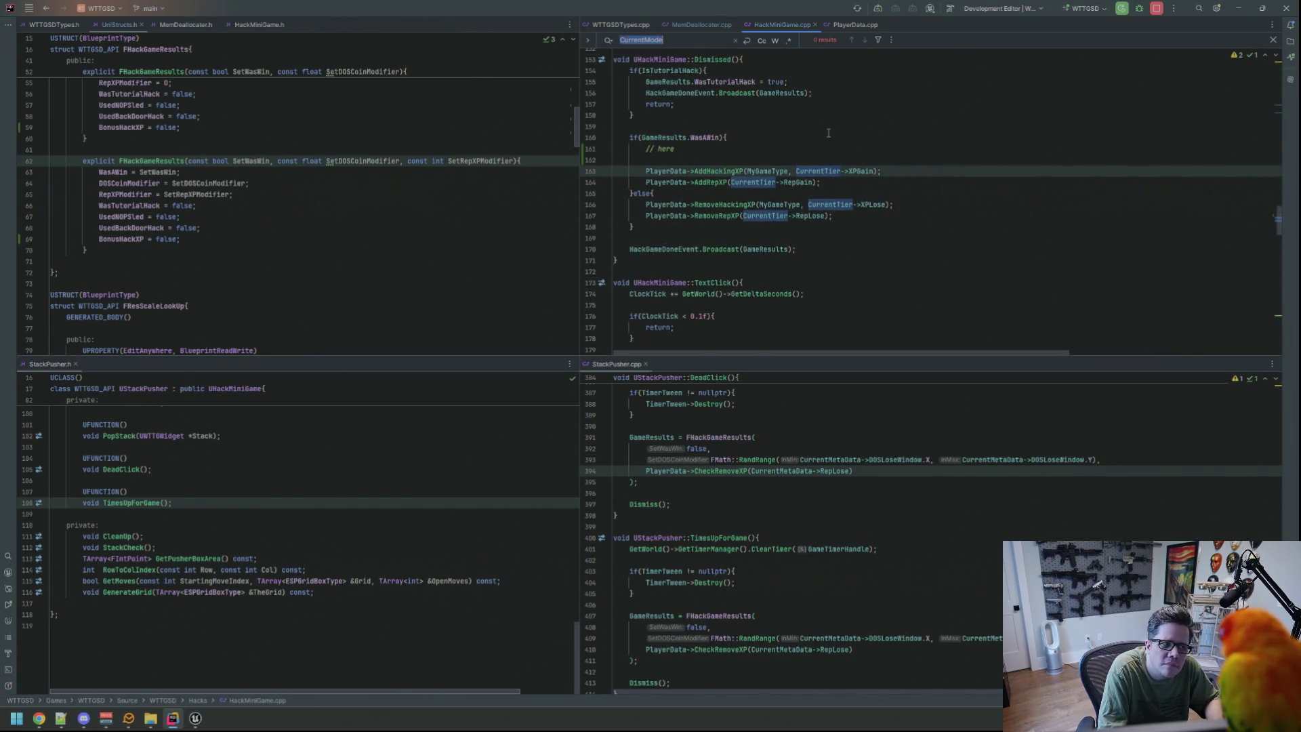
{"action": "left_click", "coordinate": [828, 131]}
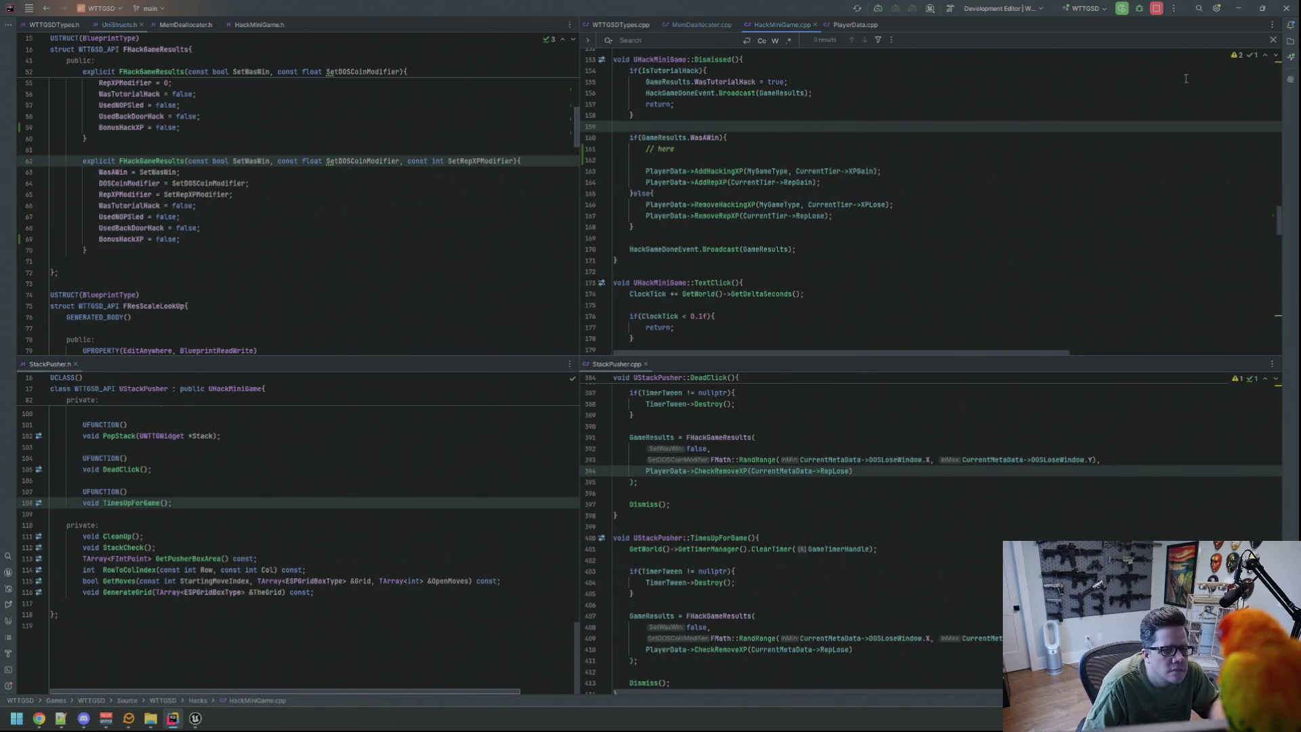
{"action": "left_click", "coordinate": [1273, 40]}
Insert a blank line above the GameResults assignment in StackPusher.cpp's DeadClick.
{"action": "left_click_drag", "start_coordinate": [809, 147], "coordinate": [809, 155]}
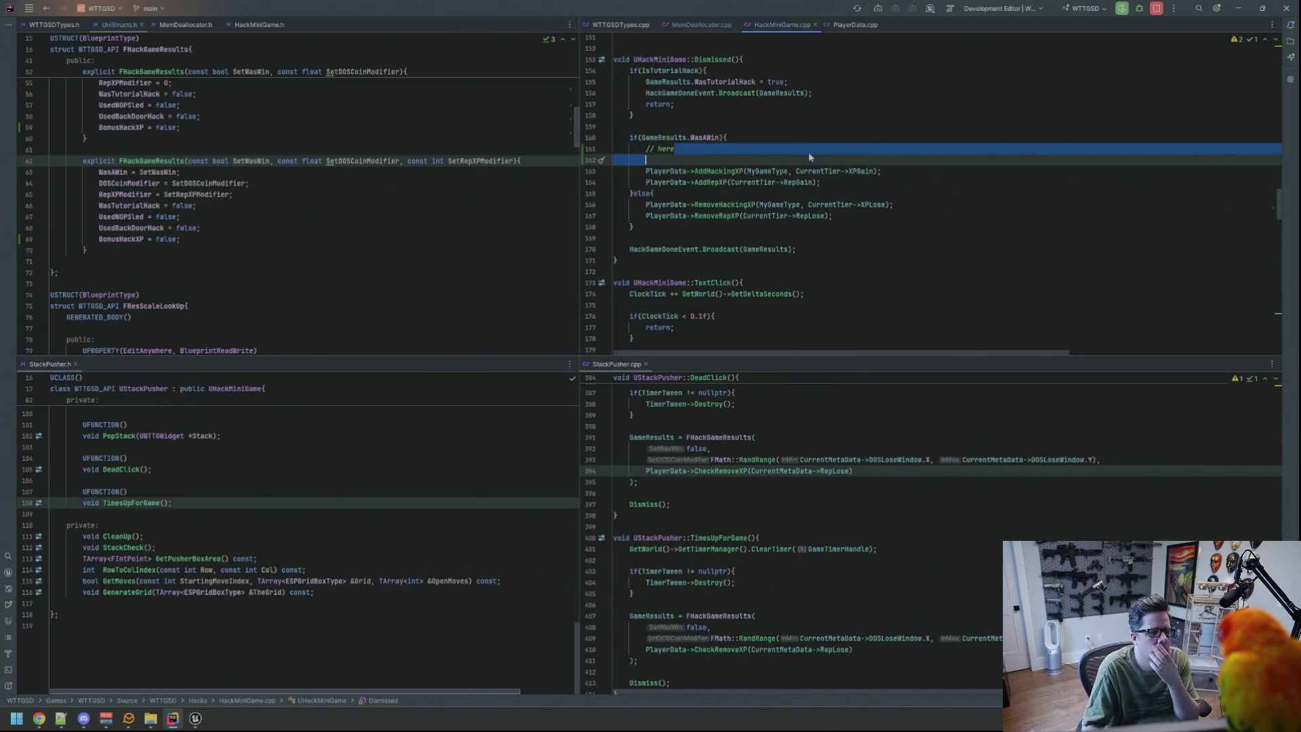
{"action": "left_click", "coordinate": [803, 148]}
{"action": "left_click", "coordinate": [787, 438]}
{"action": "left_click", "coordinate": [798, 425]}
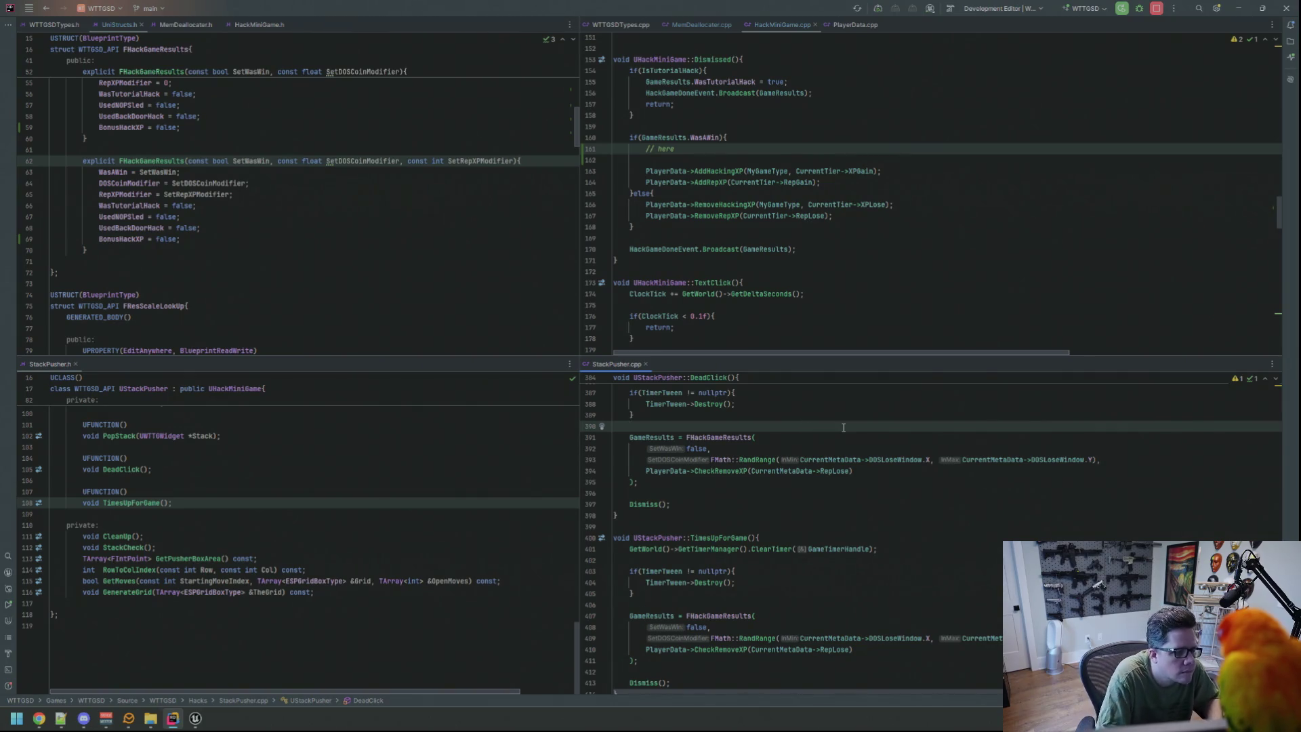
{"action": "type", "text": "CurrentMod"}
{"action": "key", "text": "BackSpace"}
{"action": "key", "text": "BackSpace"}
{"action": "key", "text": "BackSpace"}
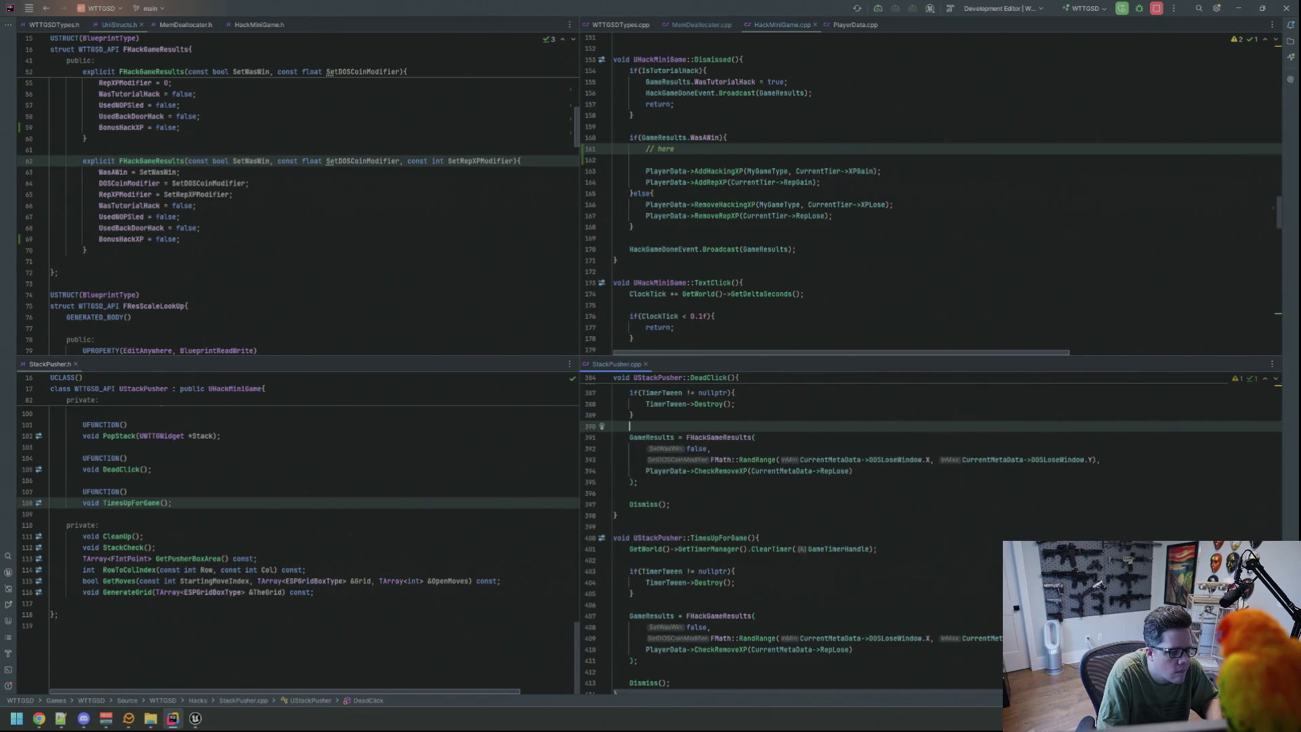
{"action": "key", "text": "Return"}
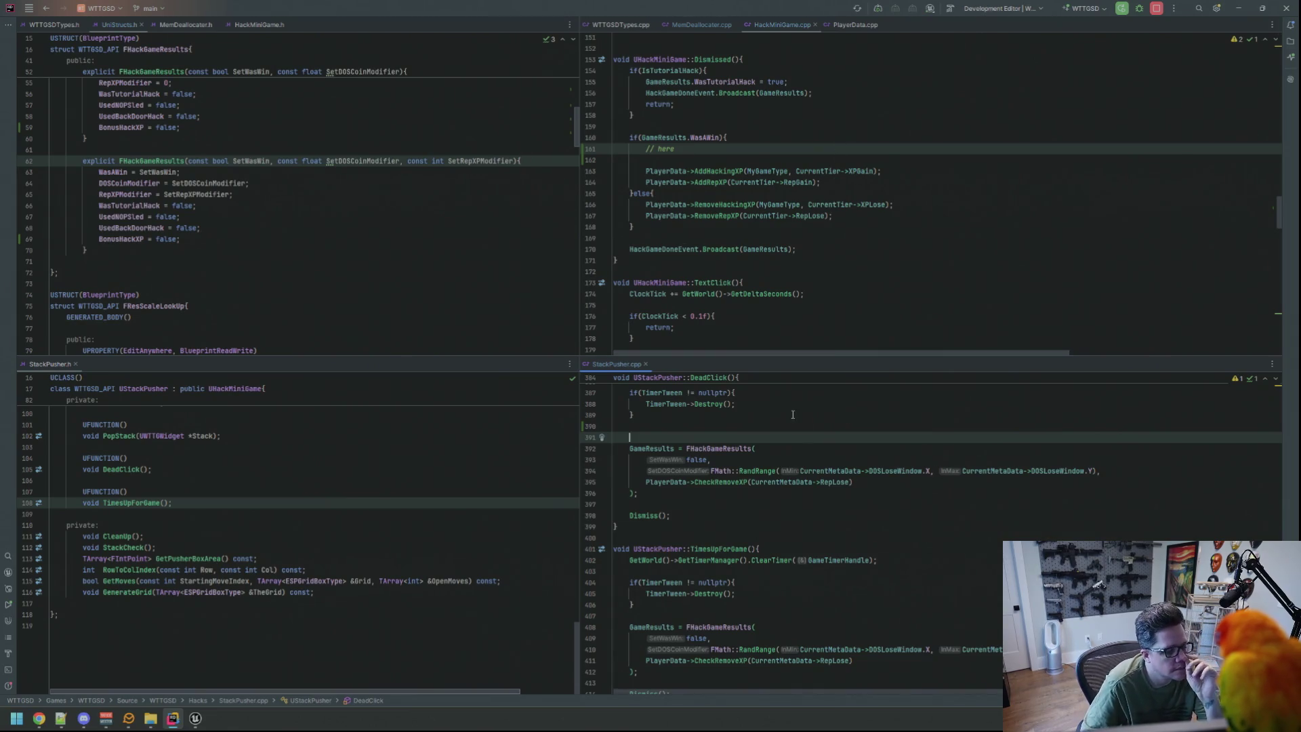
{"action": "scroll", "coordinate": [786, 484], "scroll_direction": "up", "scroll_amount": 10}
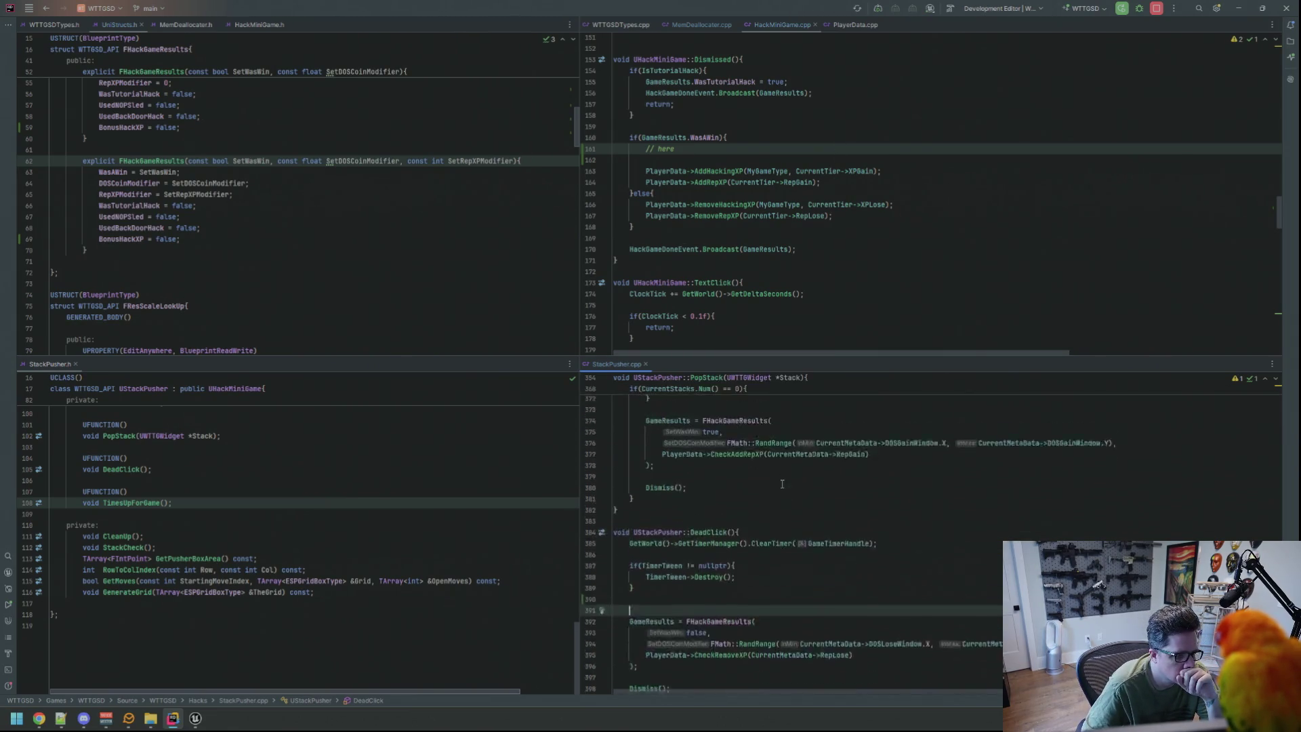
Open blank lines after 'if(CurrentStacks.Num() == 0){' in PopStack.
{"action": "scroll", "coordinate": [787, 486], "scroll_direction": "down", "scroll_amount": 12}
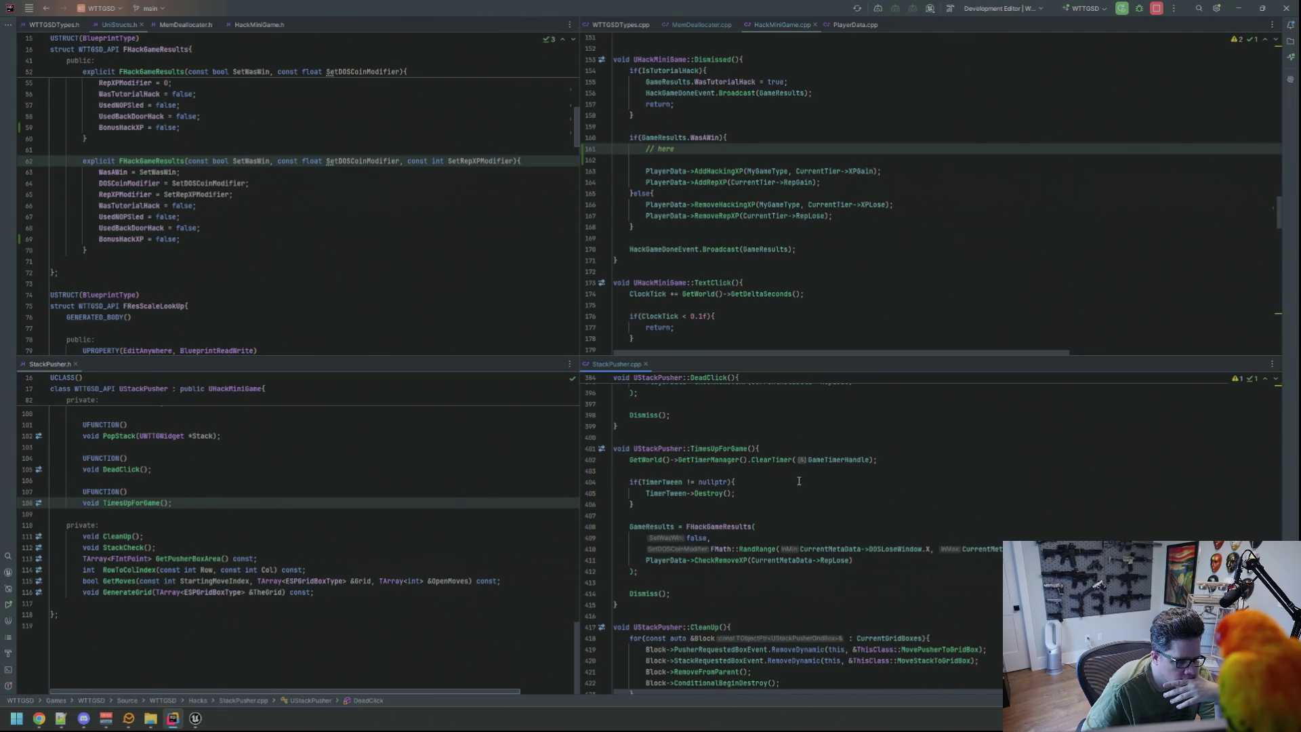
{"action": "scroll", "coordinate": [800, 482], "scroll_direction": "up", "scroll_amount": 4}
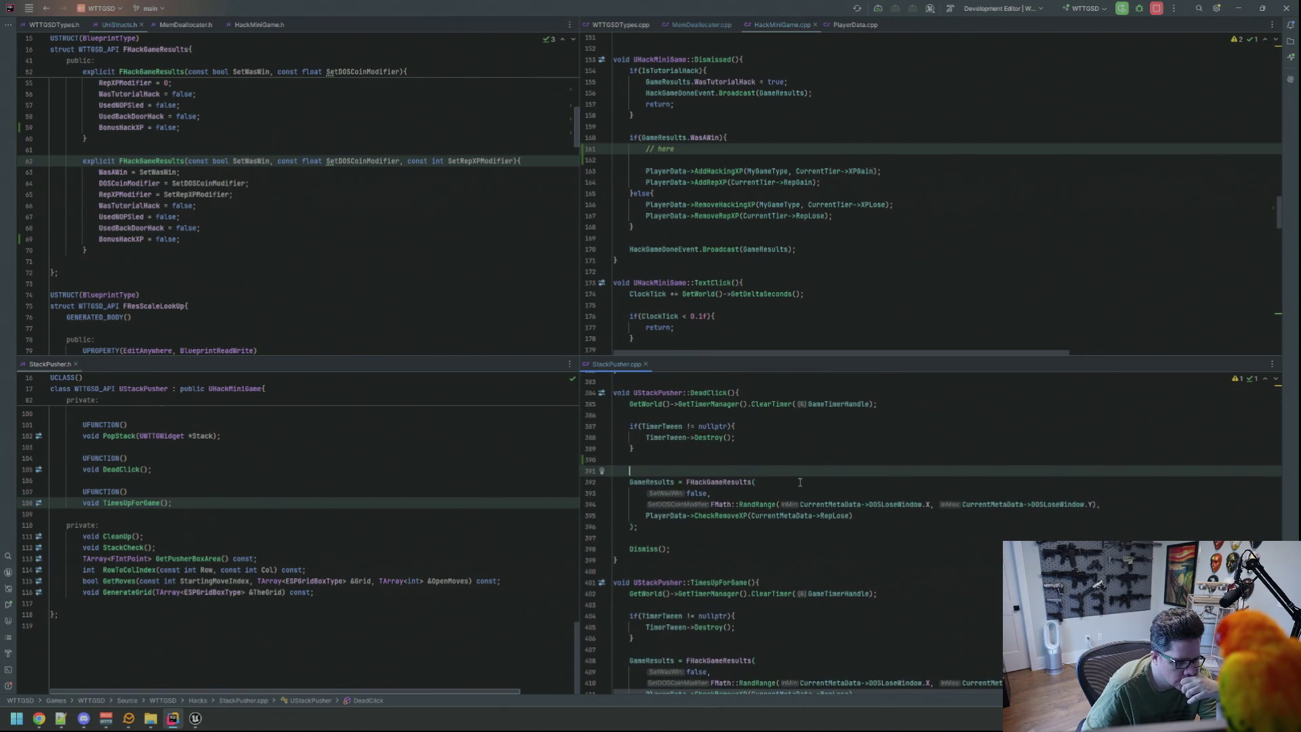
{"action": "scroll", "coordinate": [800, 482], "scroll_direction": "up", "scroll_amount": 12}
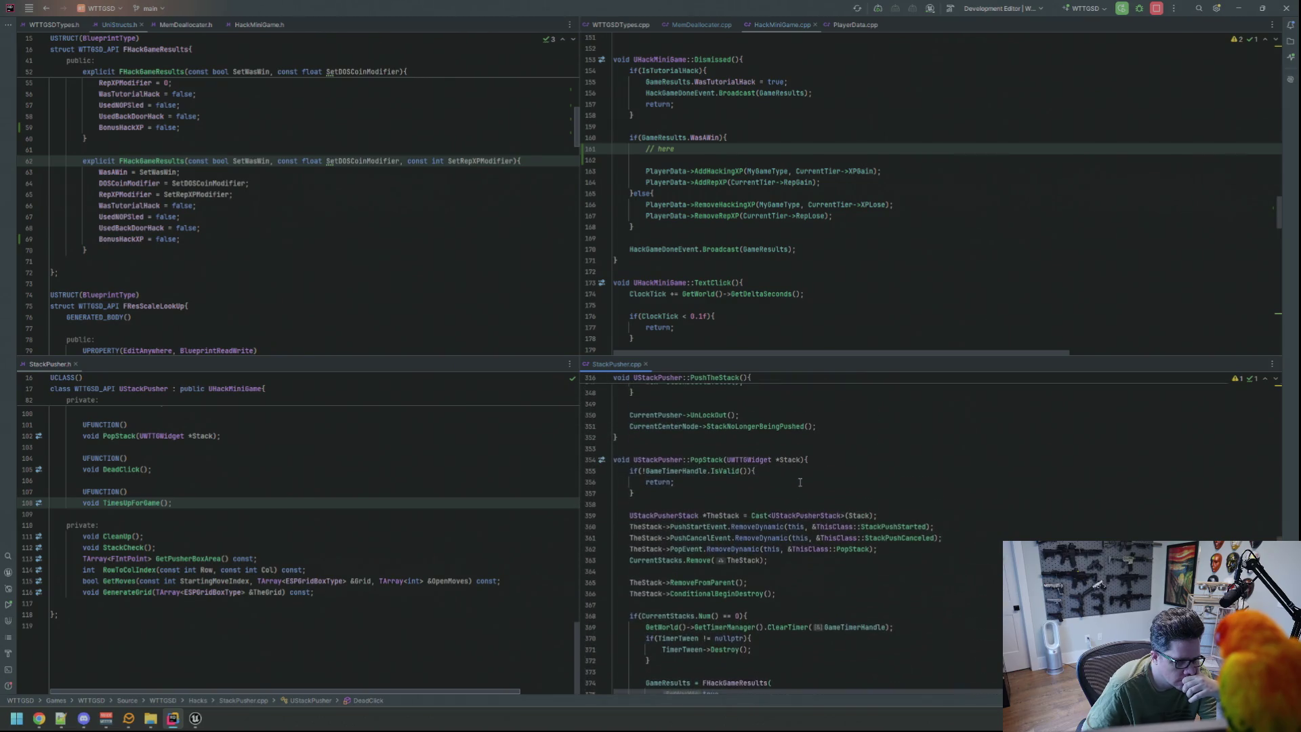
{"action": "scroll", "coordinate": [800, 482], "scroll_direction": "down", "scroll_amount": 4}
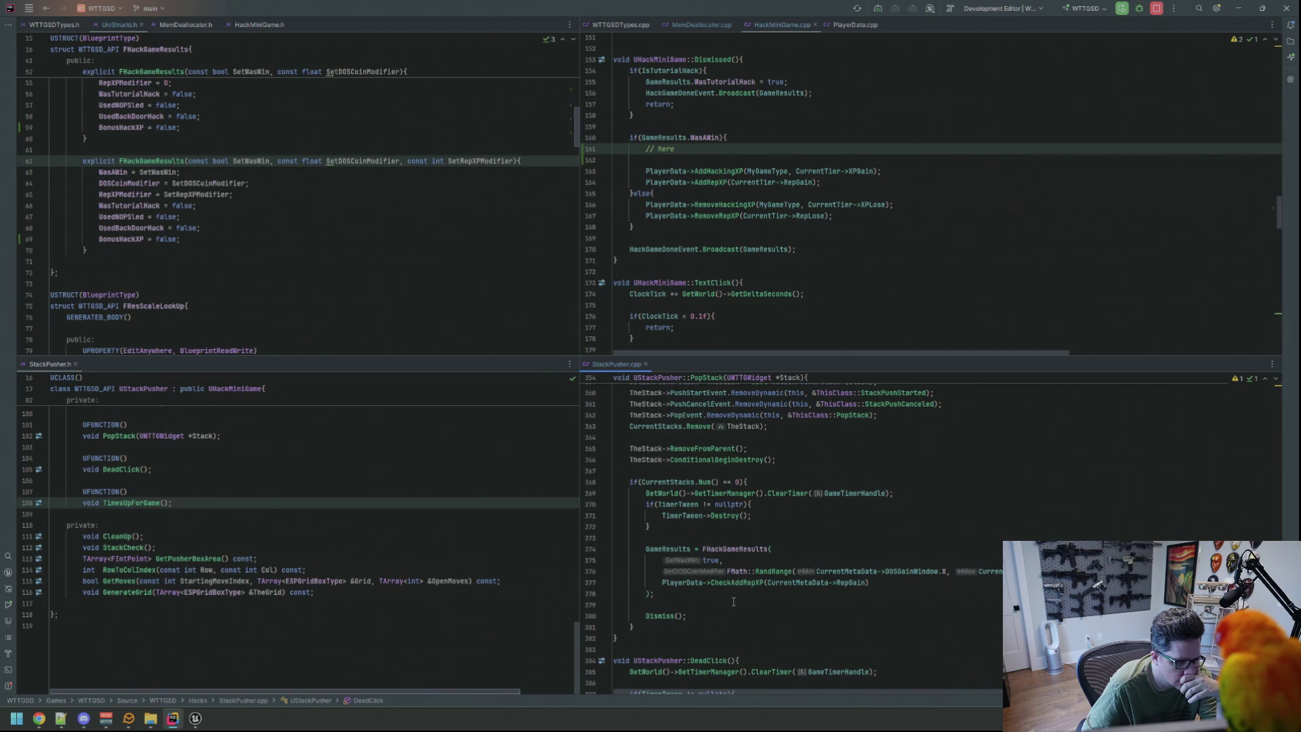
{"action": "left_click", "coordinate": [780, 538]}
{"action": "left_click", "coordinate": [826, 484]}
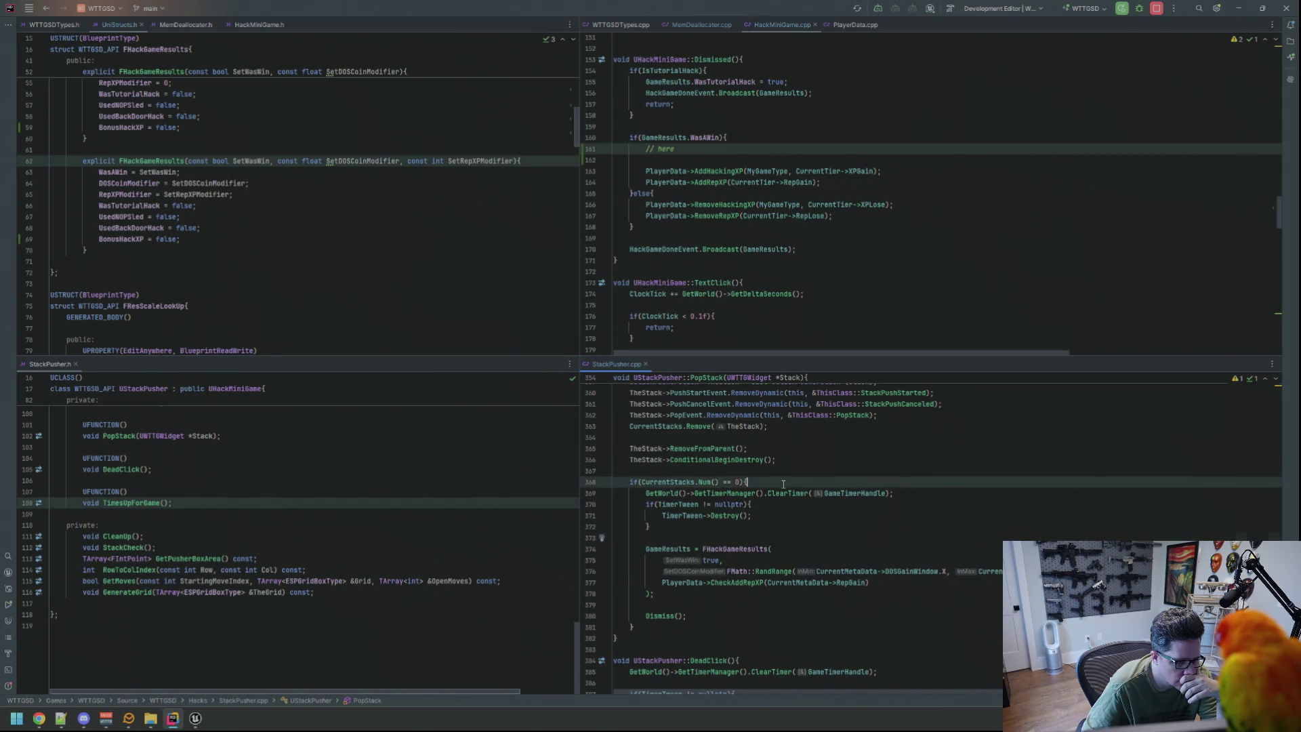
{"action": "key", "text": "Return"}
{"action": "key", "text": "Return"}
{"action": "key", "text": "Up"}
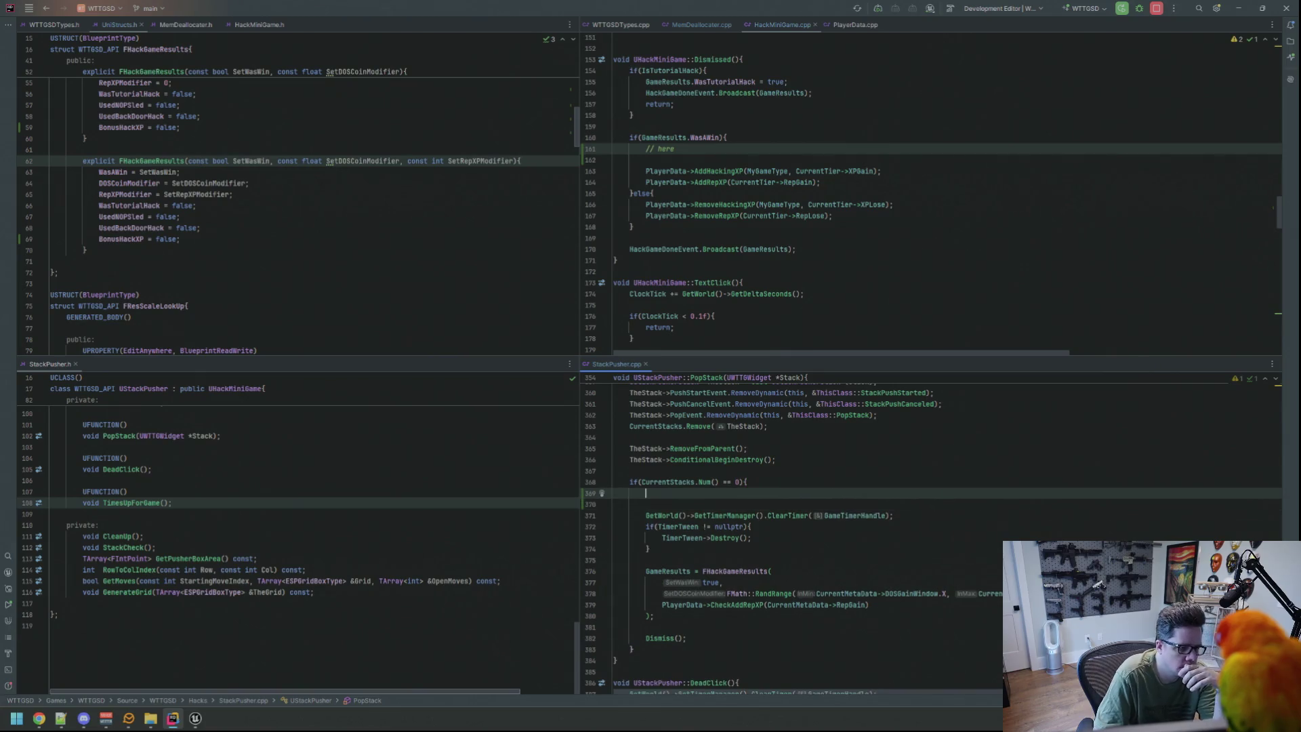
Review the RepXPModifier assignment, the MyGameType win branch and StackPushCanceled, ending at Dismiss.
{"action": "scroll", "coordinate": [771, 481], "scroll_direction": "up", "scroll_amount": 15}
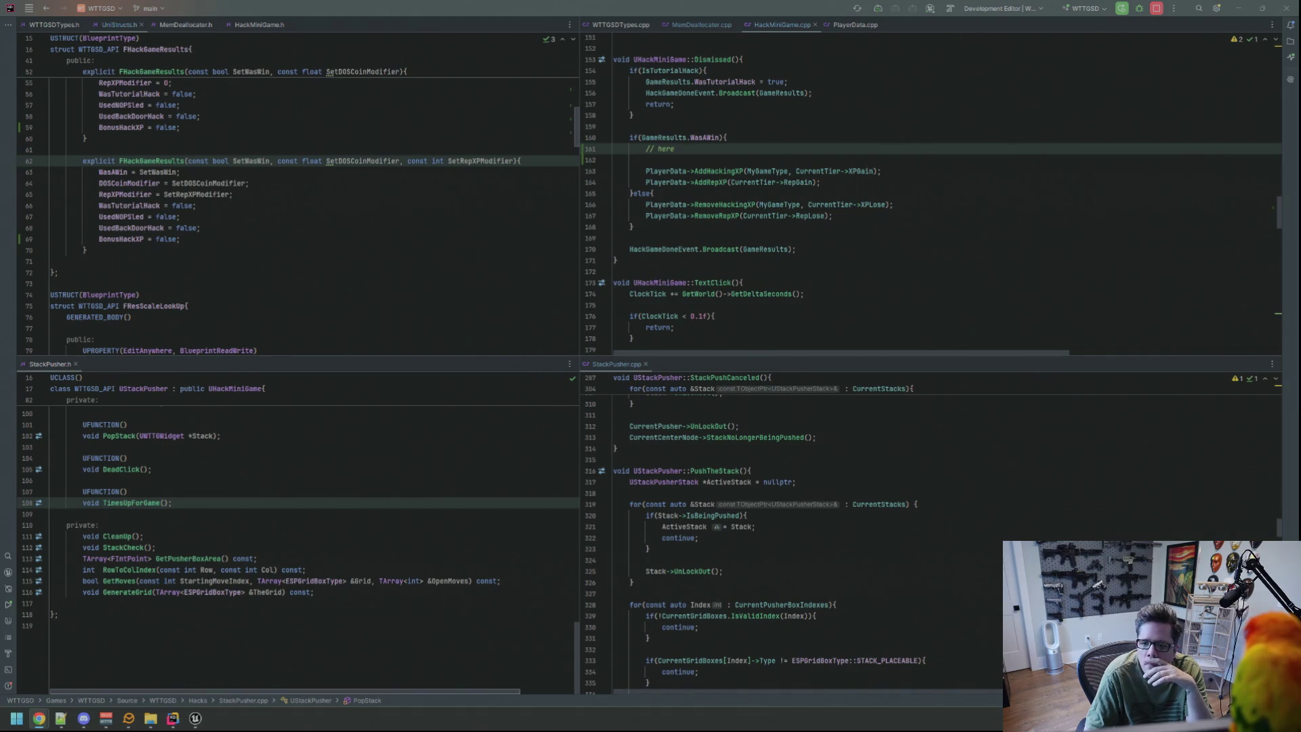
{"action": "left_click", "coordinate": [551, 194]}
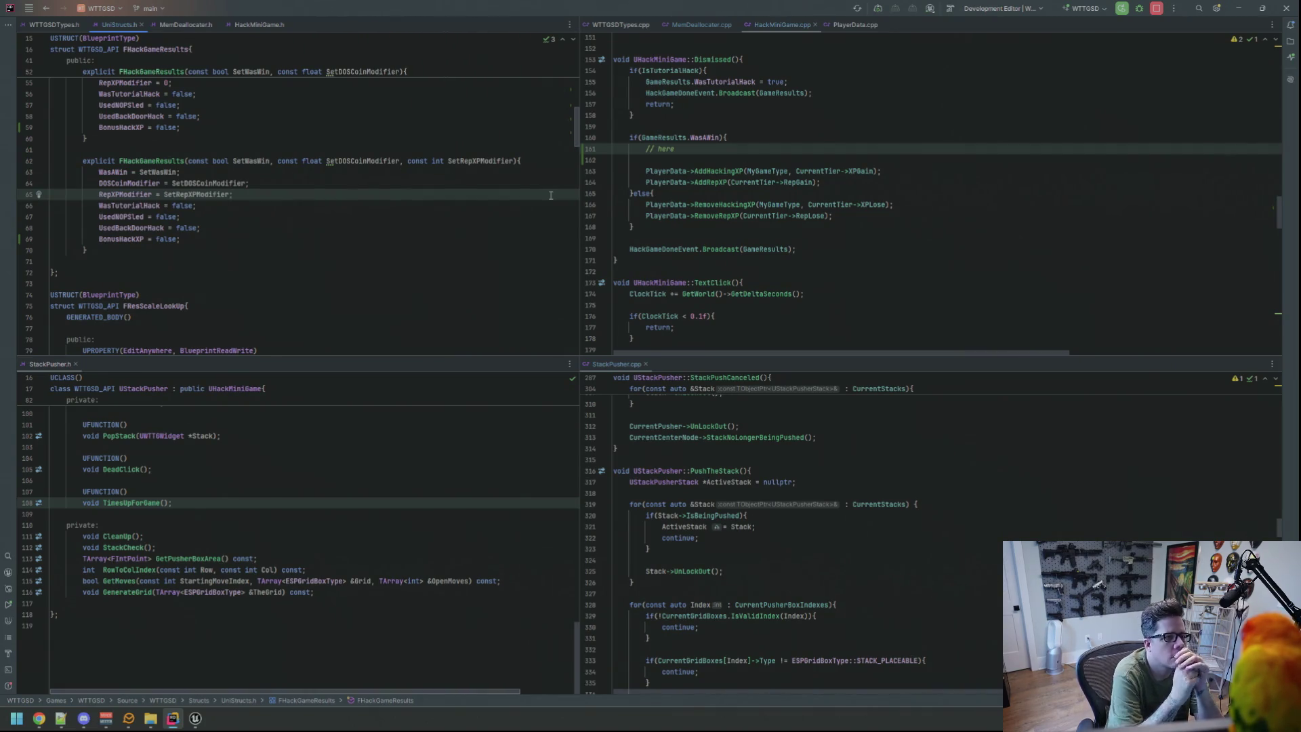
{"action": "left_click", "coordinate": [781, 171]}
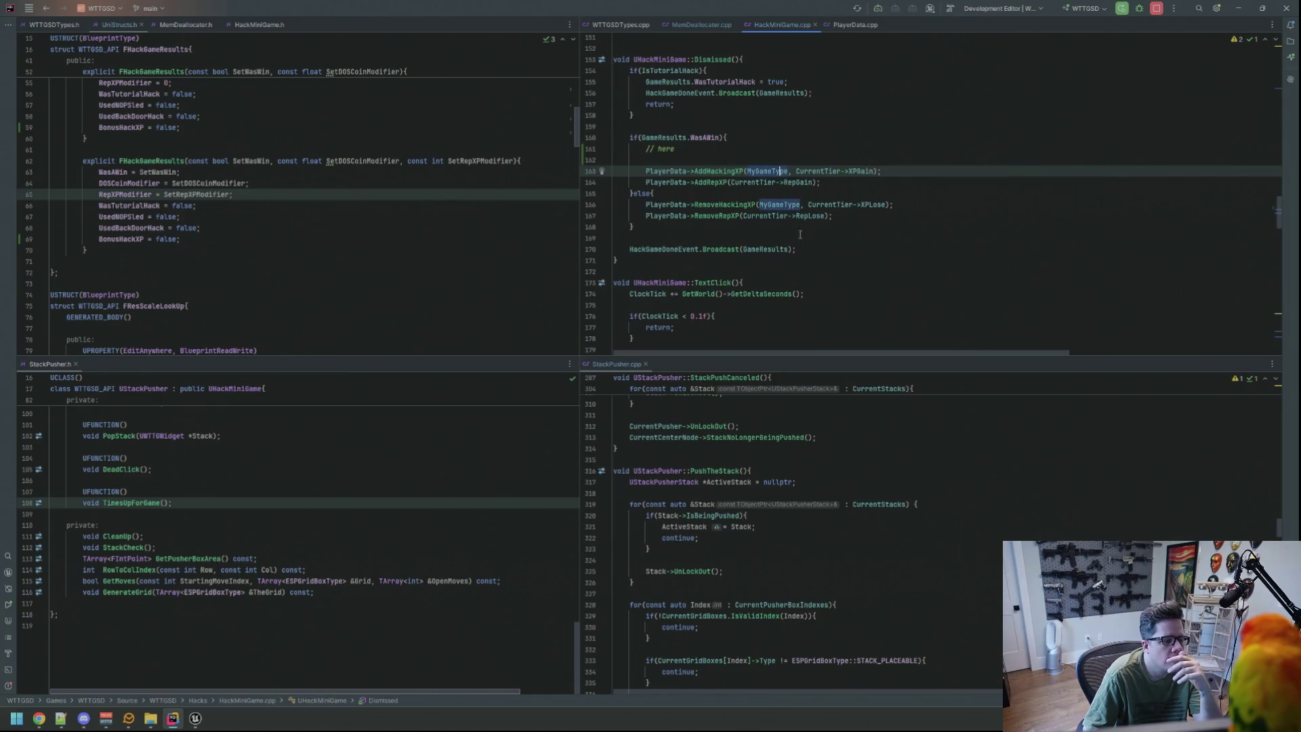
{"action": "left_click", "coordinate": [821, 426]}
{"action": "scroll", "coordinate": [827, 467], "scroll_direction": "up", "scroll_amount": 20}
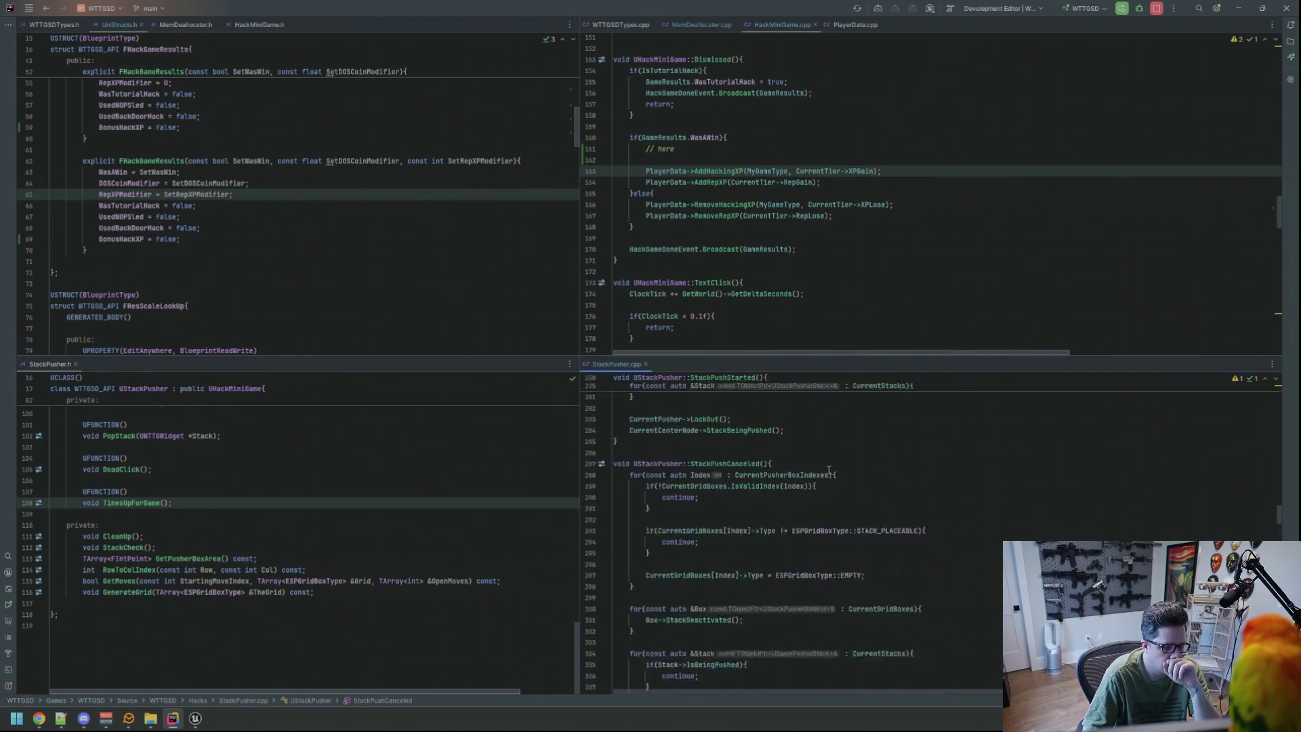
{"action": "scroll", "coordinate": [830, 470], "scroll_direction": "up", "scroll_amount": 3}
{"action": "left_click", "coordinate": [842, 448]}
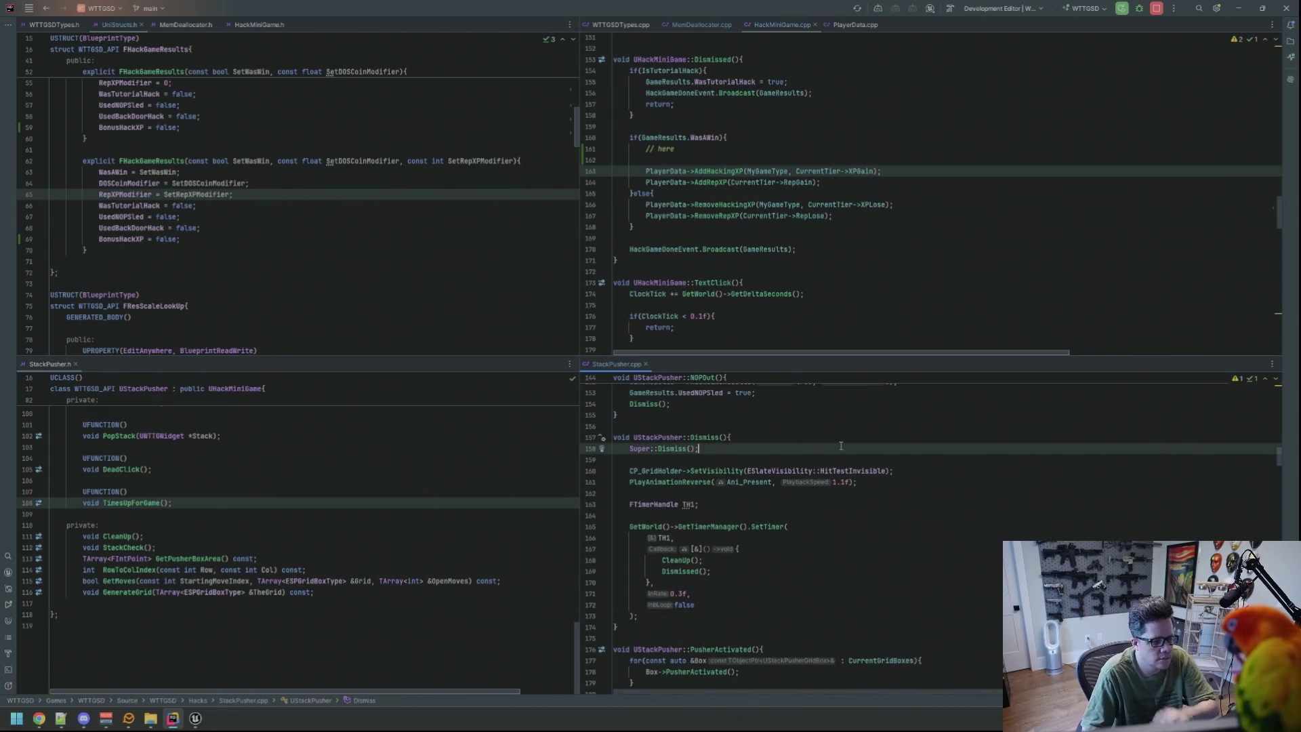
{"action": "key", "text": "ctrl+f"}
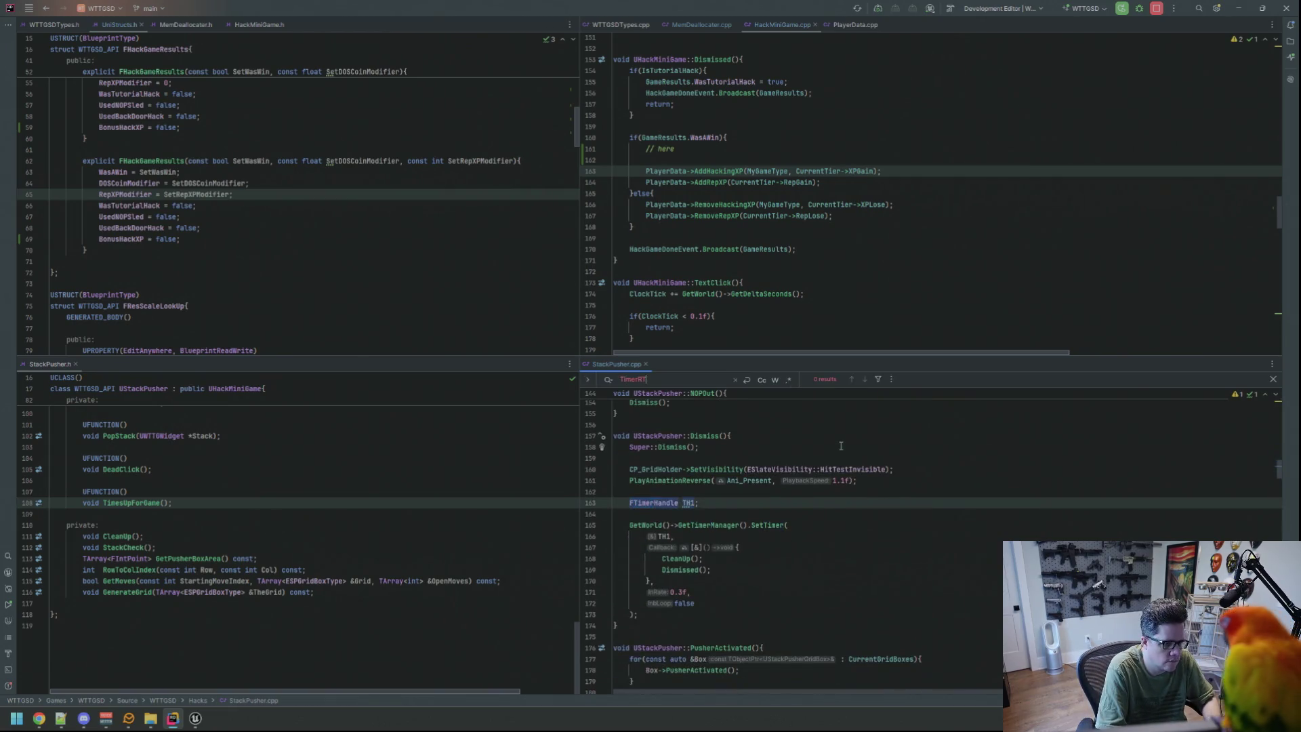
{"action": "type", "text": "timerTween"}
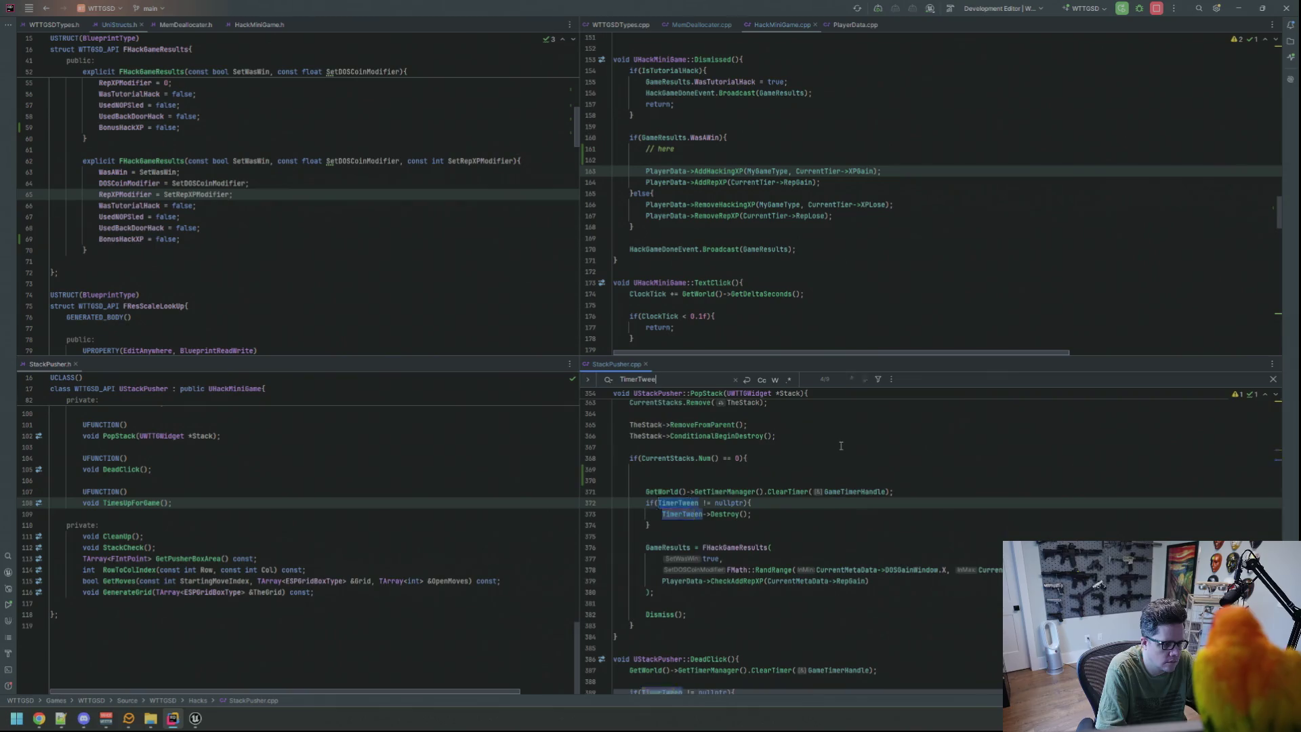
{"action": "key", "text": "Return"}
{"action": "key", "text": "Return"}
{"action": "key", "text": "Return"}
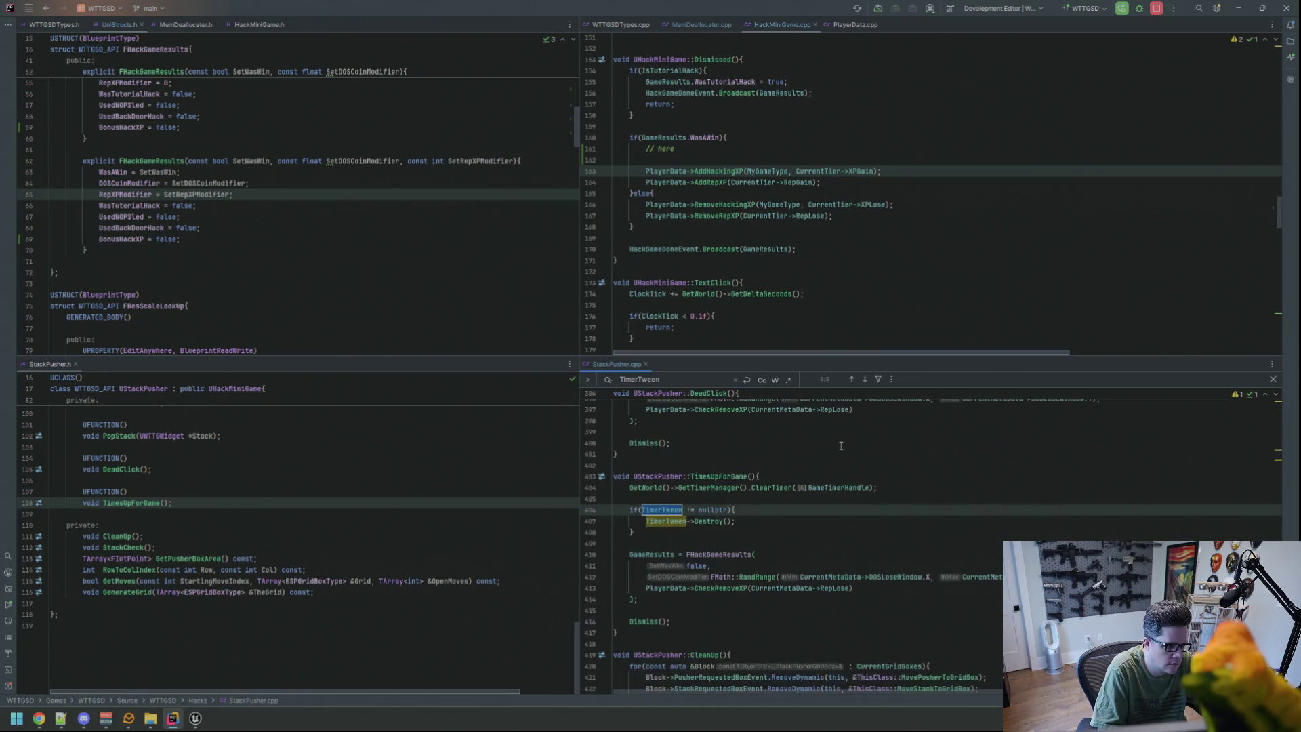
{"action": "key", "text": "Return"}
{"action": "key", "text": "Escape"}
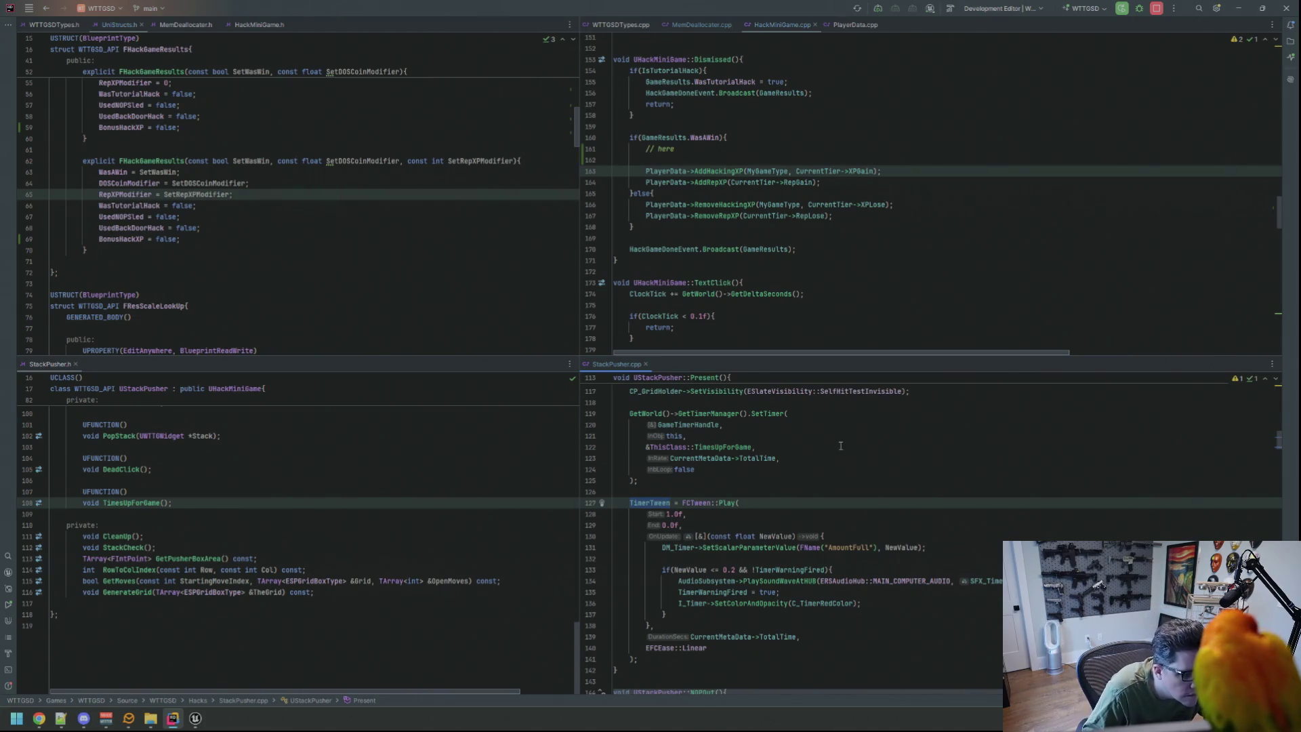
{"action": "scroll", "coordinate": [841, 433], "scroll_direction": "down", "scroll_amount": 1}
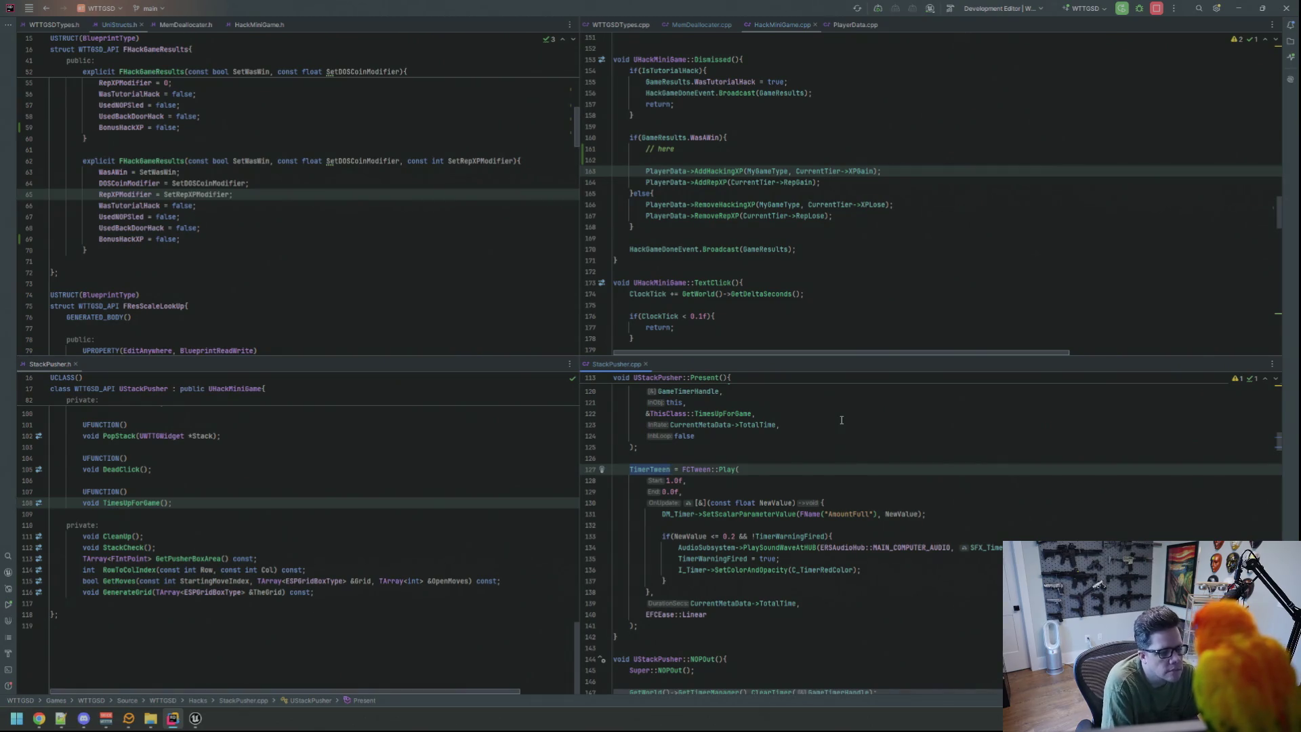
{"action": "key", "text": "Down"}
{"action": "key", "text": "Down"}
{"action": "key", "text": "Down"}
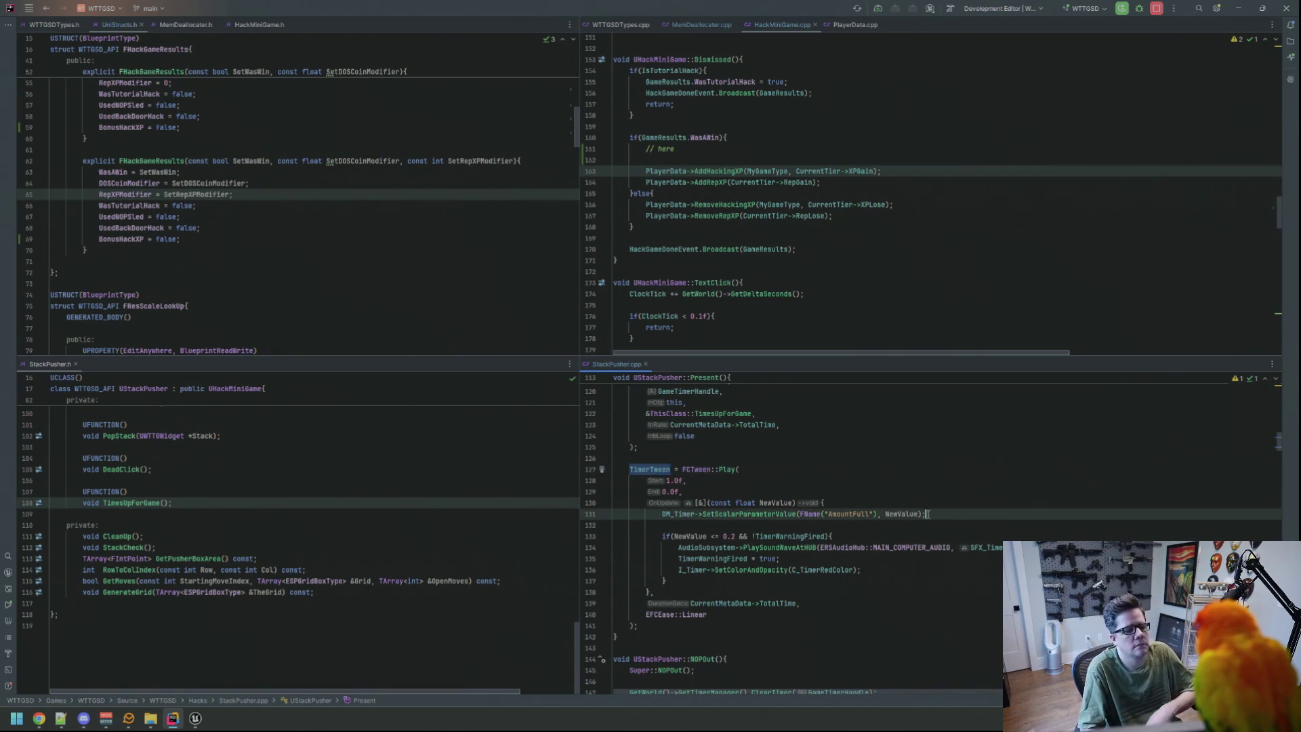
{"action": "key", "text": "End"}
{"action": "key", "text": "shift+Home"}
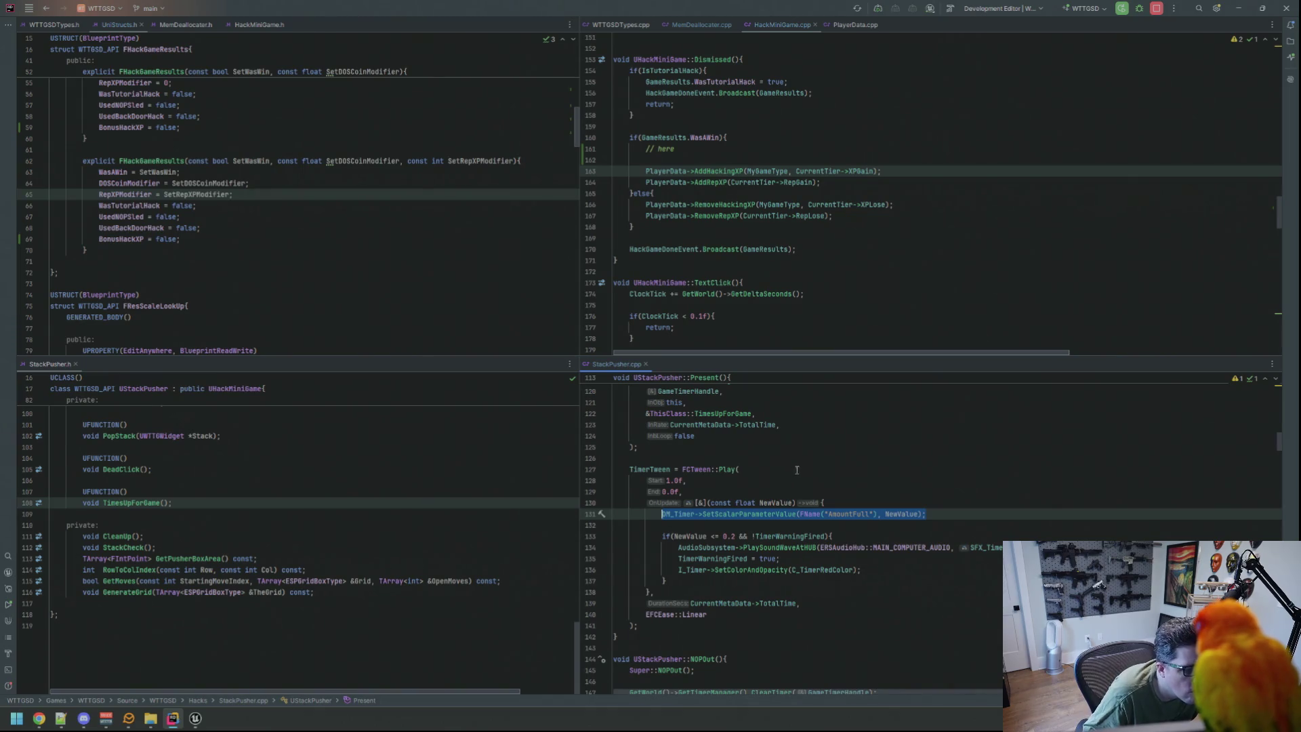
{"action": "left_click", "coordinate": [804, 464]}
{"action": "scroll", "coordinate": [806, 463], "scroll_direction": "down", "scroll_amount": 15}
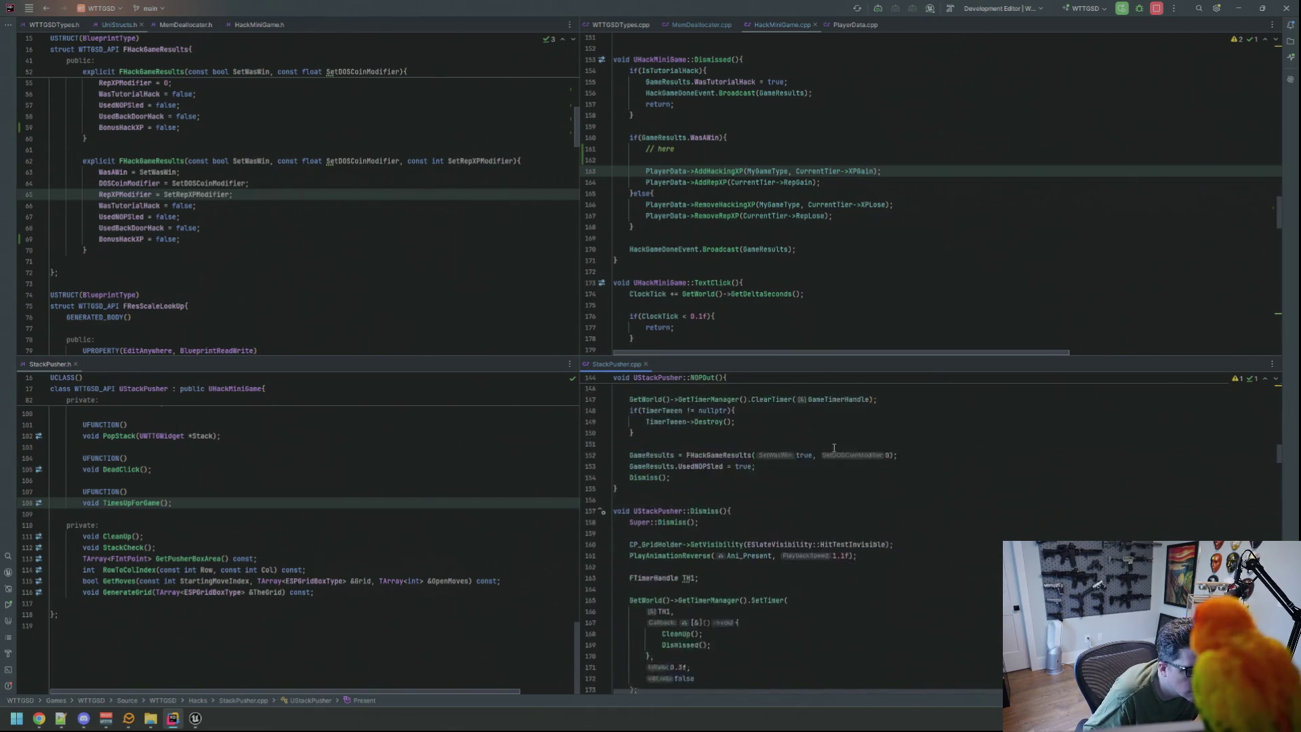
{"action": "scroll", "coordinate": [840, 447], "scroll_direction": "up", "scroll_amount": 5}
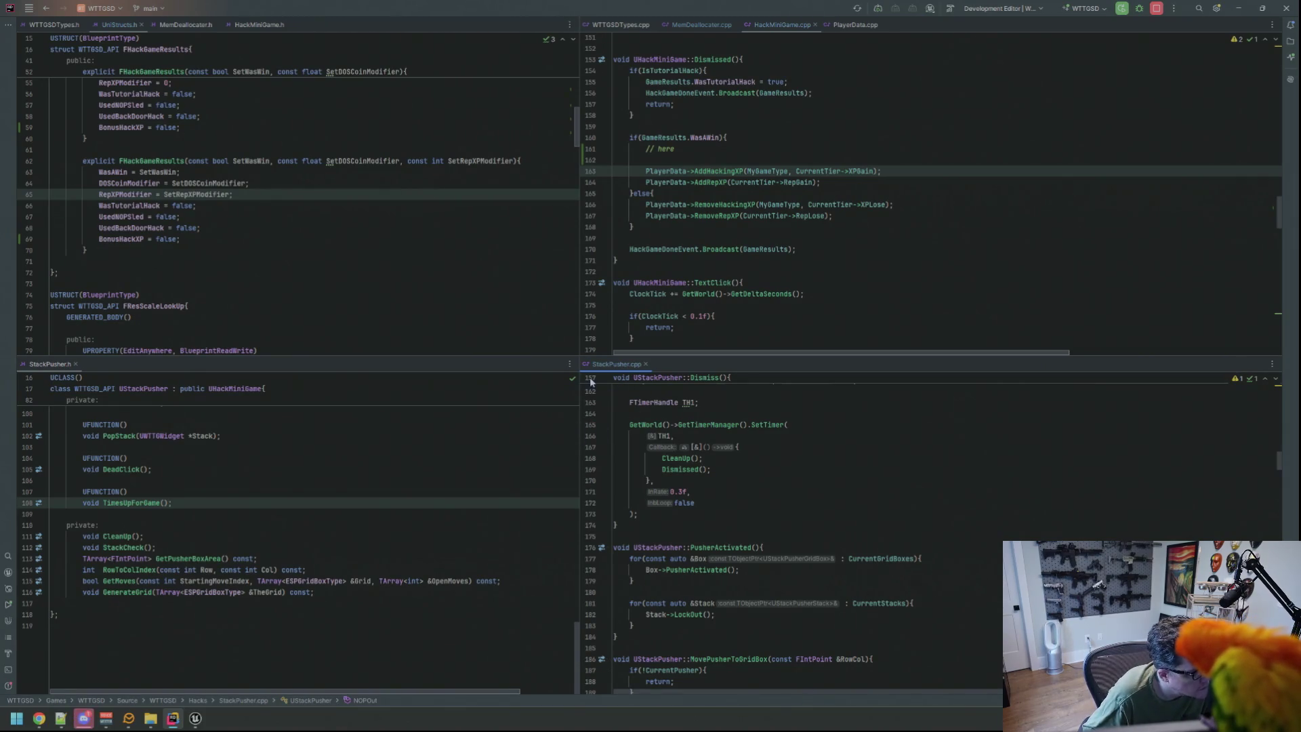
Rename the FHackGameResults field declaration from BonusHackXP to DoubleHackXP.
{"action": "scroll", "coordinate": [311, 258], "scroll_direction": "up", "scroll_amount": 15}
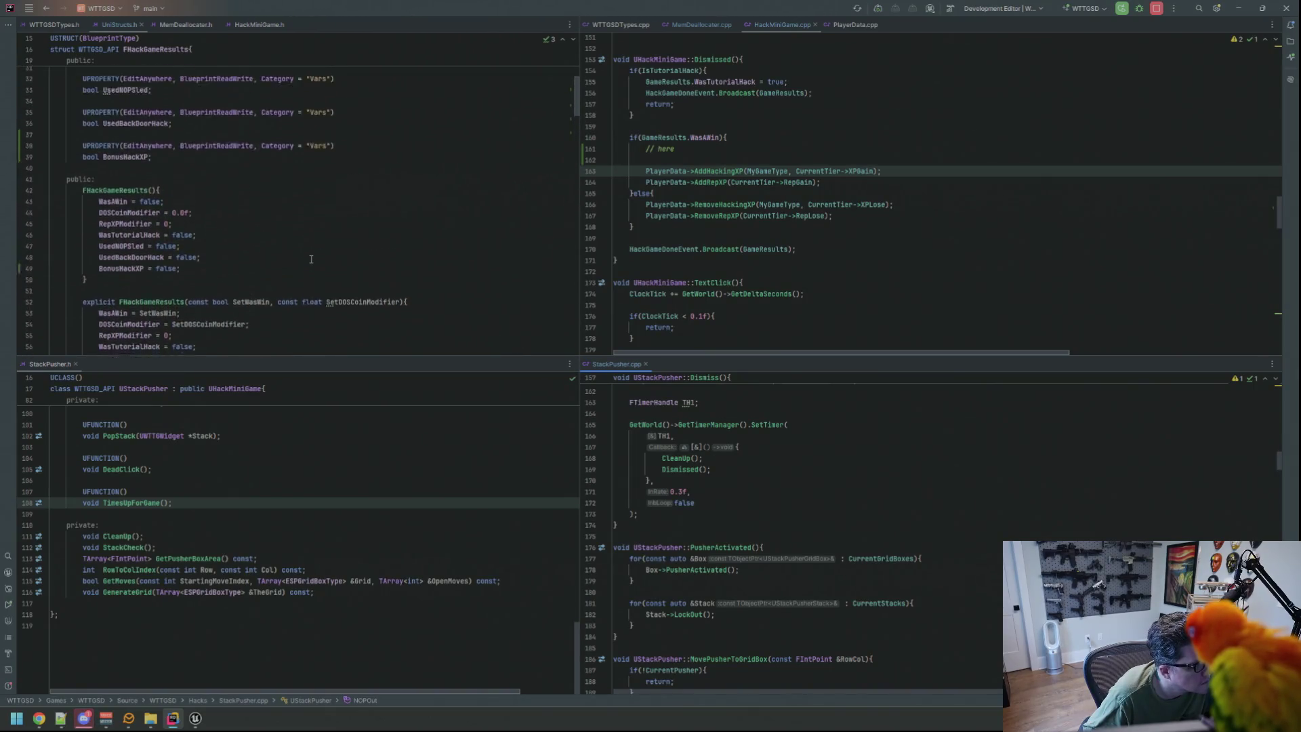
{"action": "scroll", "coordinate": [312, 259], "scroll_direction": "down", "scroll_amount": 10}
{"action": "left_click", "coordinate": [145, 251]}
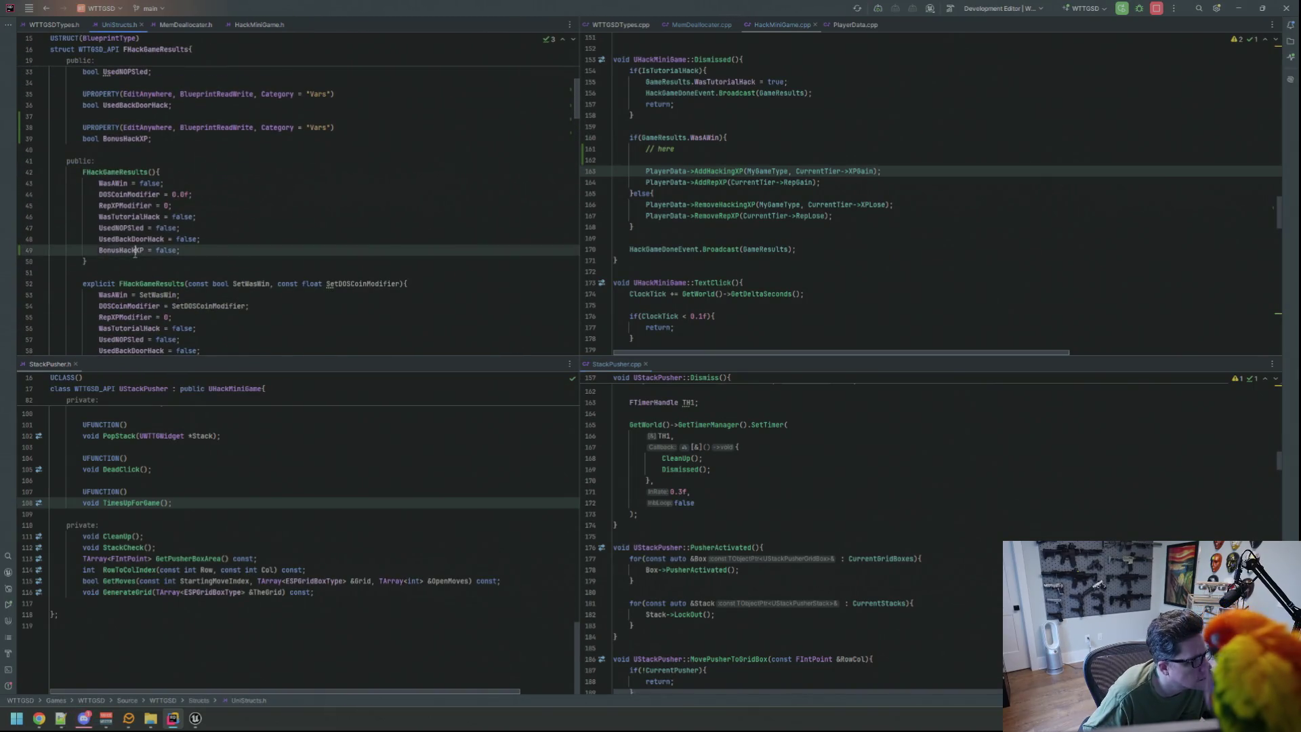
{"action": "left_click", "coordinate": [121, 140]}
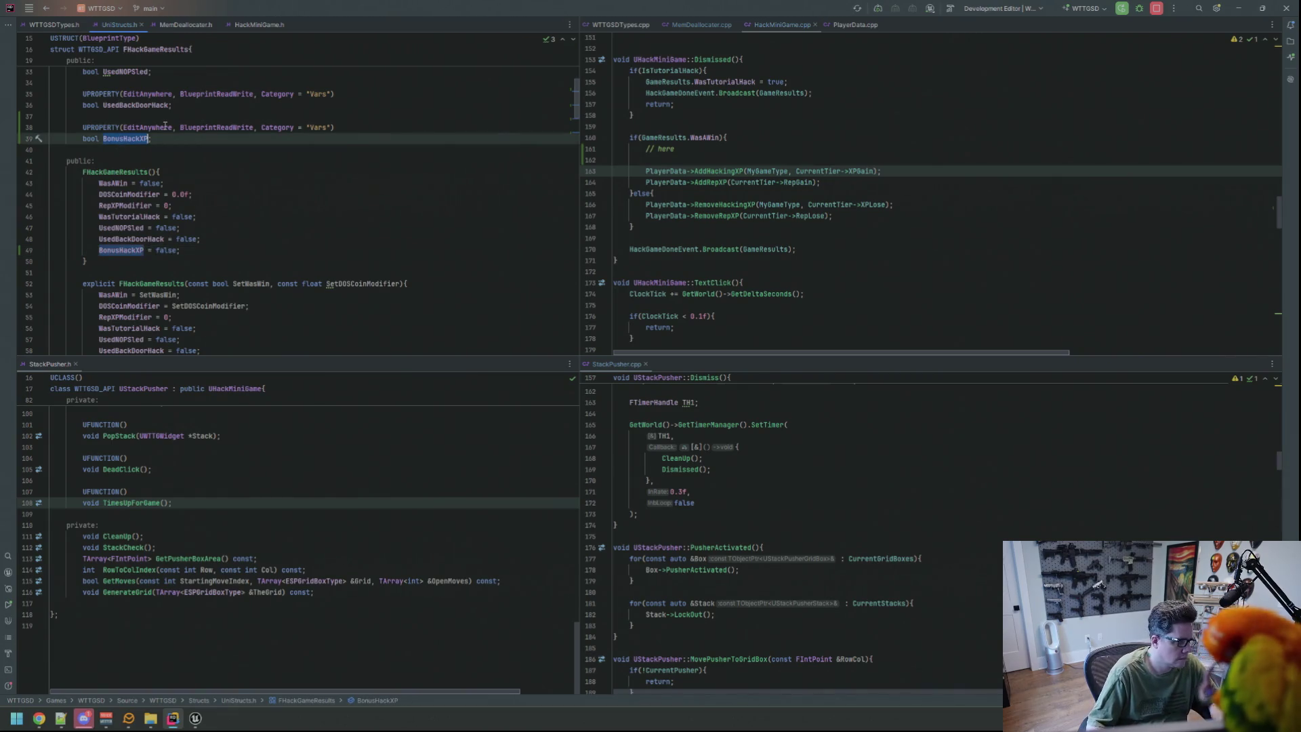
{"action": "key", "text": "ctrl+BackSpace"}
{"action": "type", "text": "DoubleHack"}
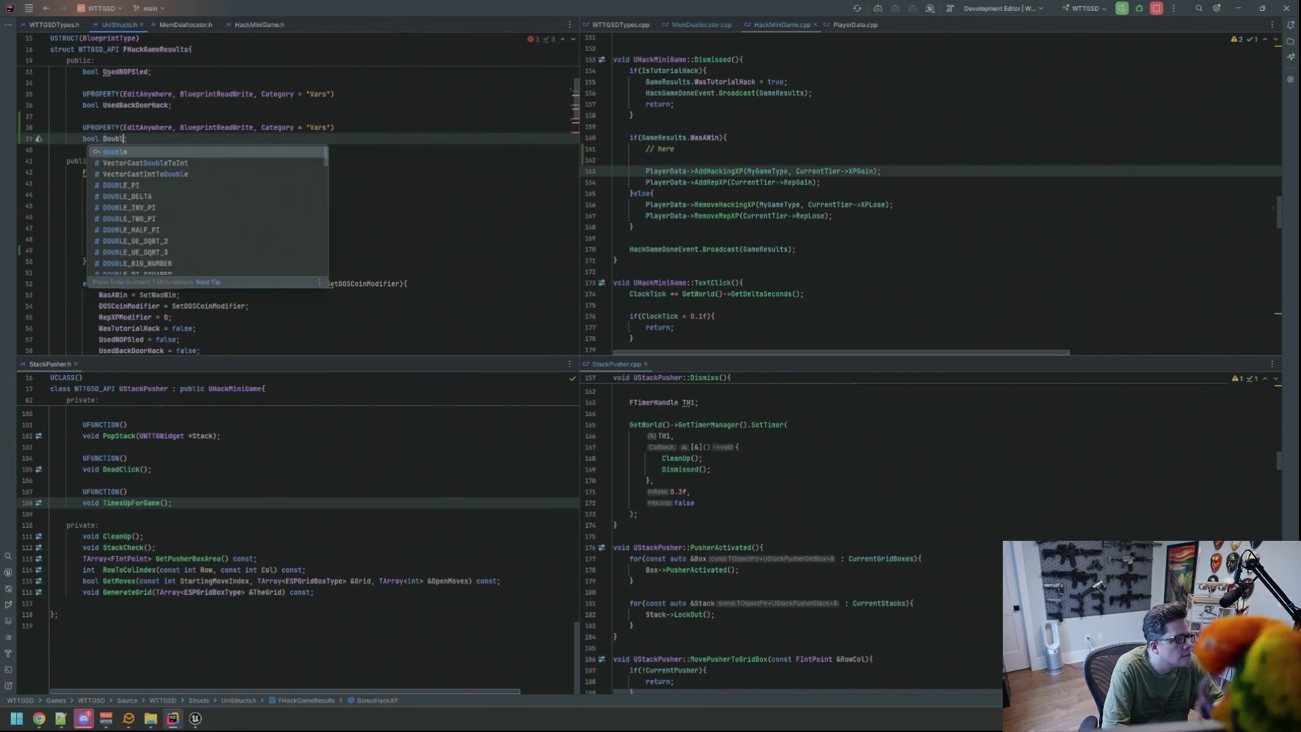
{"action": "type", "text": "XP"}
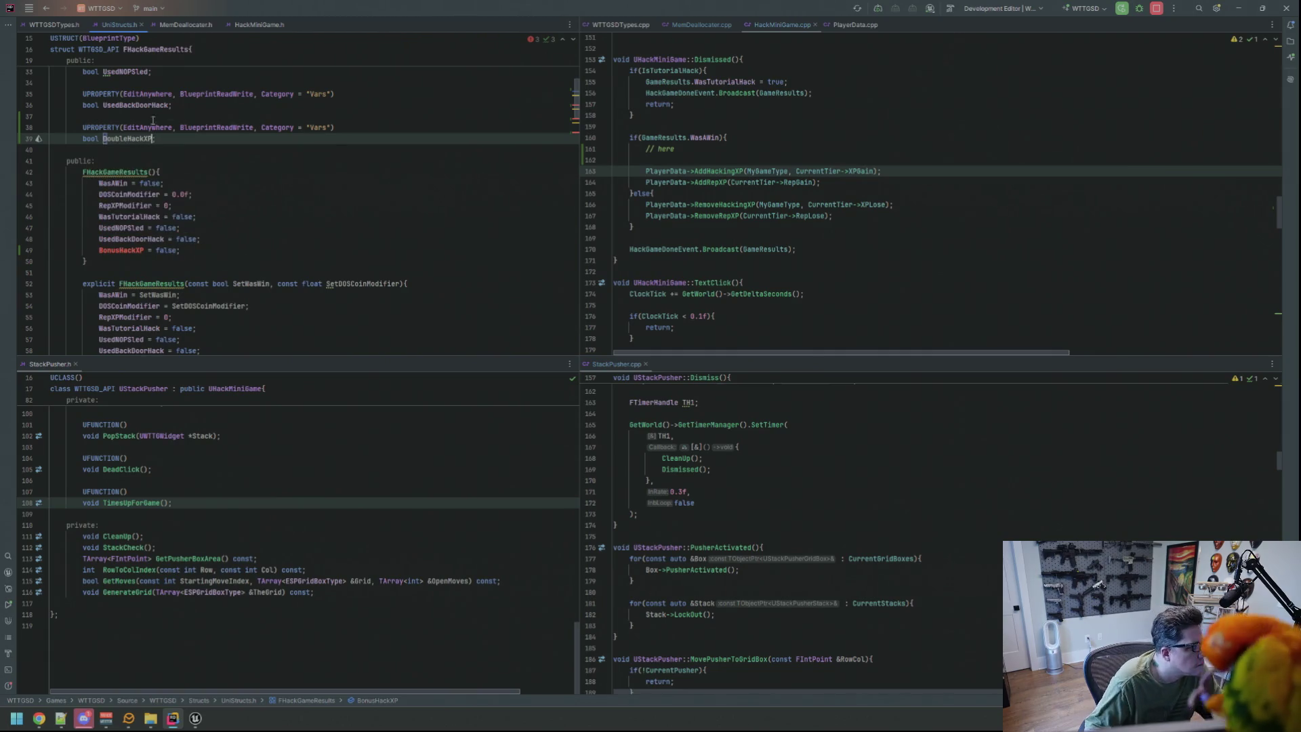
Replace BonusHackXP with DoubleHackXP in all three constructors.
{"action": "double_click", "coordinate": [122, 249]}
{"action": "type", "text": "DoubleHackXP"}
{"action": "scroll", "coordinate": [136, 285], "scroll_direction": "down", "scroll_amount": 4}
{"action": "double_click", "coordinate": [122, 227]}
{"action": "type", "text": "DoubleHackXP"}
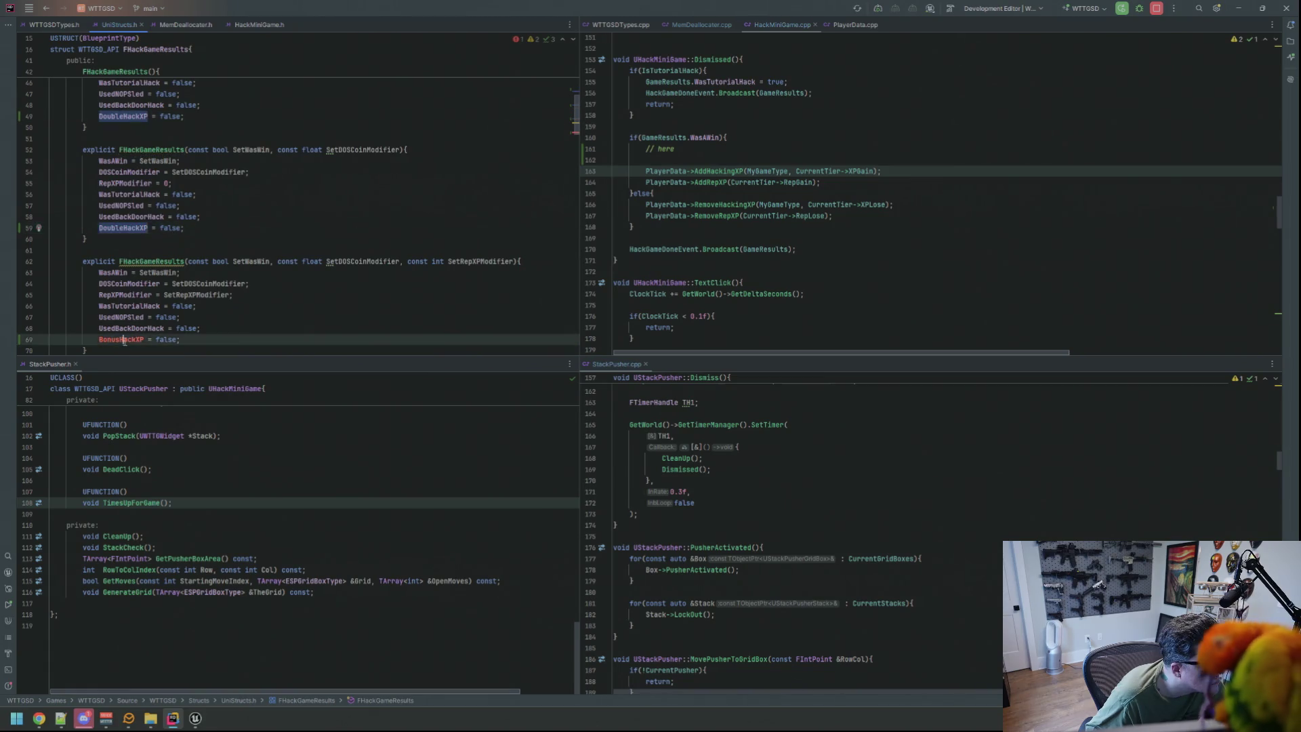
{"action": "double_click", "coordinate": [122, 339]}
{"action": "type", "text": "DoubleHackXP"}
{"action": "left_click", "coordinate": [201, 328]}
Search HackMiniGame.cpp for 'DM_' and select the DM_Timer parameter statement in Prerequisite.
{"action": "left_click", "coordinate": [744, 171]}
{"action": "scroll", "coordinate": [813, 173], "scroll_direction": "up", "scroll_amount": 12}
{"action": "key", "text": "ctrl+f"}
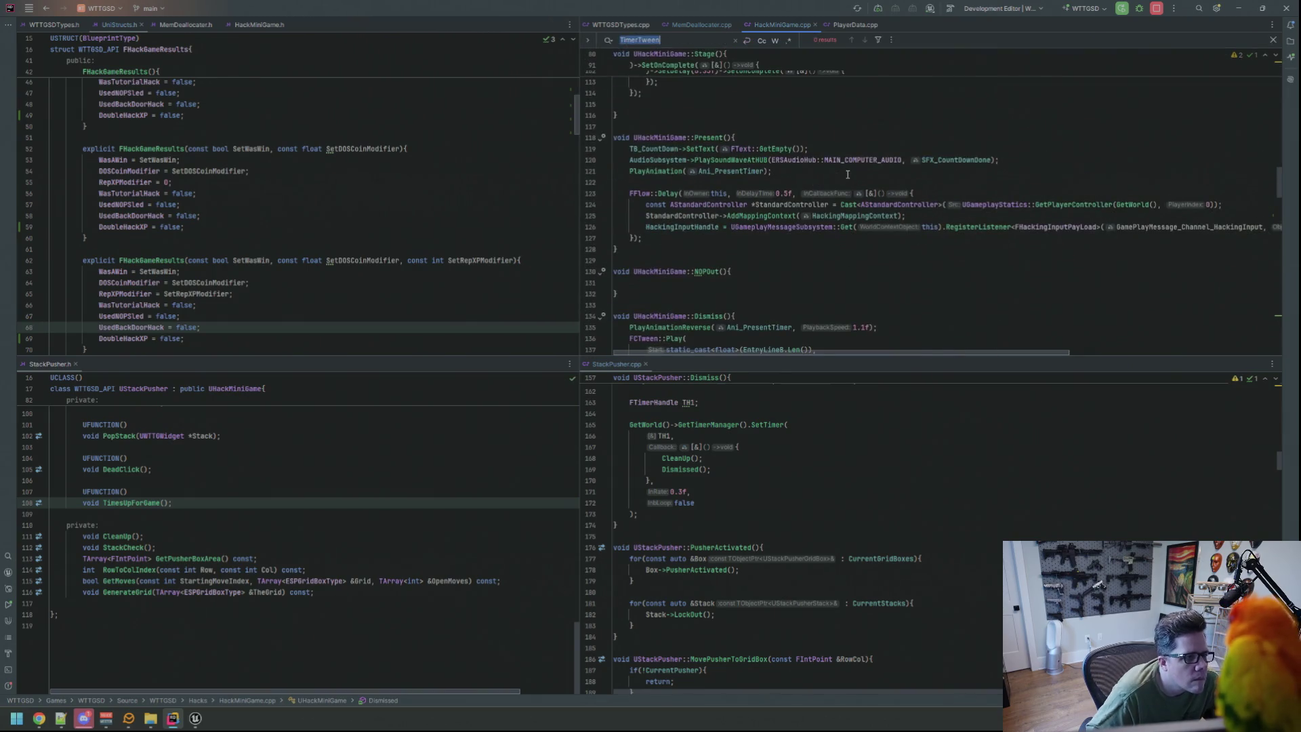
{"action": "type", "text": "DM_"}
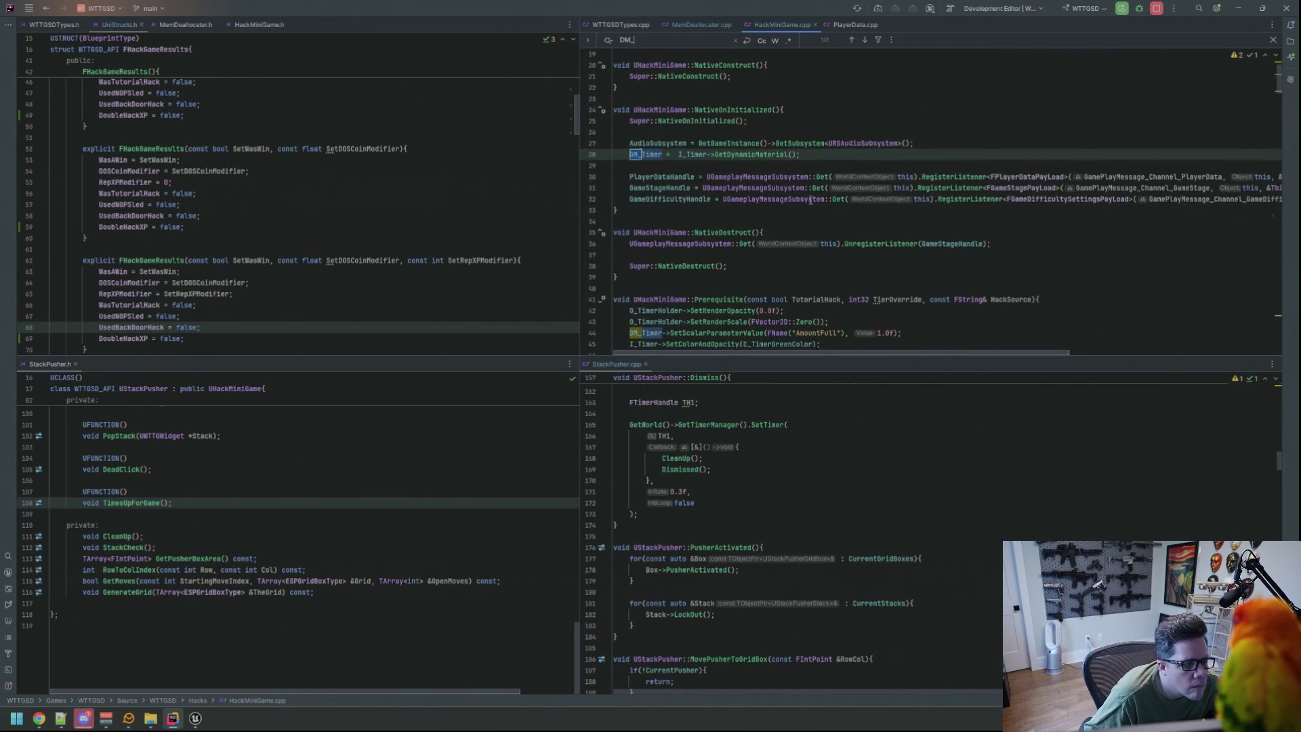
{"action": "scroll", "coordinate": [854, 176], "scroll_direction": "down", "scroll_amount": 3}
{"action": "left_click", "coordinate": [637, 234]}
{"action": "left_click", "coordinate": [630, 234], "text": "shift"}
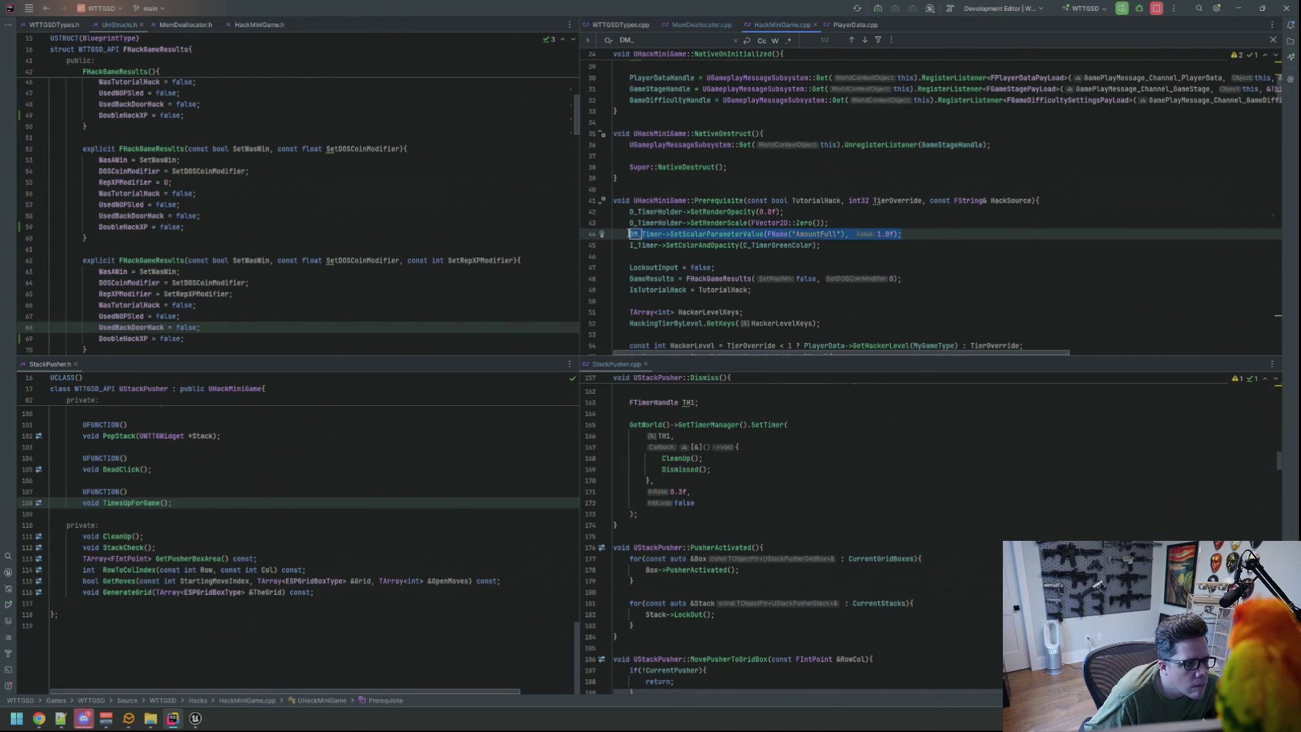
Close the search and navigate back to the MemDeallocater.cpp win branch.
{"action": "scroll", "coordinate": [898, 244], "scroll_direction": "down", "scroll_amount": 20}
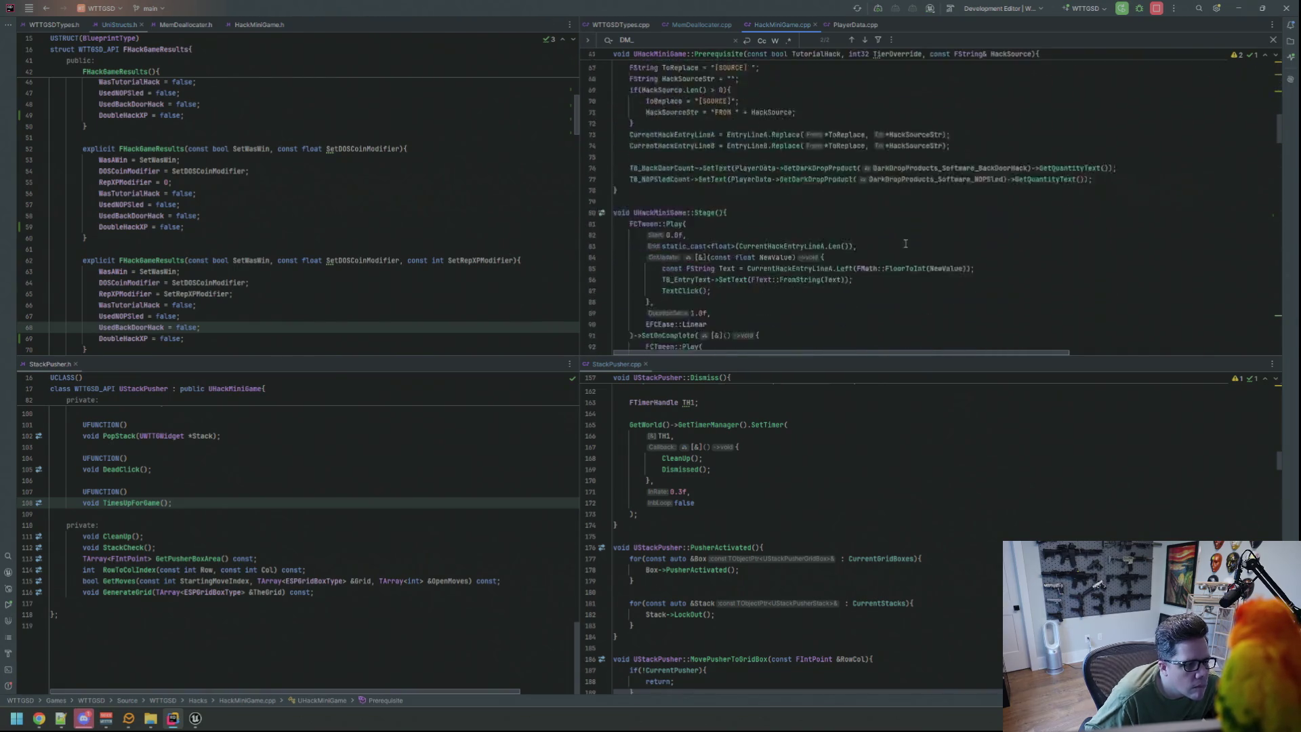
{"action": "left_click", "coordinate": [859, 222]}
{"action": "key", "text": "Escape"}
{"action": "scroll", "coordinate": [761, 160], "scroll_direction": "up", "scroll_amount": 3}
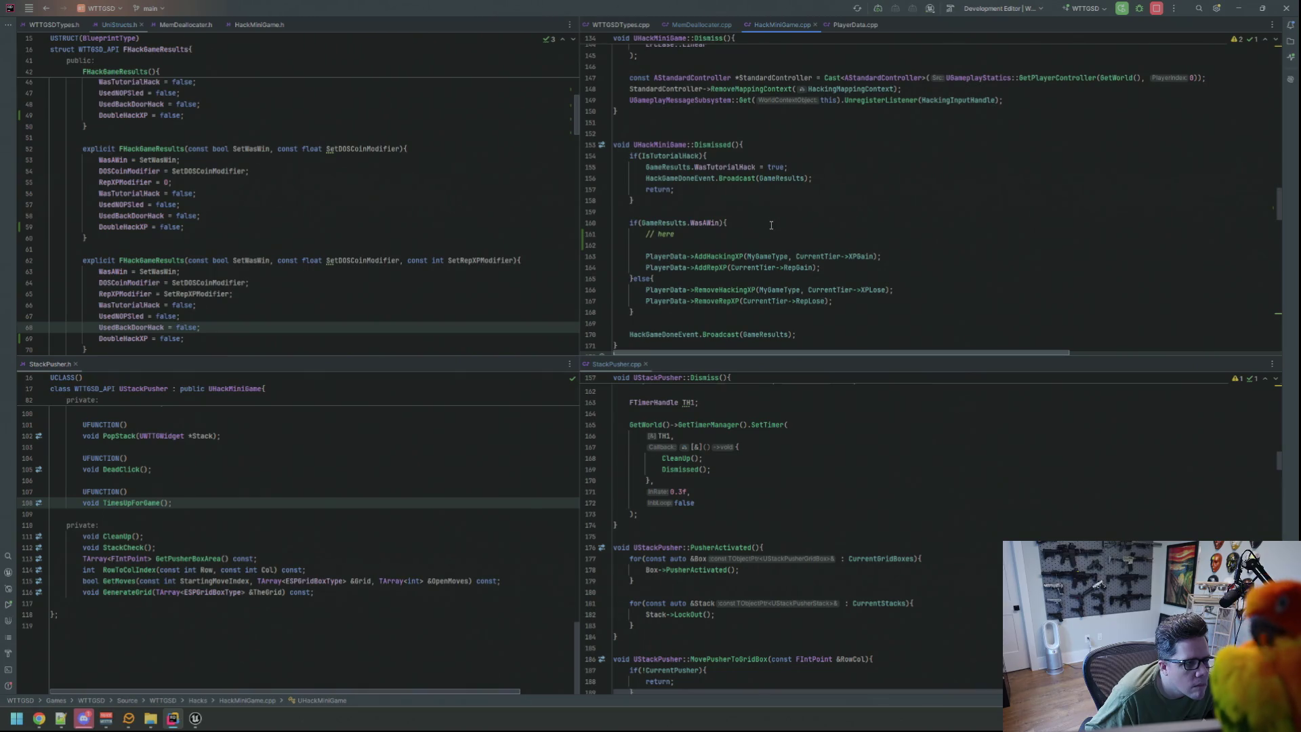
{"action": "key", "text": "ctrl+alt+Left"}
{"action": "key", "text": "ctrl+alt+Left"}
{"action": "key", "text": "ctrl+alt+Left"}
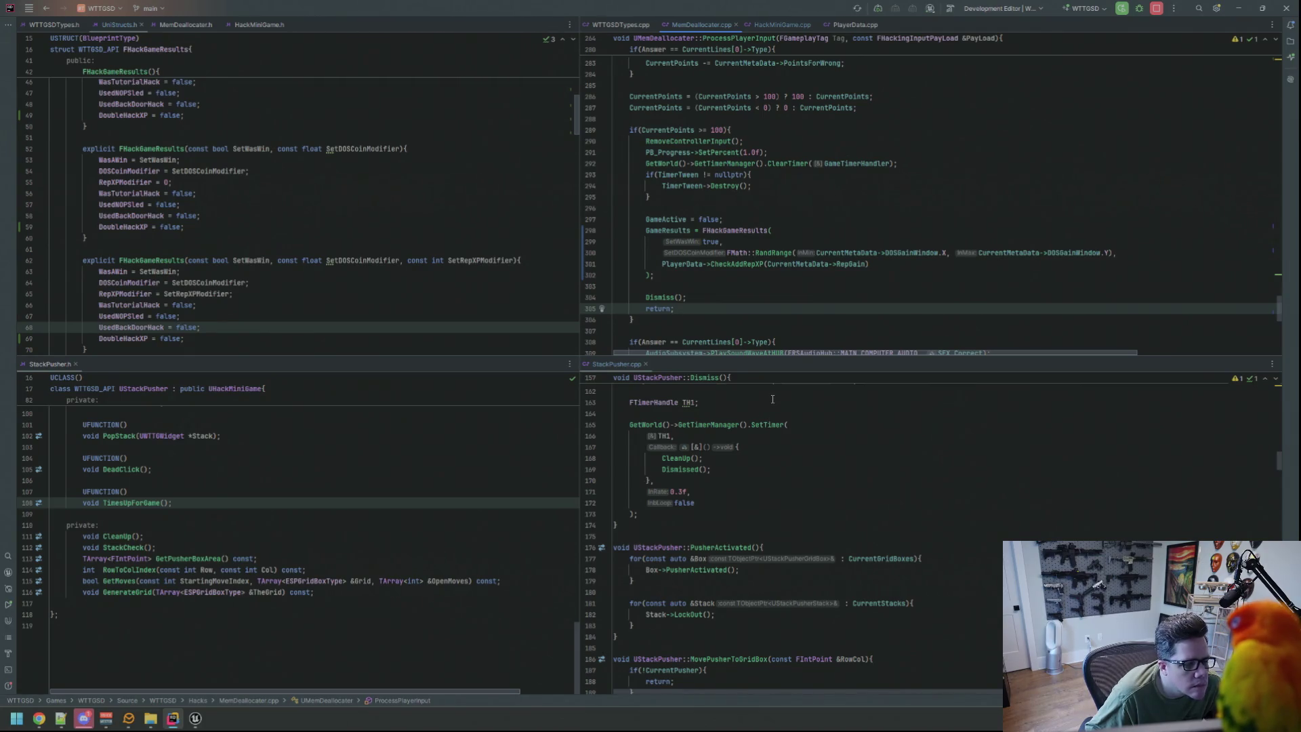
{"action": "scroll", "coordinate": [772, 399], "scroll_direction": "up", "scroll_amount": 10}
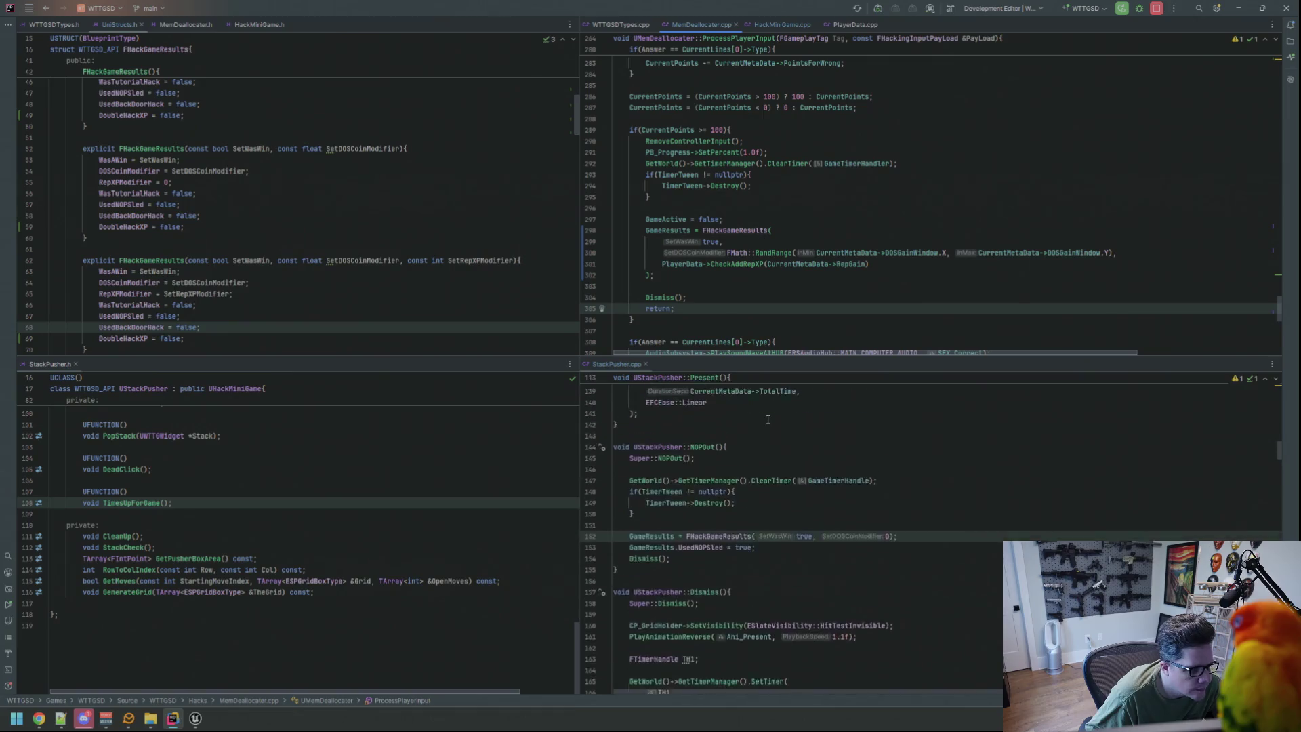
{"action": "scroll", "coordinate": [778, 413], "scroll_direction": "up", "scroll_amount": 10}
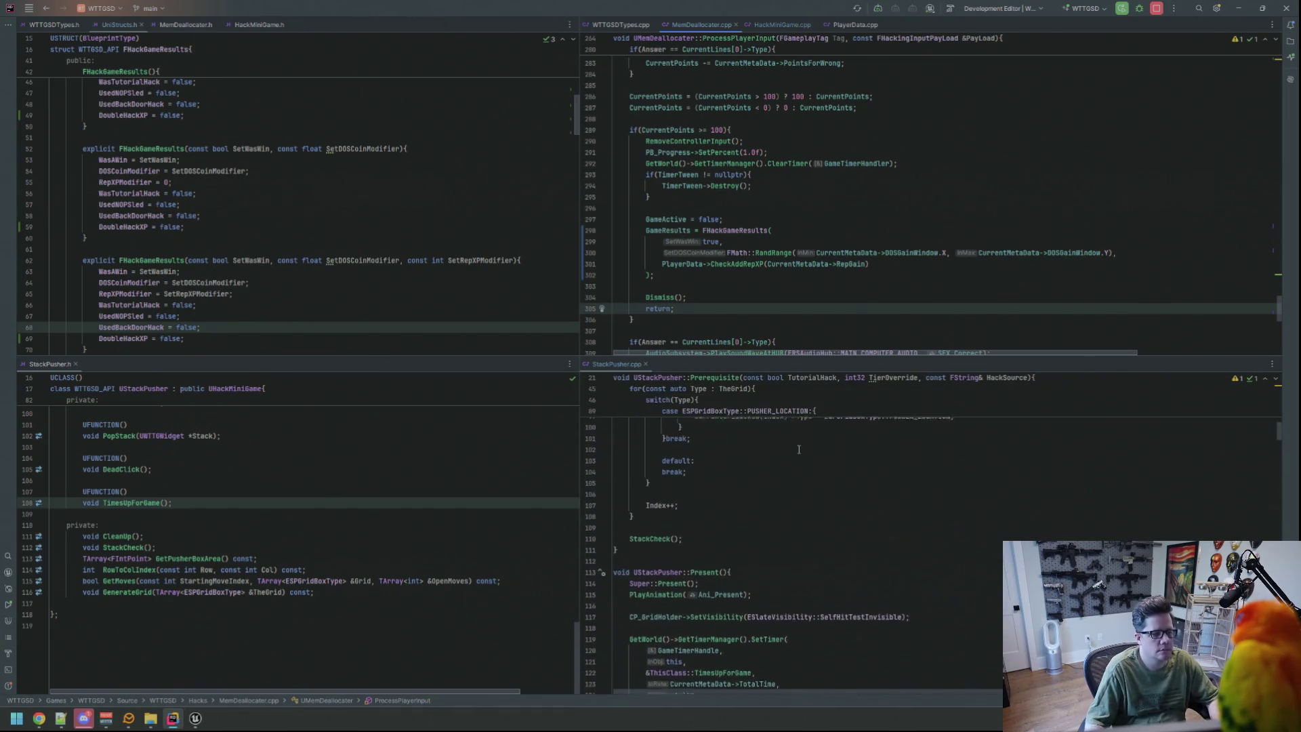
{"action": "scroll", "coordinate": [802, 462], "scroll_direction": "up", "scroll_amount": 18}
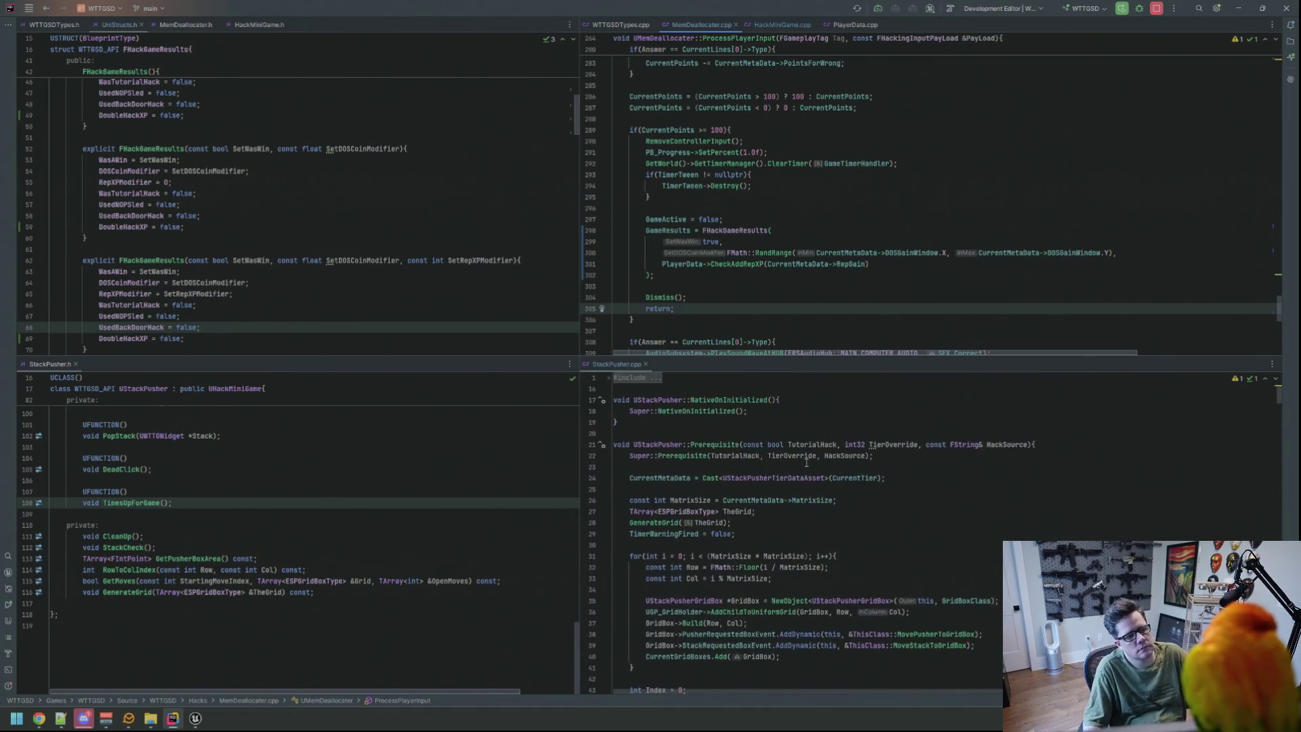
{"action": "scroll", "coordinate": [811, 458], "scroll_direction": "down", "scroll_amount": 20}
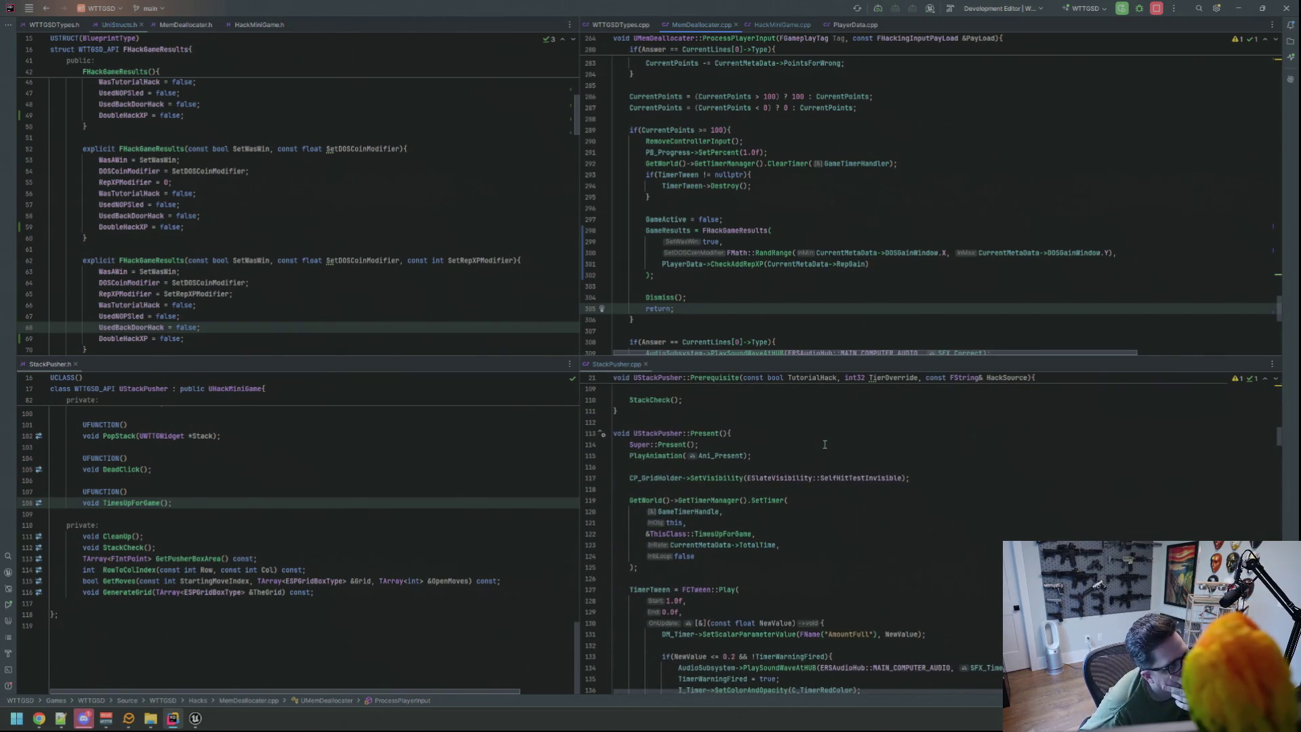
{"action": "scroll", "coordinate": [825, 444], "scroll_direction": "down", "scroll_amount": 4}
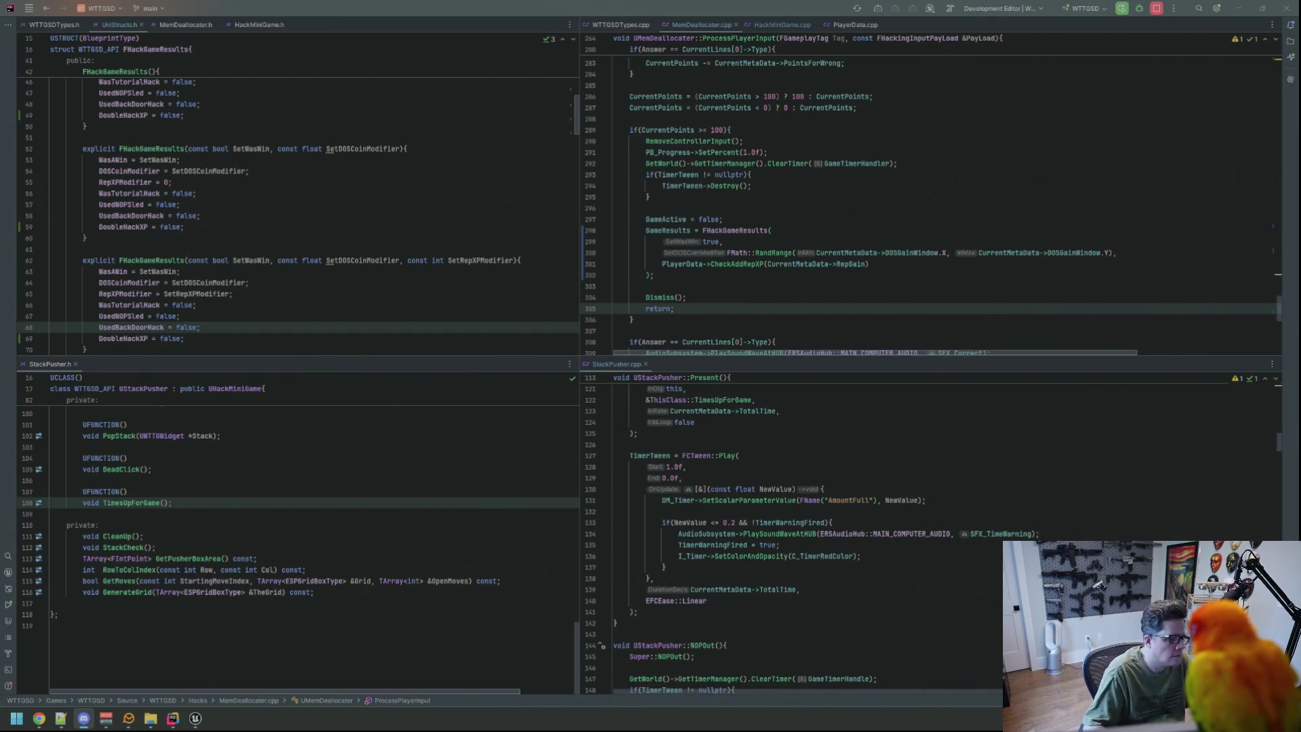
Copy the DM_Timer AmountFull parameter line from the timer tween in StackPusher.cpp.
{"action": "left_click", "coordinate": [873, 390]}
{"action": "left_click", "coordinate": [838, 451]}
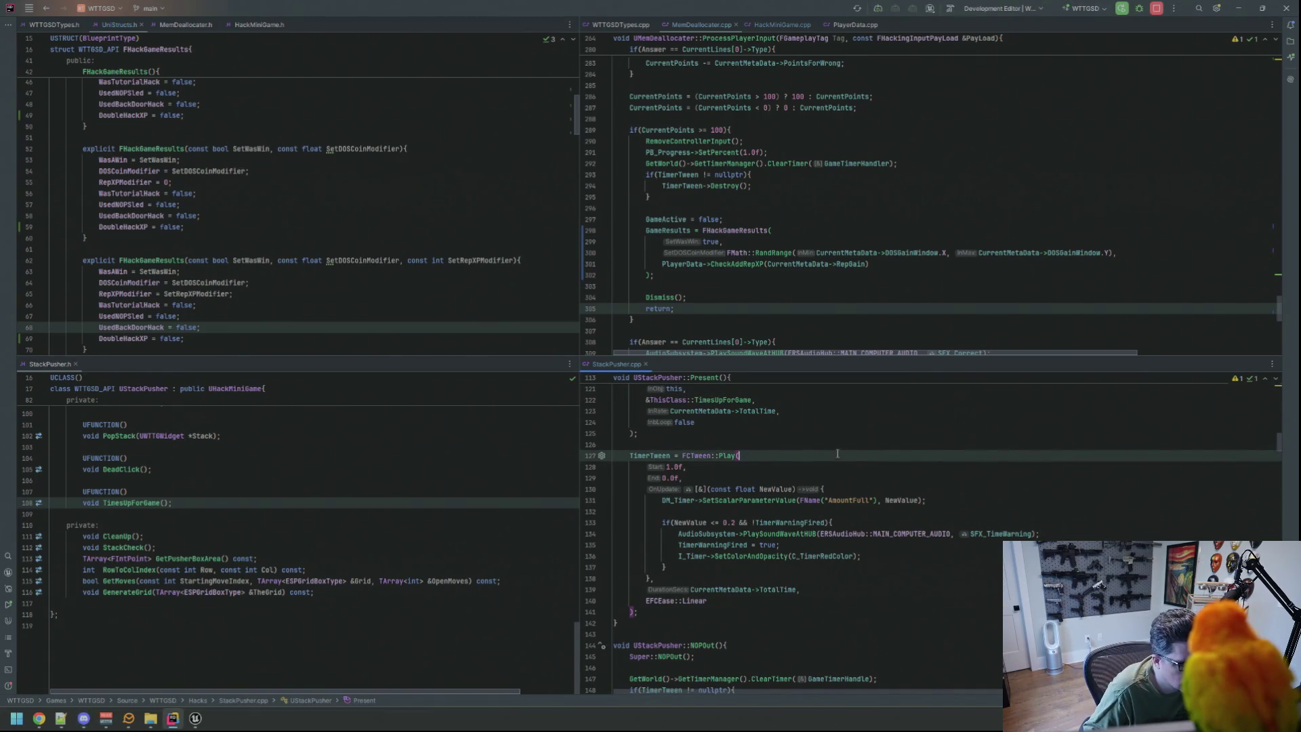
{"action": "key", "text": "Down"}
{"action": "key", "text": "Down"}
{"action": "key", "text": "Down"}
{"action": "key", "text": "End"}
{"action": "key", "text": "shift+Home"}
{"action": "key", "text": "ctrl+c"}
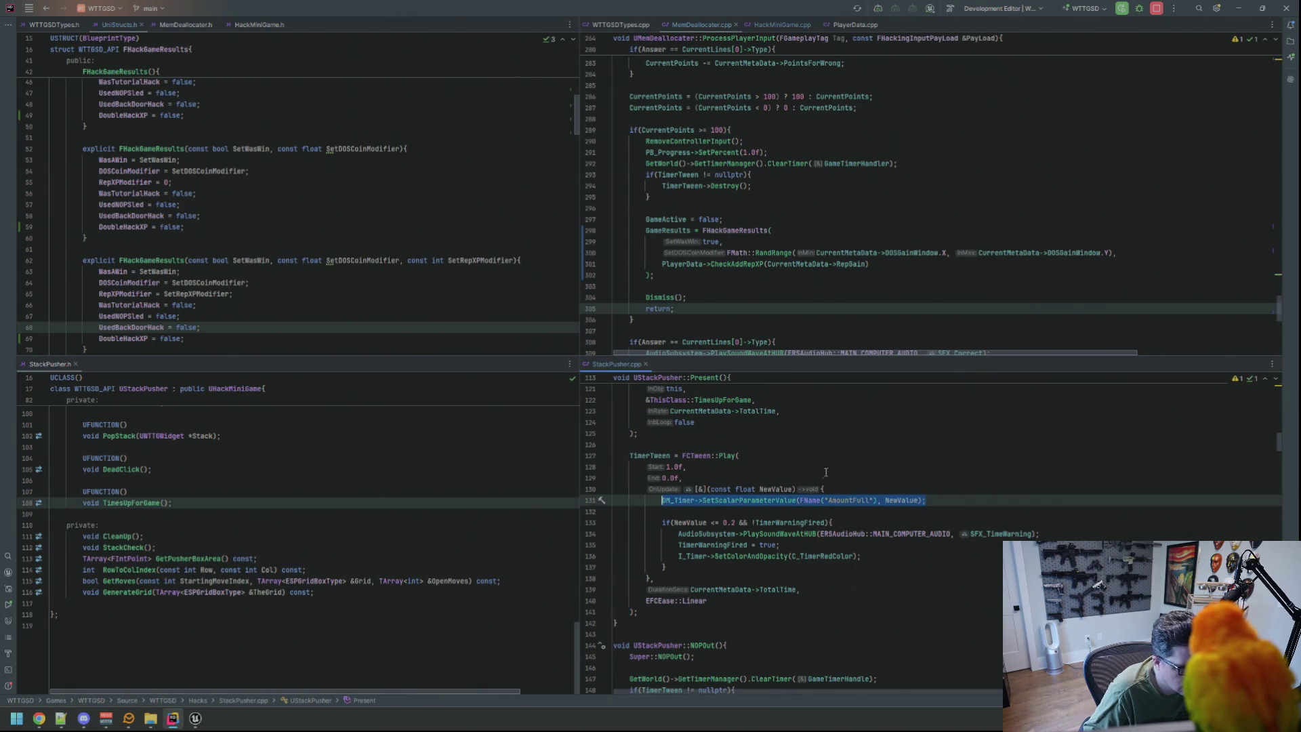
{"action": "left_click", "coordinate": [847, 454]}
Search for 'FHackGameResults' to reach the win result in PopStack.
{"action": "key", "text": "ctrl+f"}
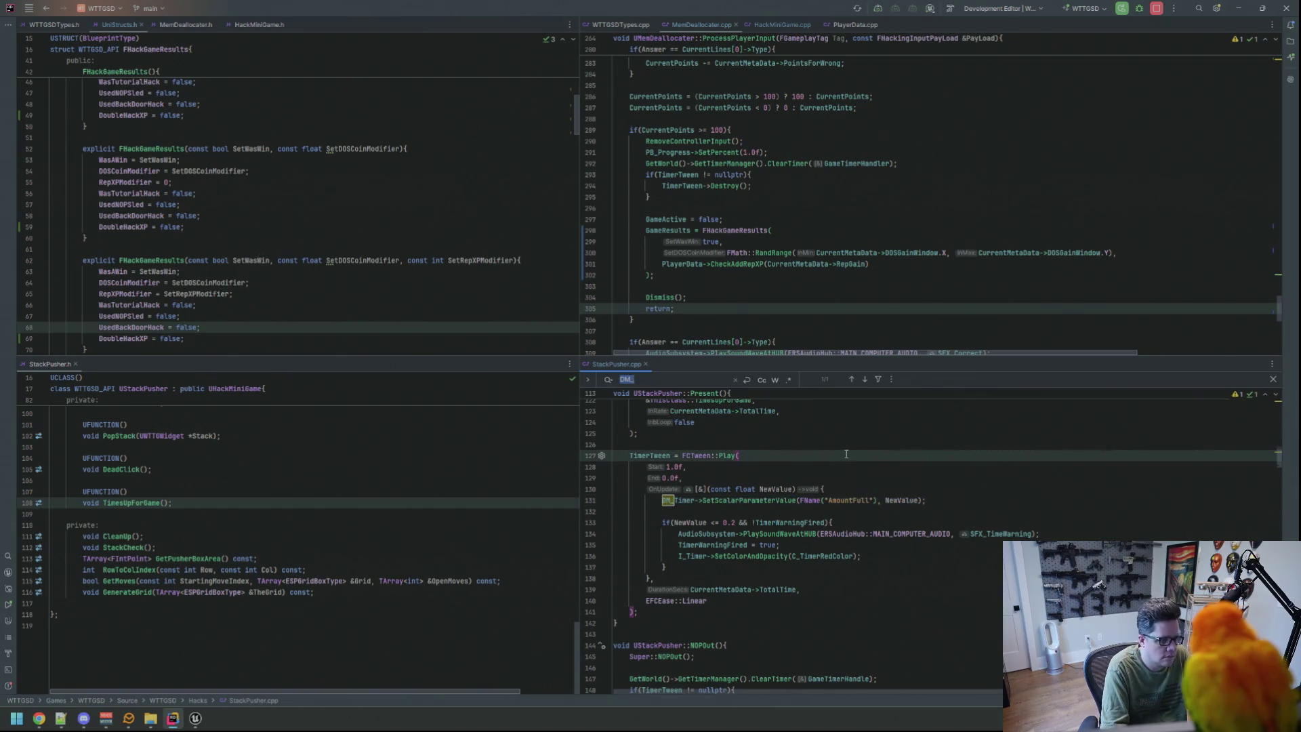
{"action": "type", "text": "FHackre"}
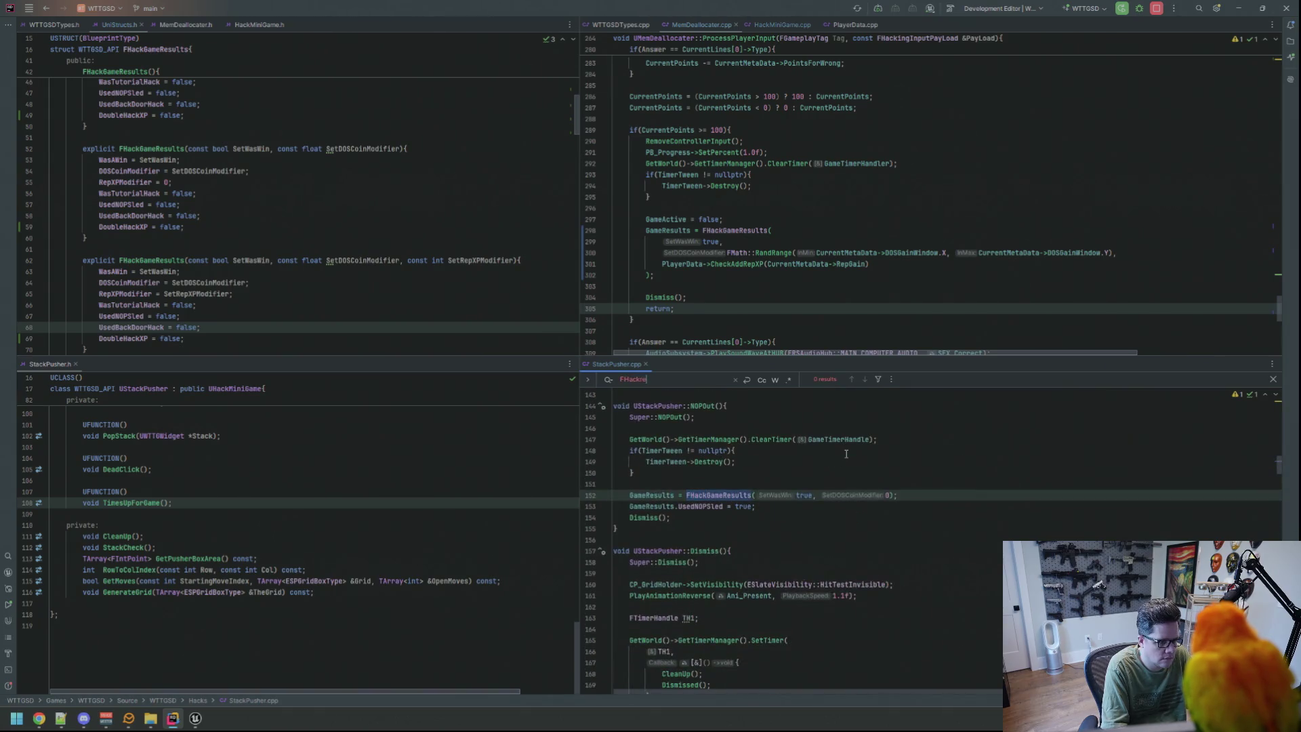
{"action": "key", "text": "BackSpace"}
{"action": "key", "text": "BackSpace"}
{"action": "key", "text": "BackSpace"}
{"action": "type", "text": "GameResul"}
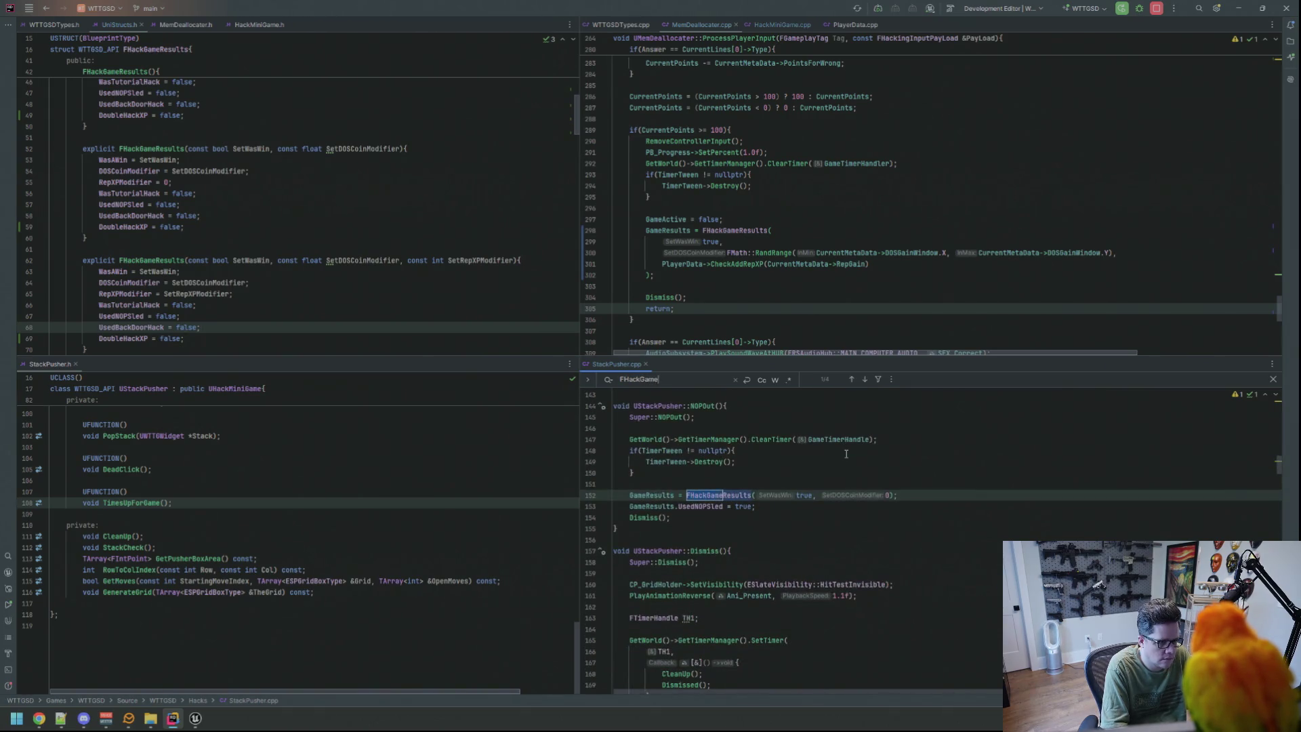
{"action": "key", "text": "Return"}
{"action": "key", "text": "Escape"}
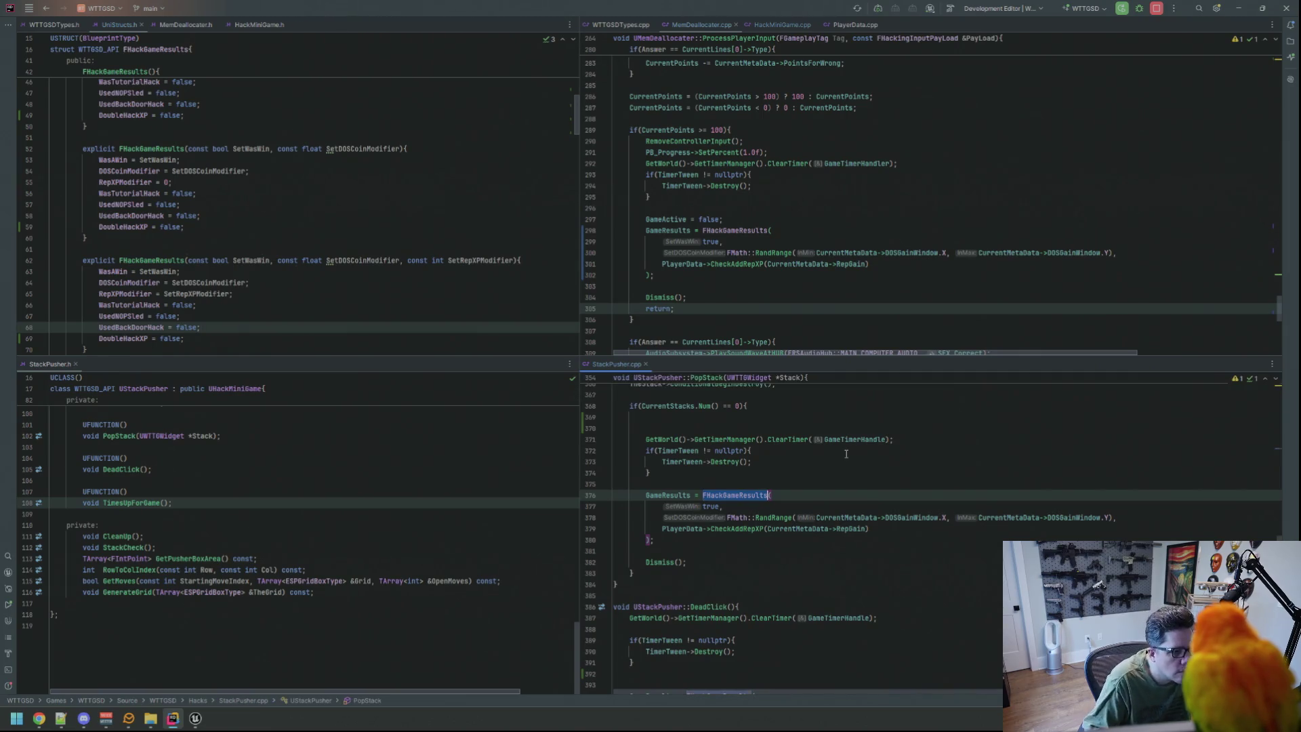
{"action": "scroll", "coordinate": [831, 481], "scroll_direction": "up", "scroll_amount": 2}
Paste the DM_Timer line into the empty-stacks check as GetScalarParameterValue, without NewValue.
{"action": "left_click", "coordinate": [719, 485]}
{"action": "key", "text": "ctrl+v"}
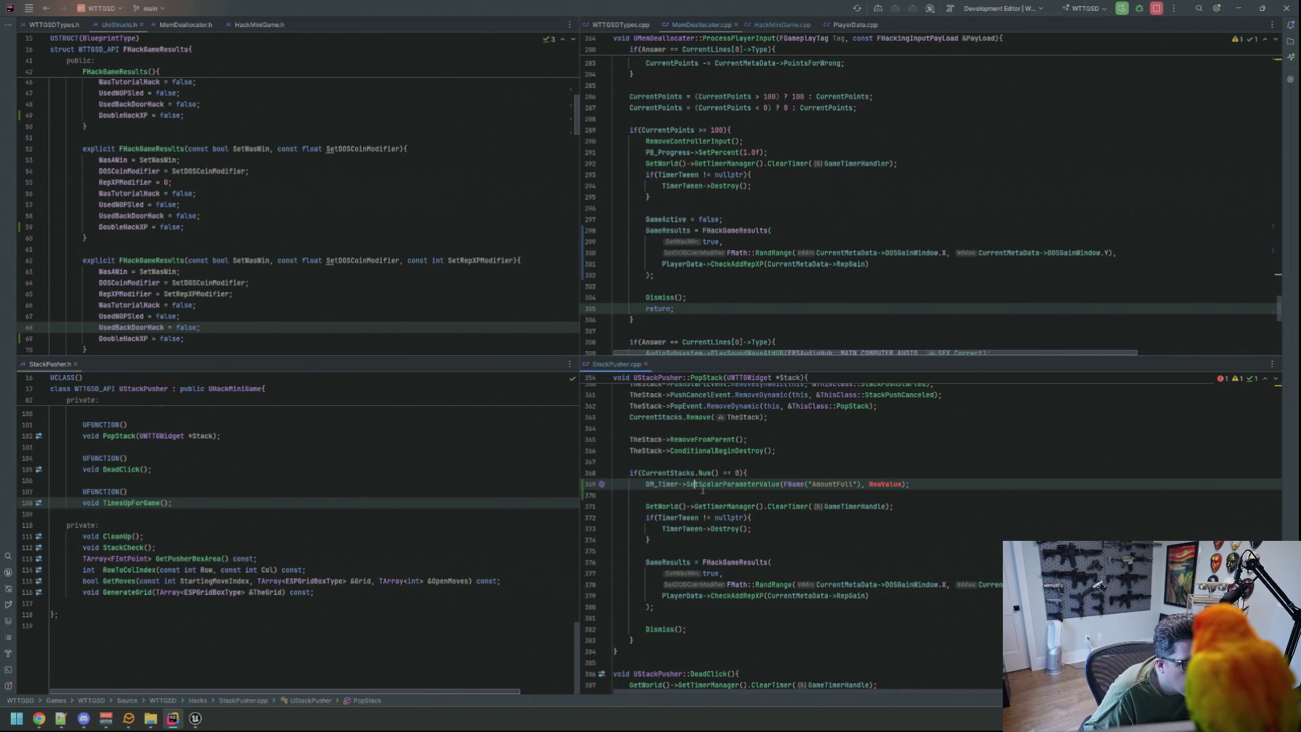
{"action": "key", "text": "BackSpace"}
{"action": "key", "text": "BackSpace"}
{"action": "key", "text": "BackSpace"}
{"action": "type", "text": "Get"}
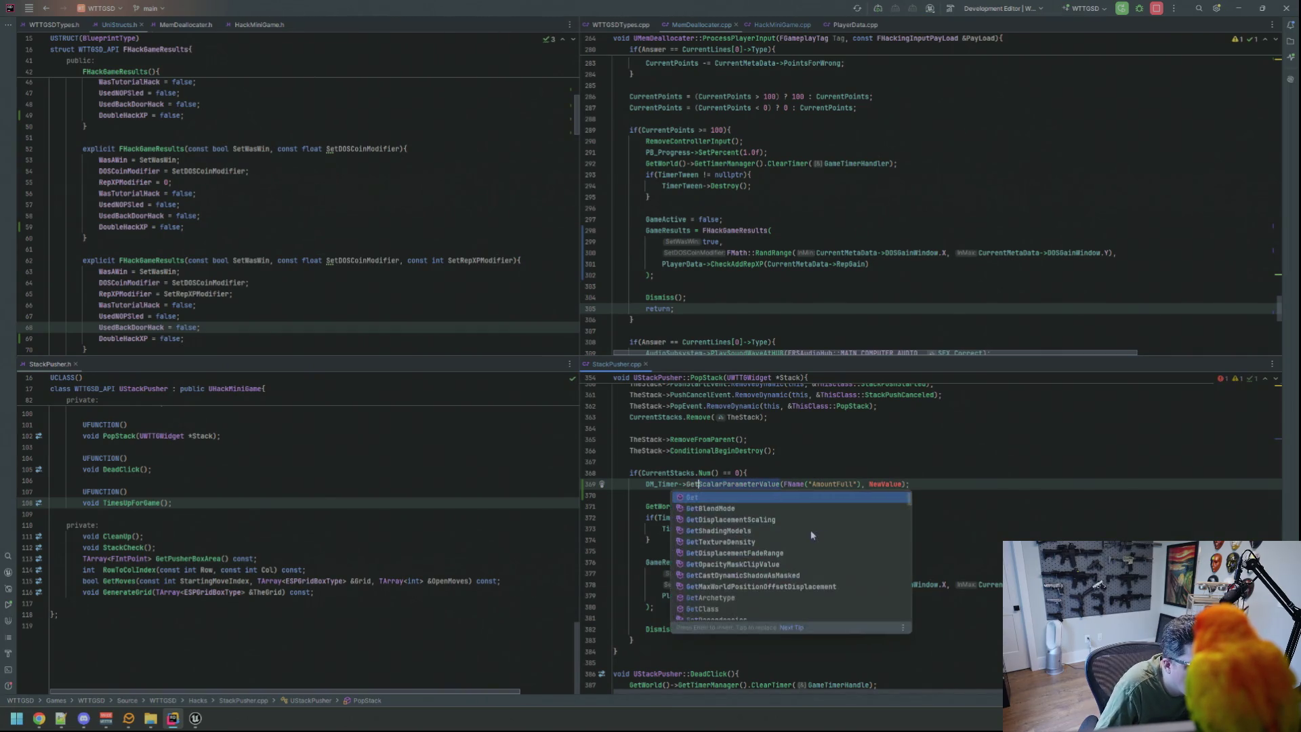
{"action": "key", "text": "Escape"}
{"action": "key", "text": "Down"}
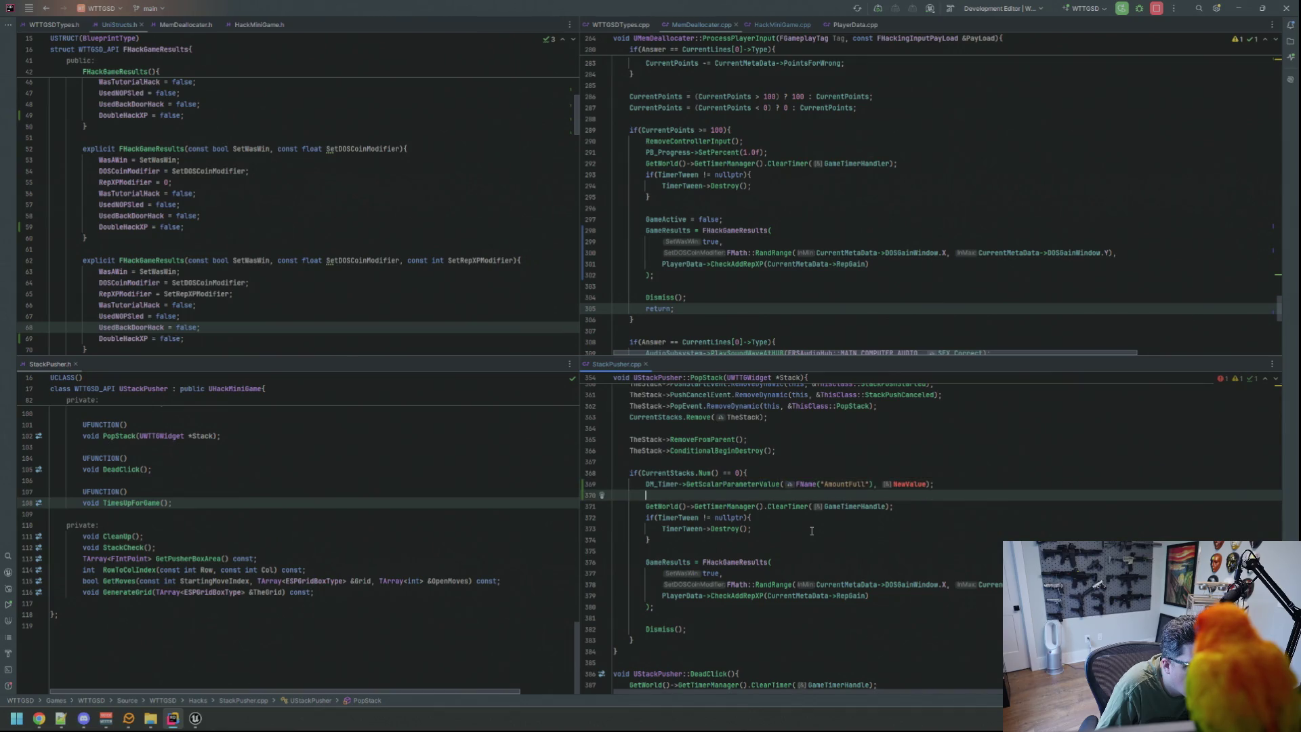
{"action": "double_click", "coordinate": [921, 486]}
{"action": "key", "text": "shift+Left"}
{"action": "key", "text": "shift+Left"}
{"action": "key", "text": "BackSpace"}
Declare float TValue = 0.0 above the call and pass TValue as its argument.
{"action": "left_click", "coordinate": [835, 500]}
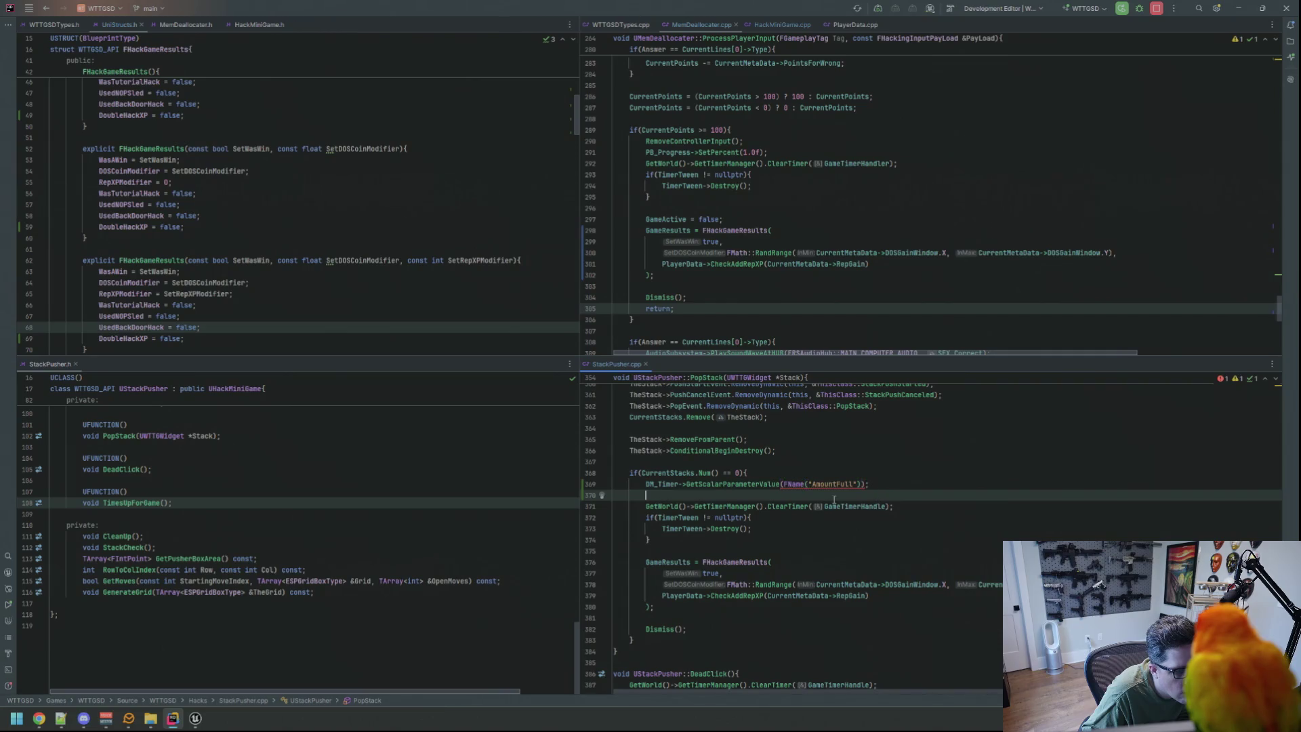
{"action": "left_click", "coordinate": [759, 472]}
{"action": "key", "text": "Return"}
{"action": "type", "text": "float "}
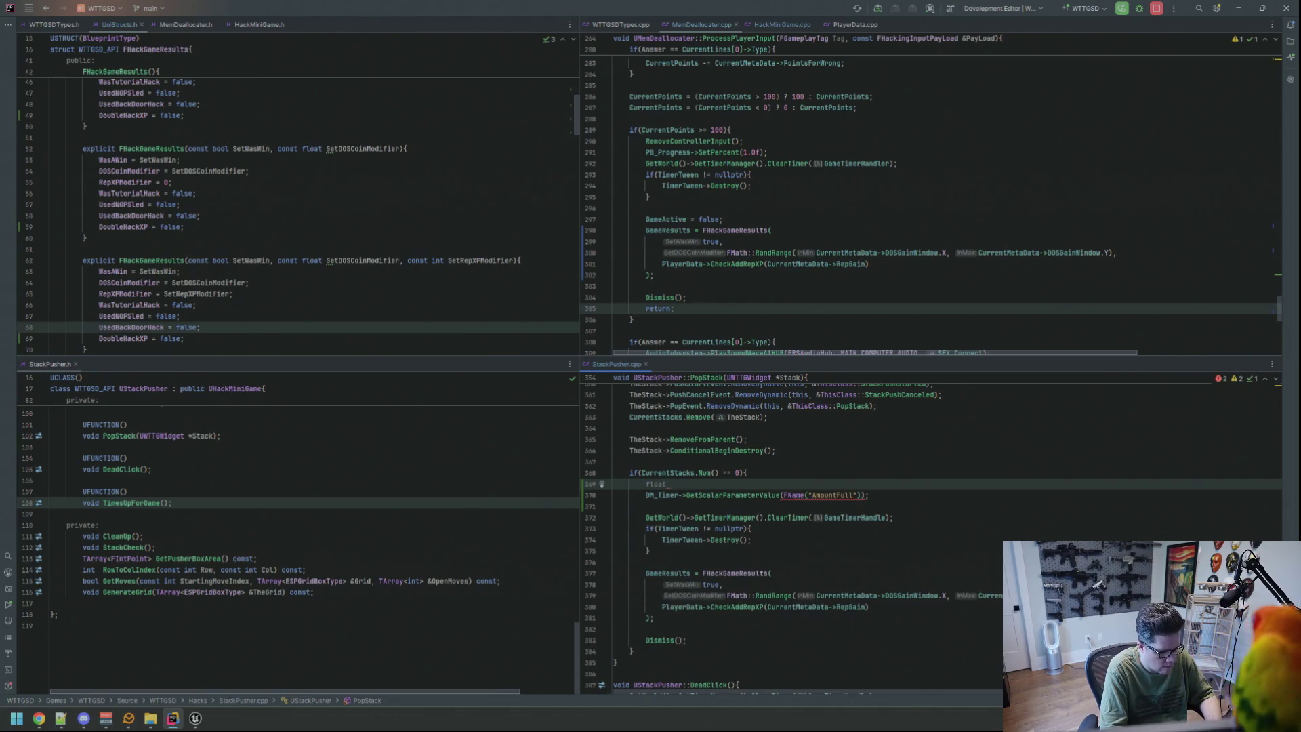
{"action": "type", "text": "TValue"}
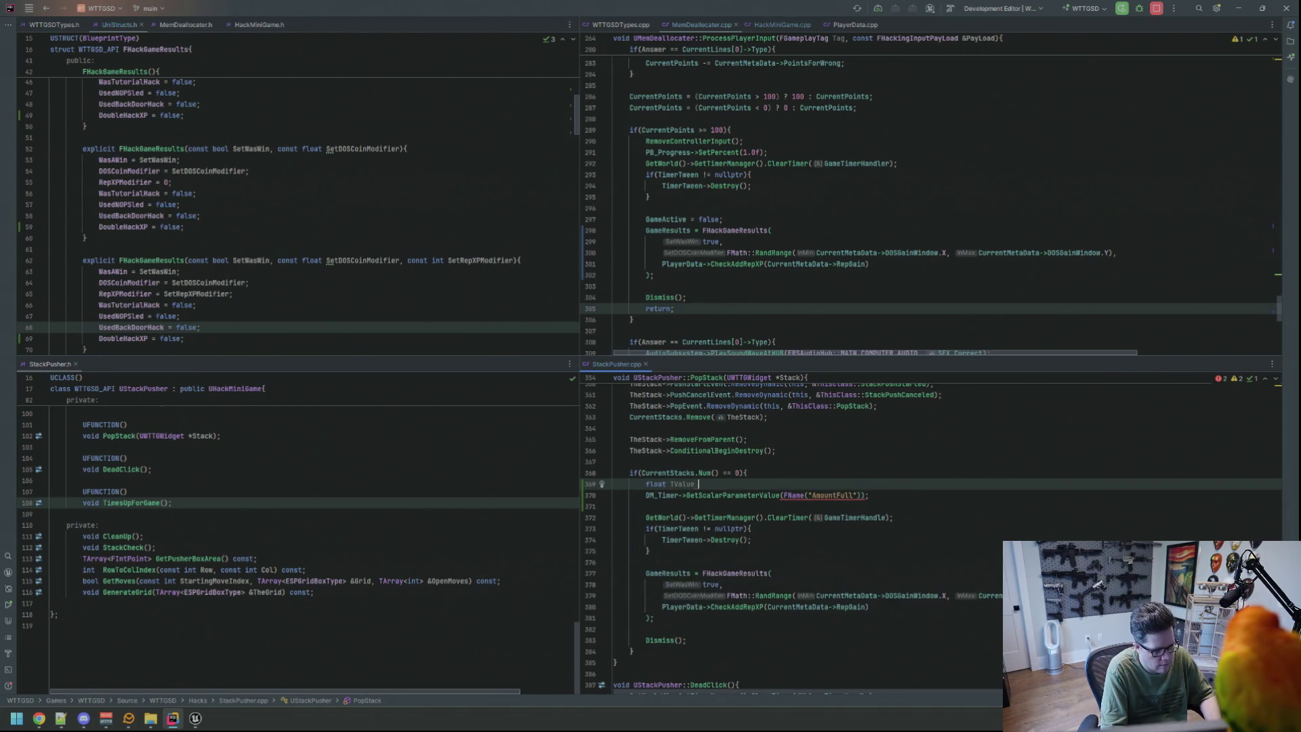
{"action": "type", "text": ";  = 0.0"}
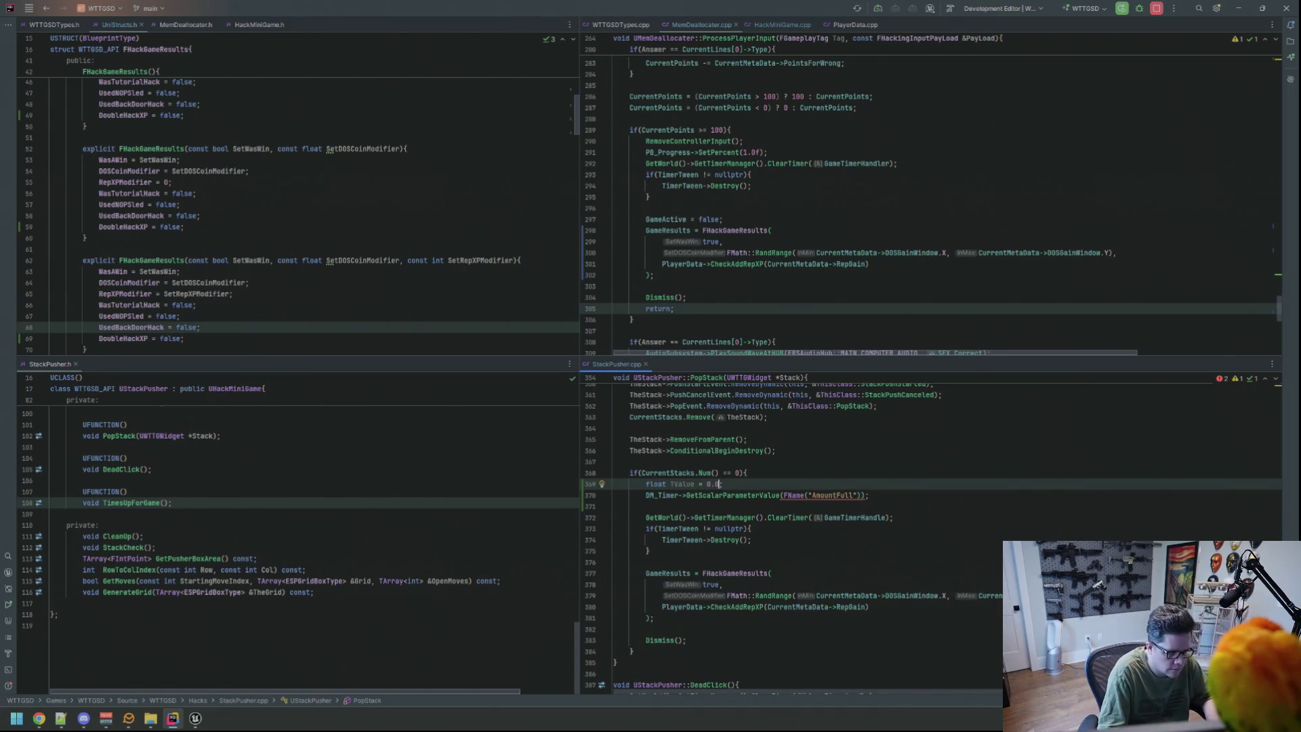
{"action": "left_click", "coordinate": [864, 495]}
{"action": "type", "text": ", TValu"}
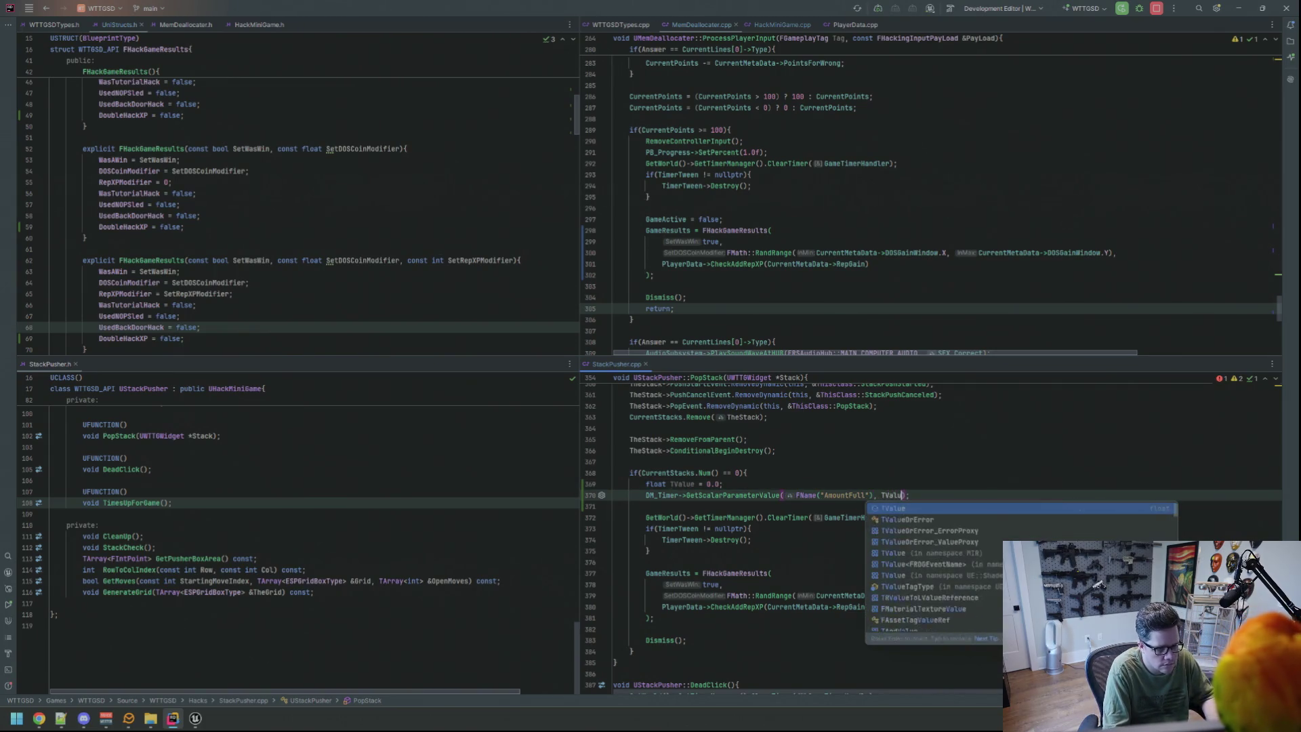
{"action": "key", "text": "Return"}
Add RLOG("TValue: {0}", TValue); below the AmountFull call.
{"action": "key", "text": "End"}
{"action": "key", "text": "Return"}
{"action": "key", "text": "Return"}
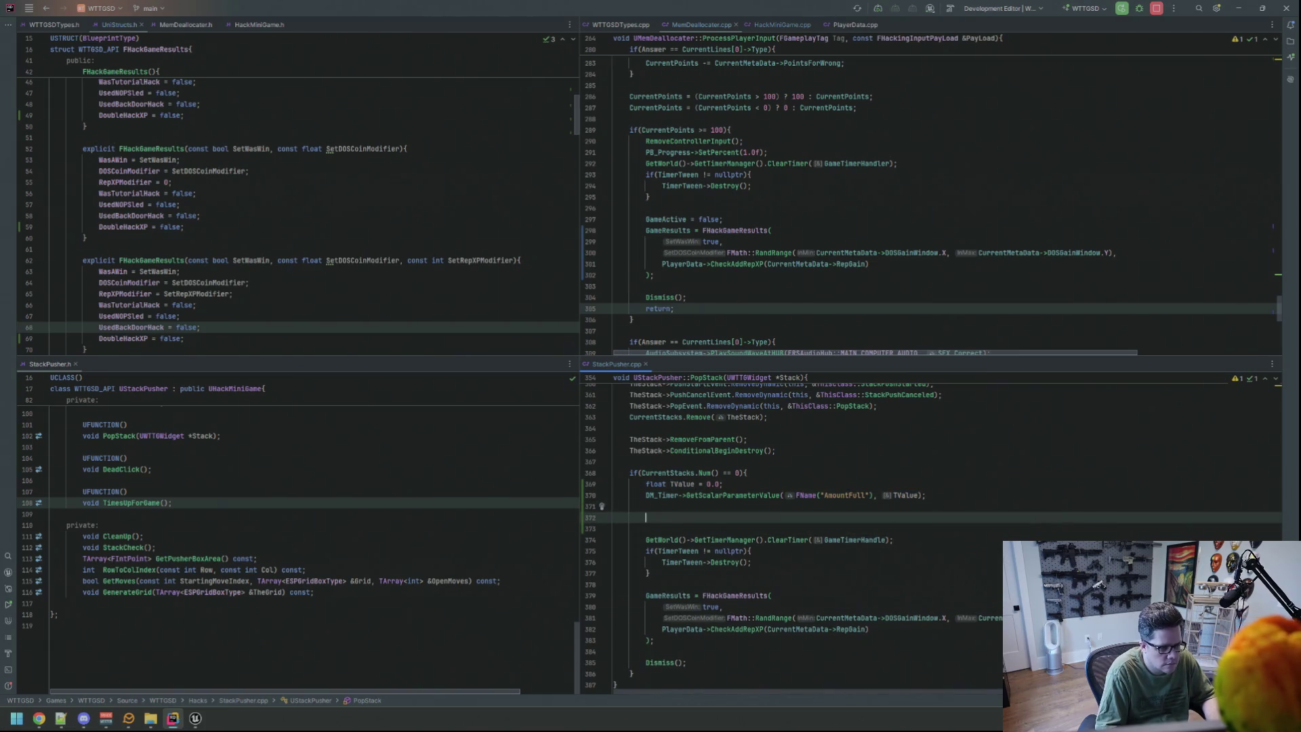
{"action": "type", "text": "RLOG(\"T"}
{"action": "type", "text": "Value: "}
{"action": "type", "text": "{0}"}
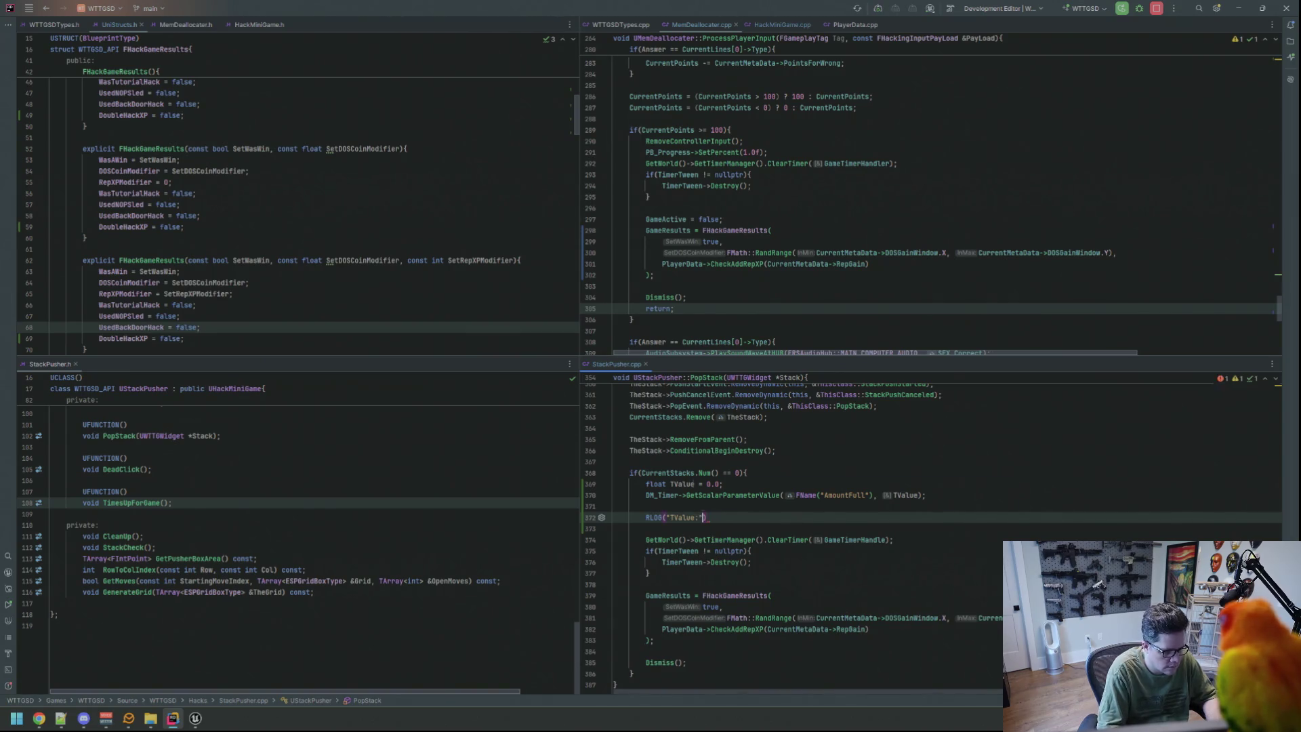
{"action": "type", "text": "\", TValue)"}
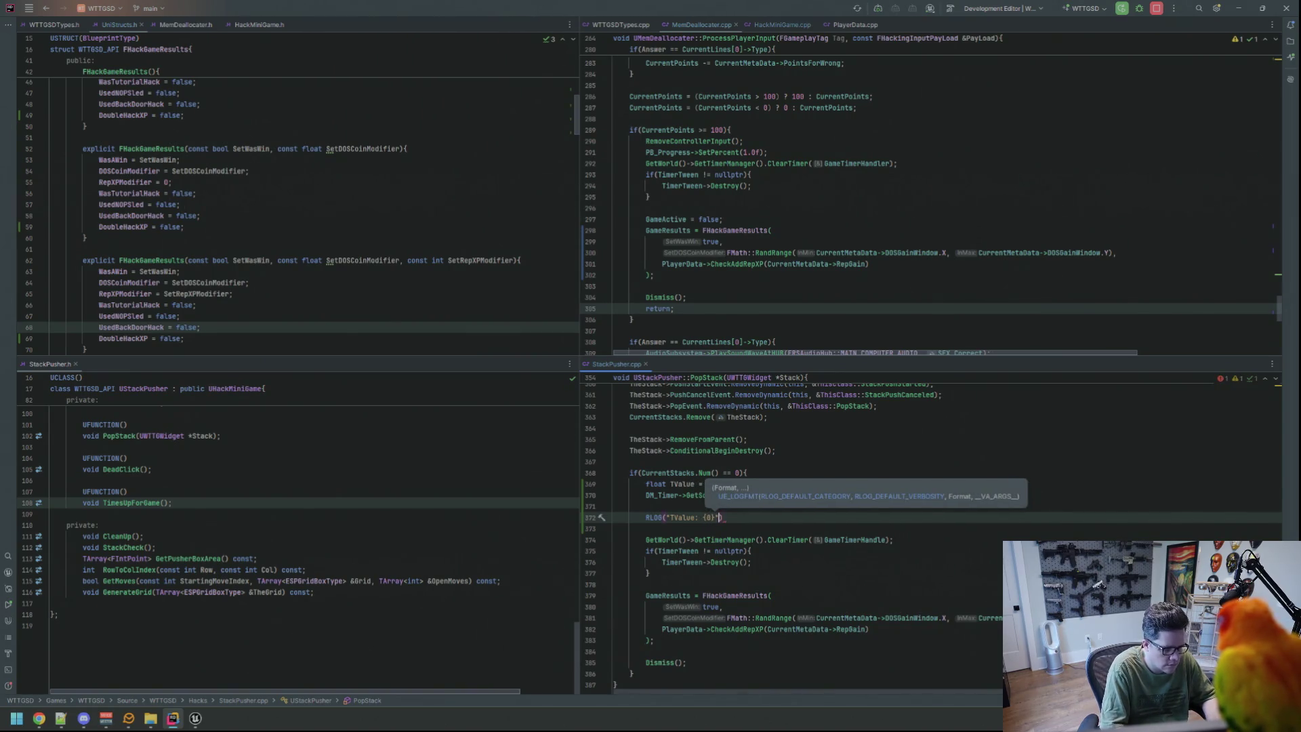
{"action": "type", "text": ";"}
{"action": "key", "text": "Up"}
{"action": "key", "text": "Up"}
{"action": "left_click", "coordinate": [825, 518]}
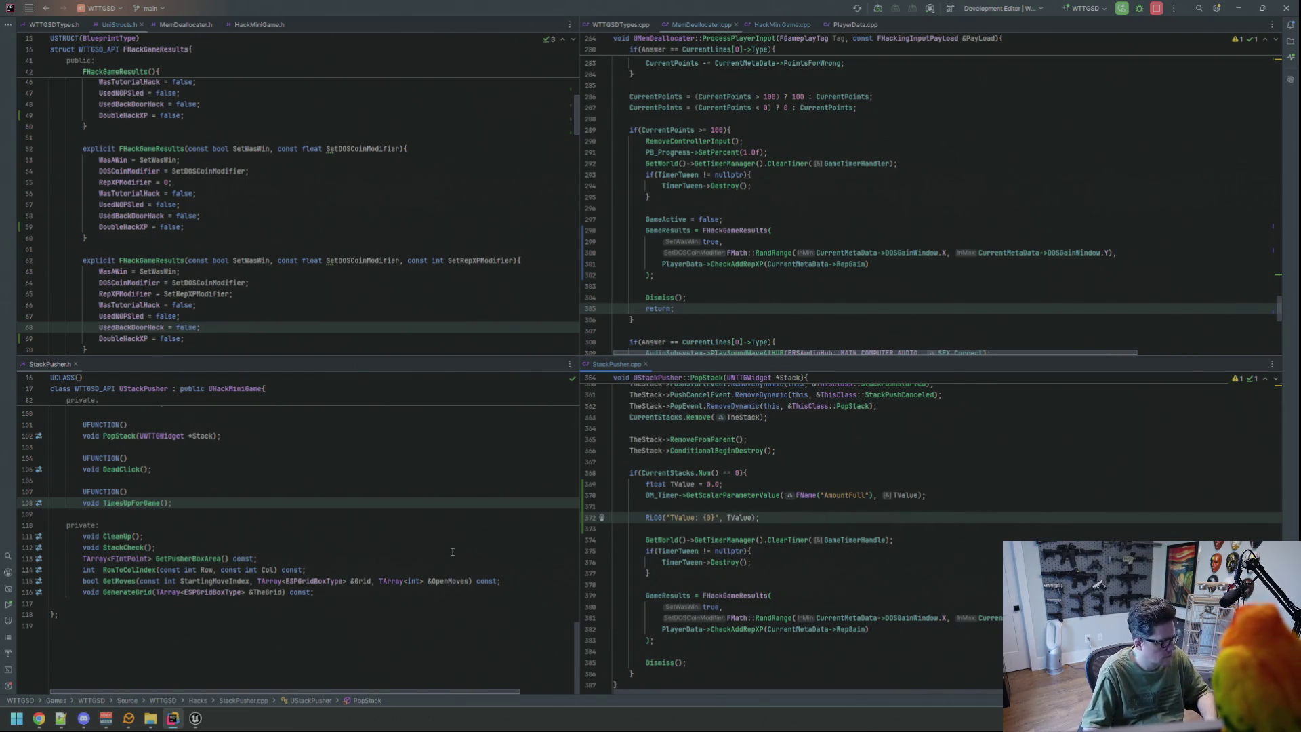
Live-compile the PopStack changes with Ctrl+Alt+F11, close the log window, and clear the Output Log.
{"action": "key", "text": "ctrl+alt+F11"}
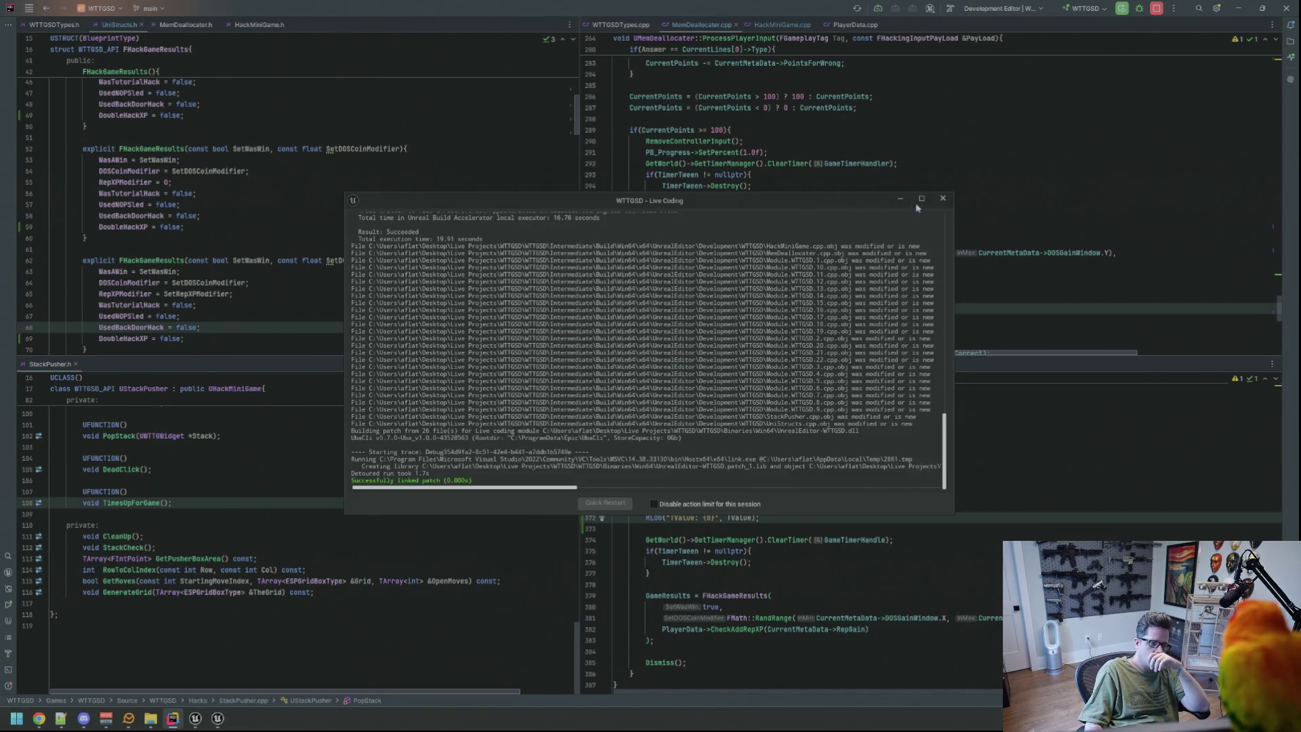
{"action": "left_click", "coordinate": [943, 198]}
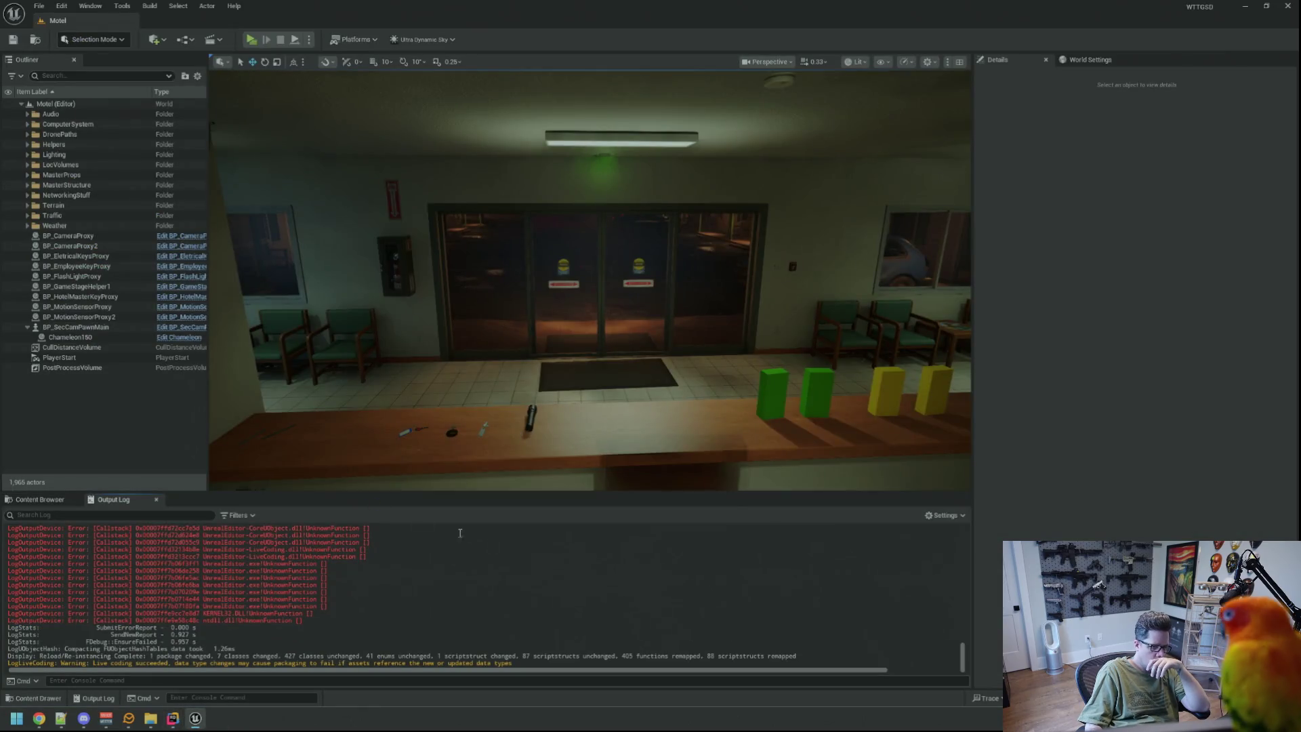
{"action": "right_click", "coordinate": [540, 567]}
{"action": "left_click", "coordinate": [583, 590]}
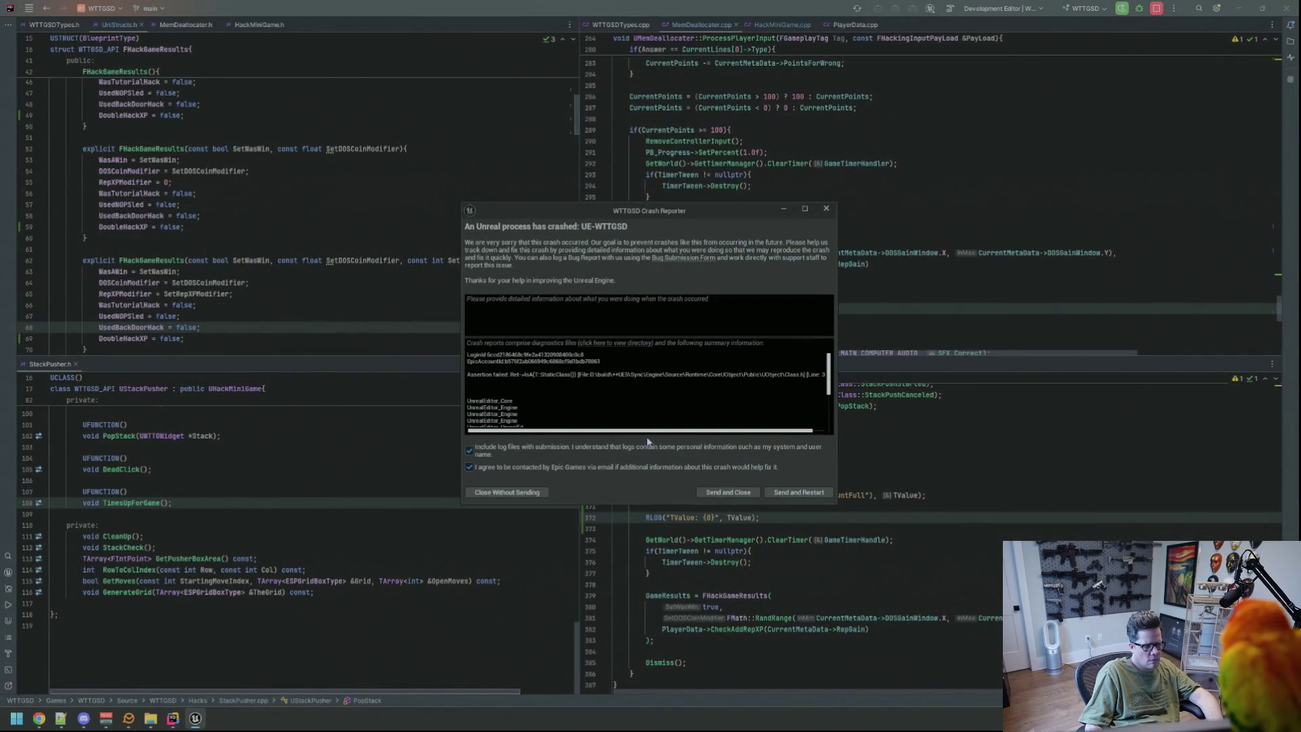
Dismiss the crash report, rebuild and relaunch from Rider, and bring the Unreal Editor forward.
{"action": "left_click", "coordinate": [827, 208]}
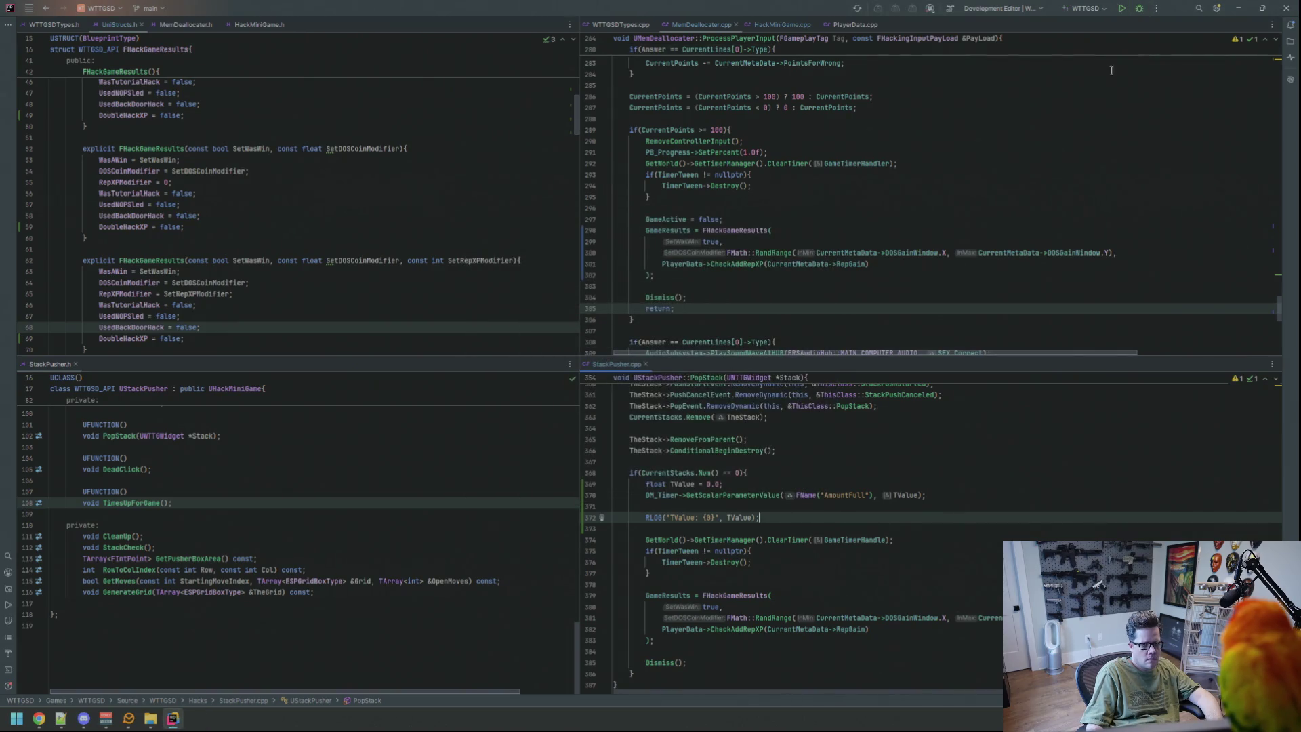
{"action": "left_click", "coordinate": [1122, 12]}
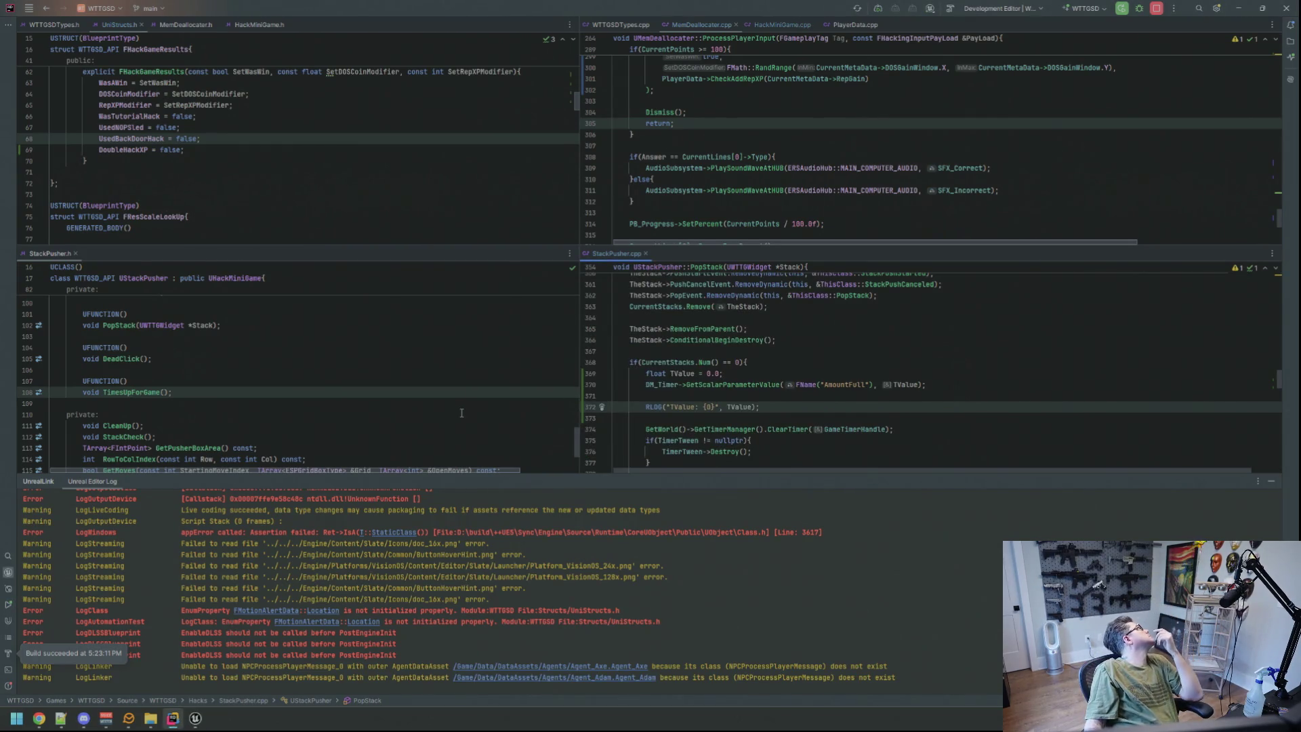
{"action": "left_click", "coordinate": [201, 724]}
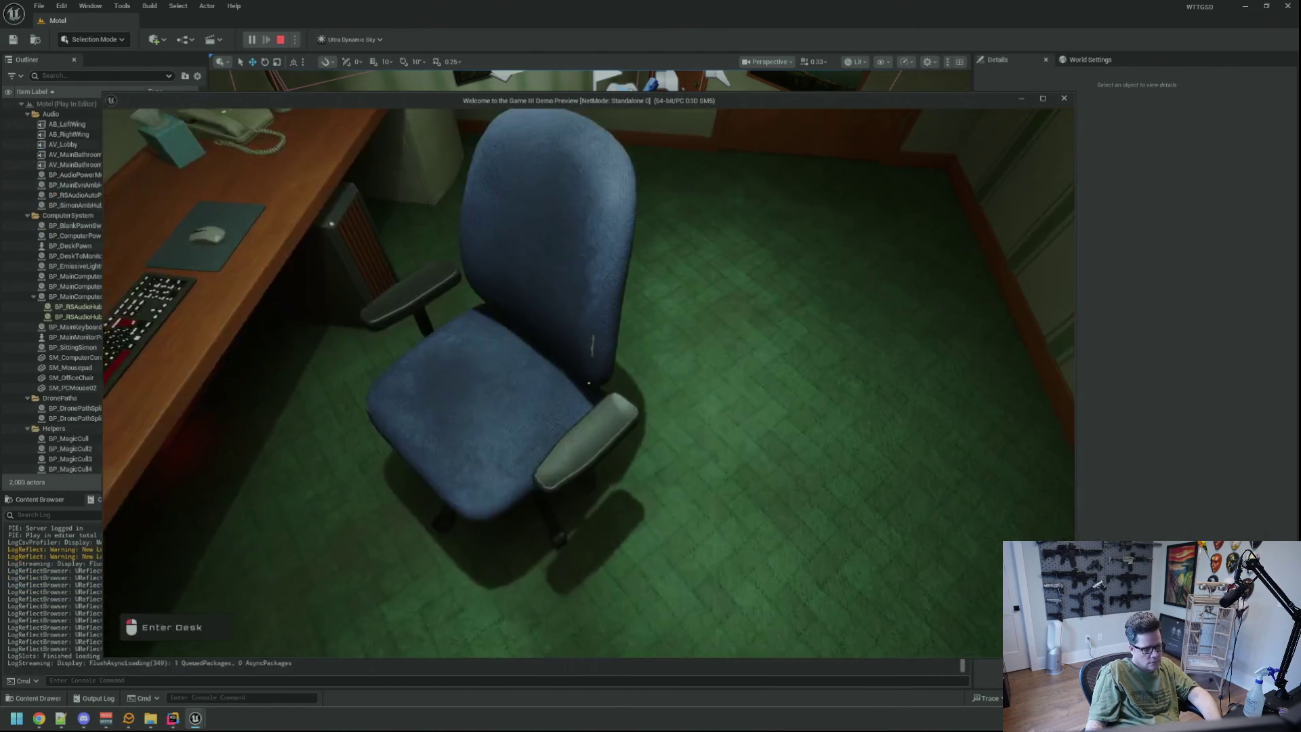
In play mode, sit at the desk computer and run 'TriggerHack 2' from the console.
{"action": "left_click", "coordinate": [589, 384]}
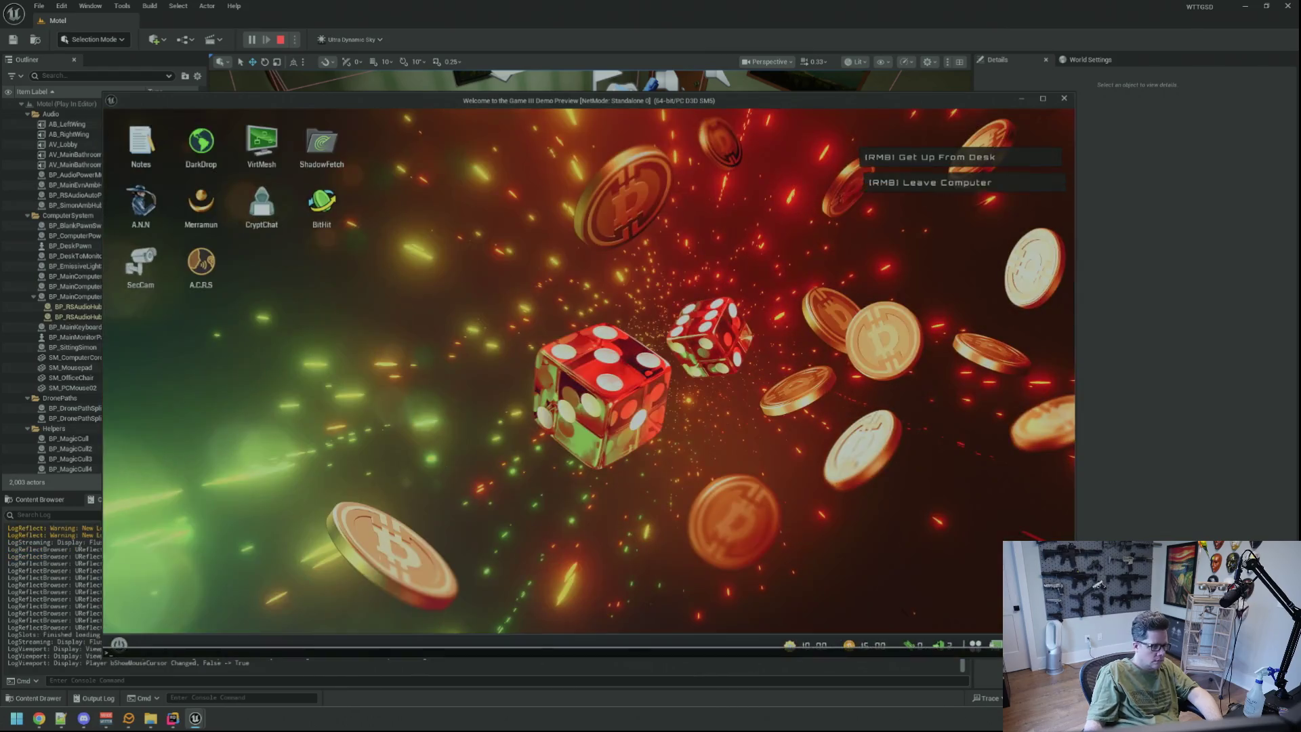
{"action": "key", "text": "grave"}
{"action": "type", "text": "TriggerHack 2"}
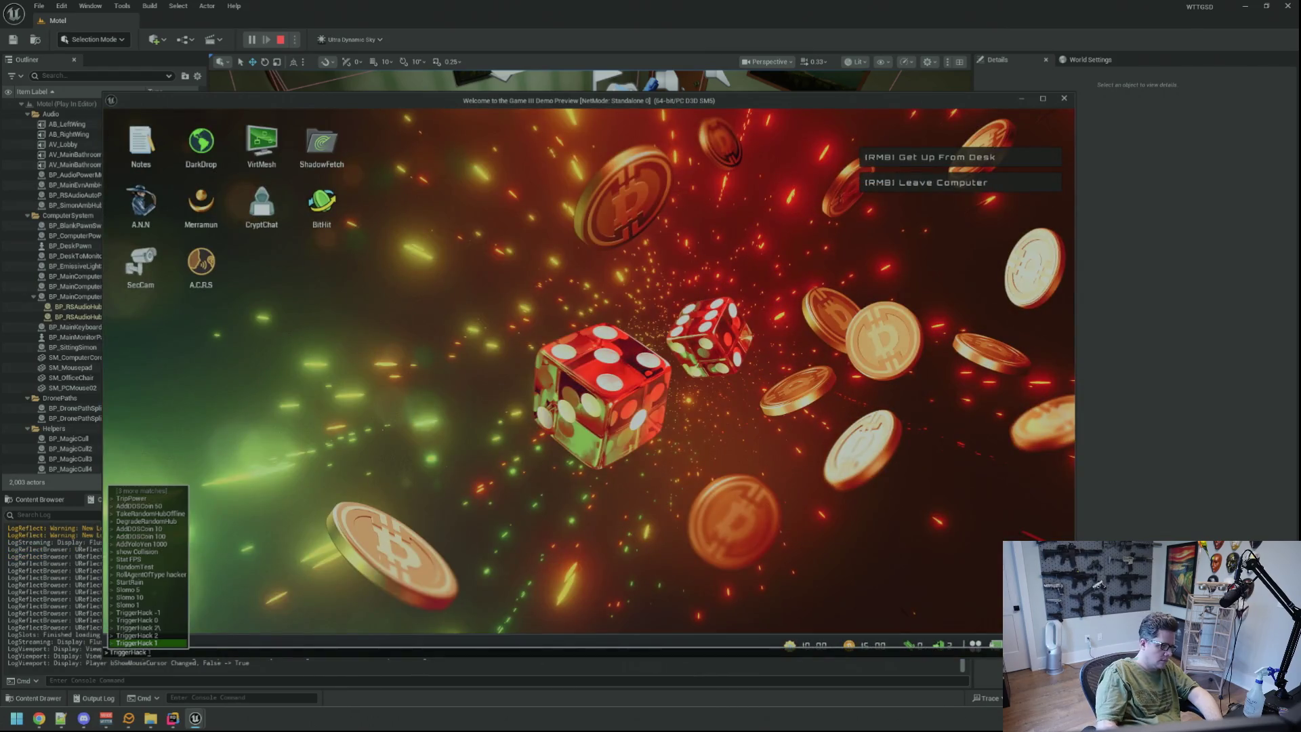
{"action": "key", "text": "Return"}
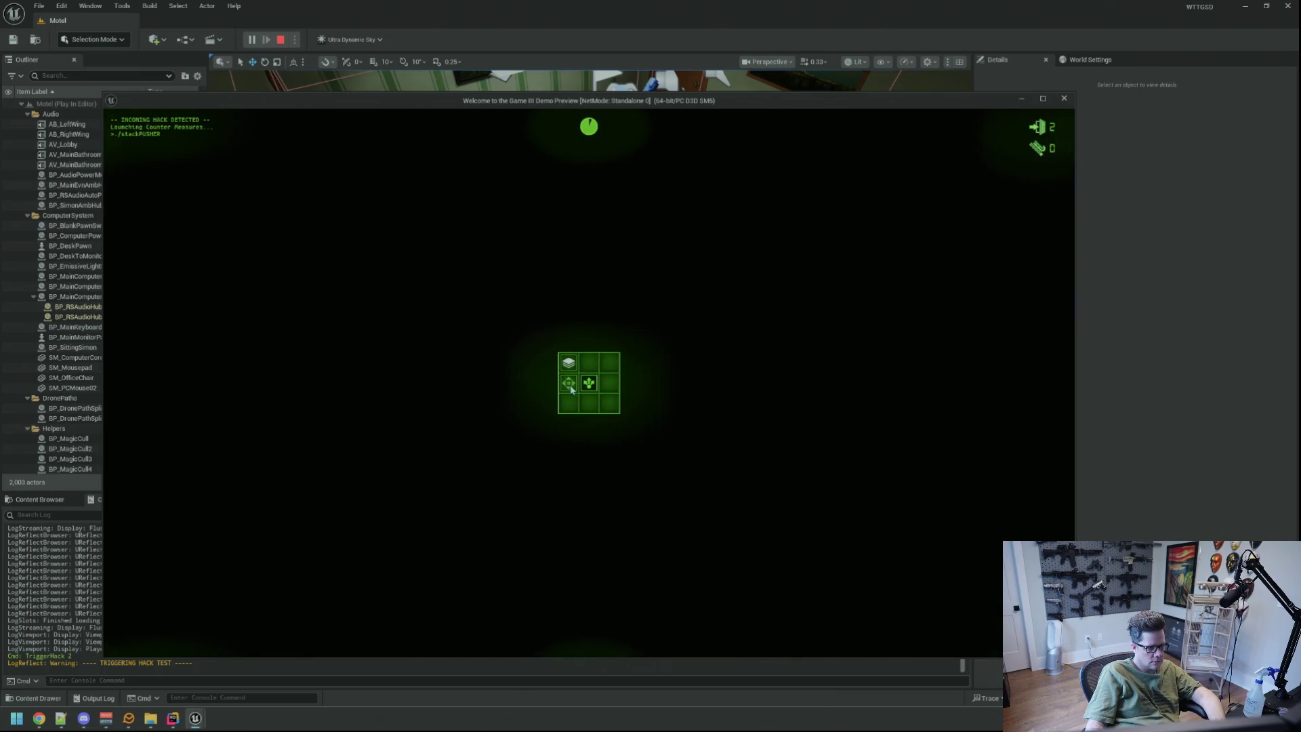
Finish the grid minigame to reach HACK BLOCKED, stop PIE, and return to Rider.
{"action": "left_click", "coordinate": [590, 384]}
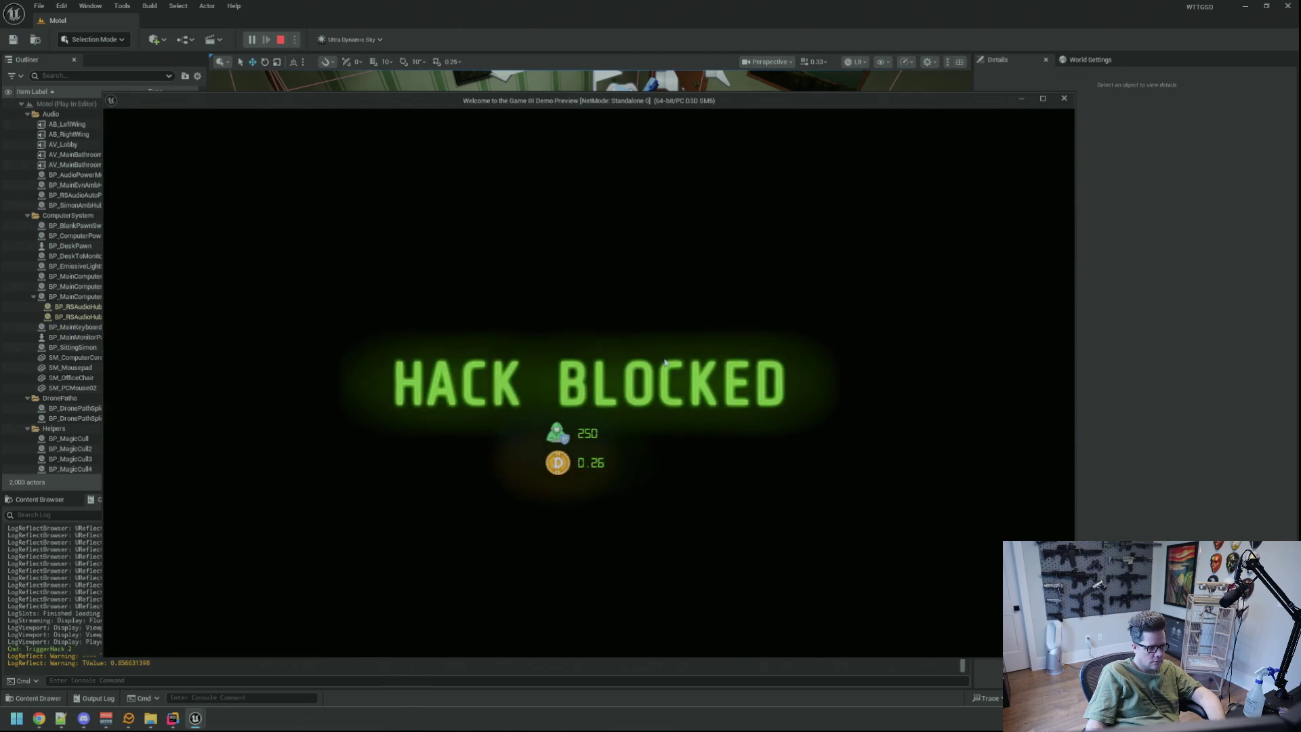
{"action": "key", "text": "Escape"}
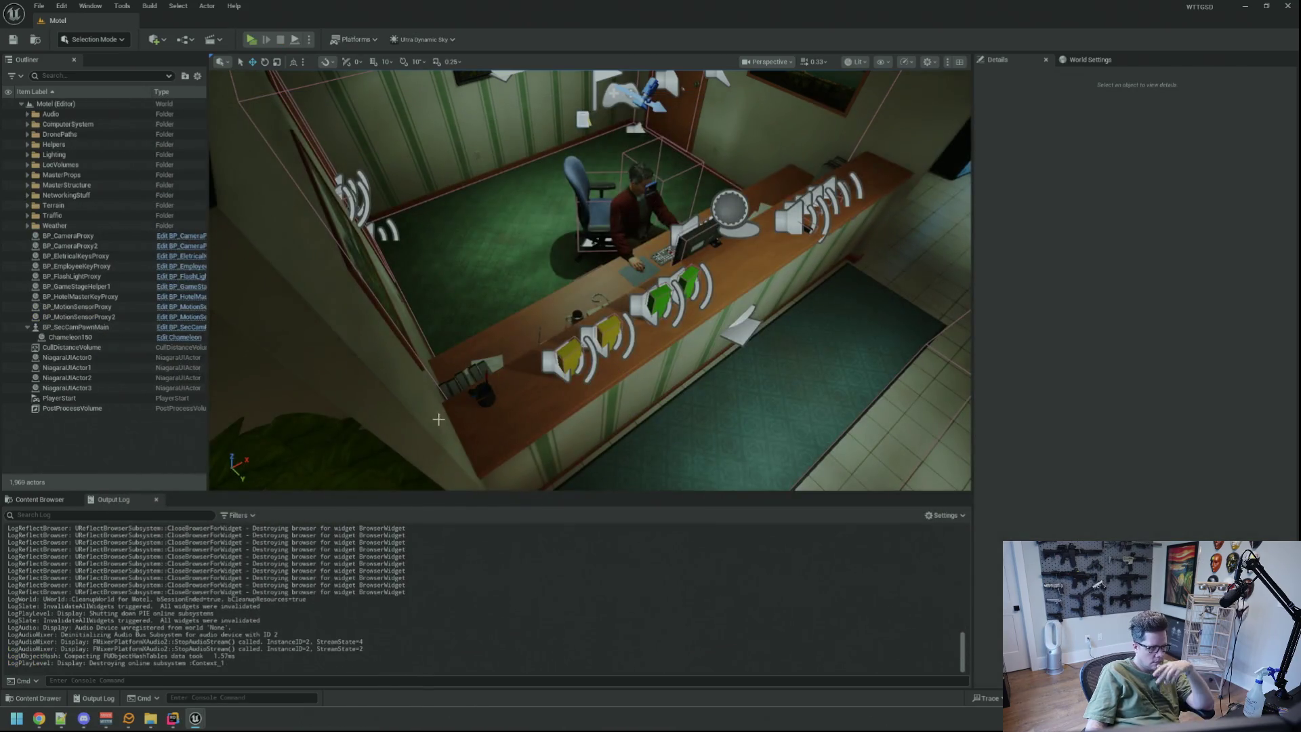
{"action": "scroll", "coordinate": [299, 587], "scroll_direction": "up", "scroll_amount": 5}
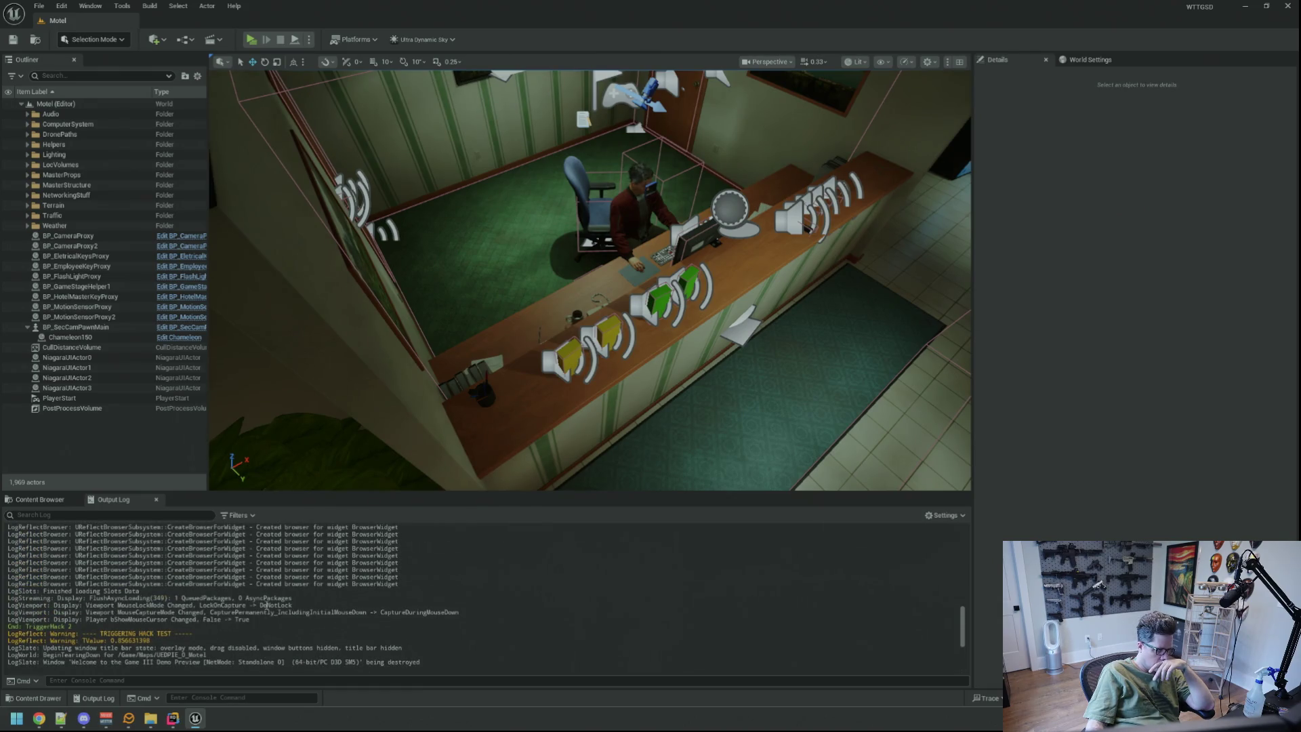
{"action": "scroll", "coordinate": [264, 605], "scroll_direction": "down", "scroll_amount": 5}
{"action": "key", "text": "alt+Tab"}
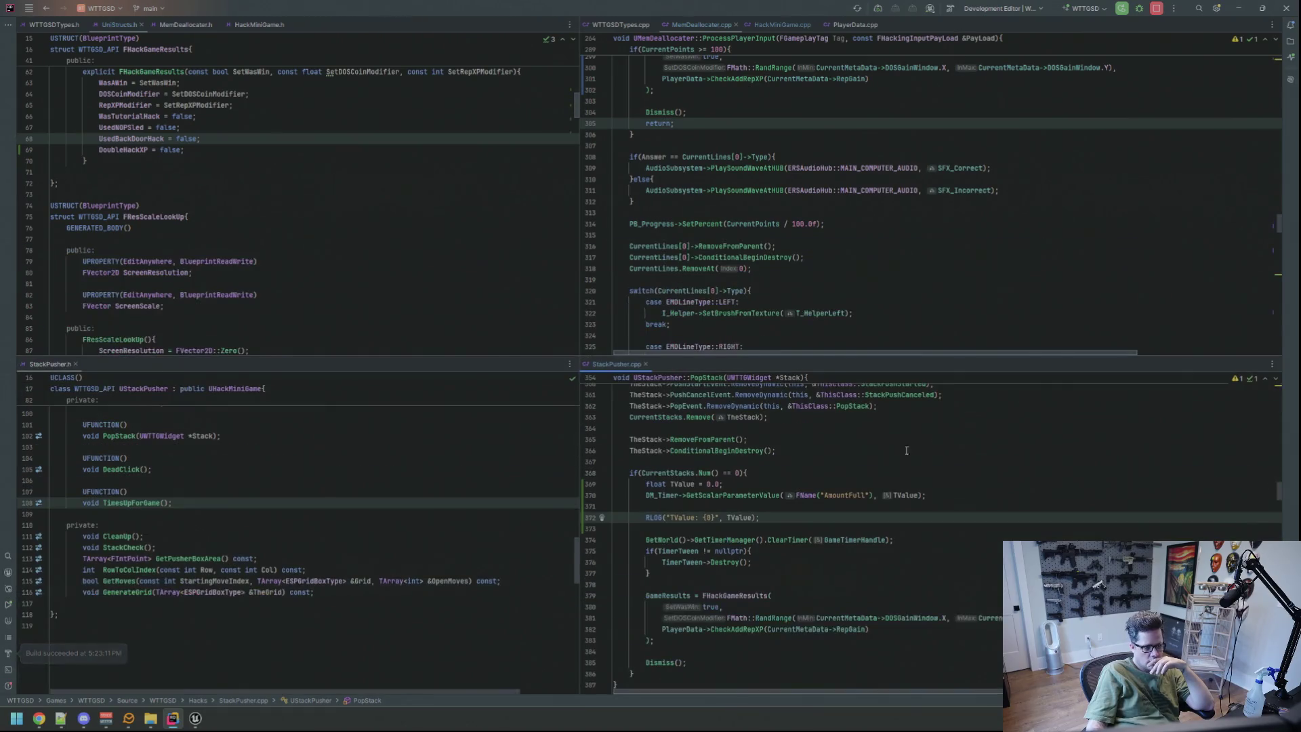
Close the log panel and delete the TValue RLOG line and leftover blank lines.
{"action": "left_click", "coordinate": [1272, 482]}
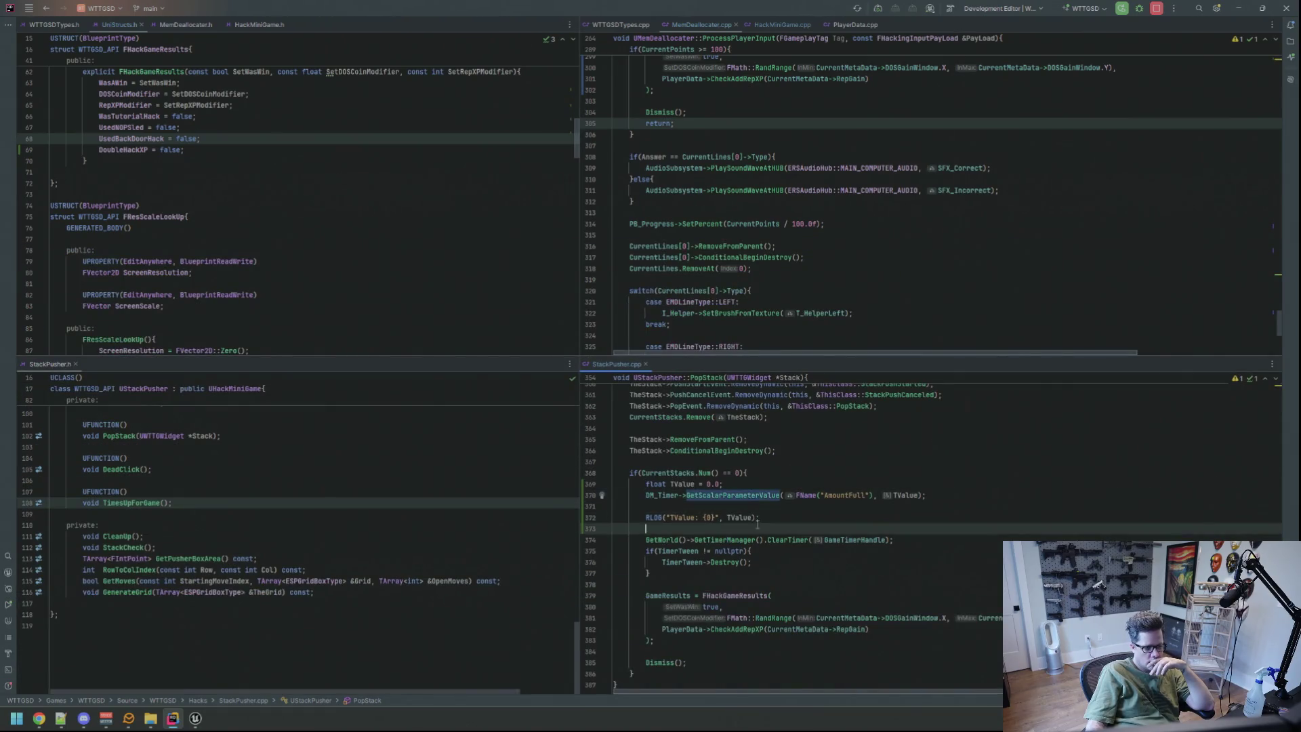
{"action": "key", "text": "shift+Home"}
{"action": "key", "text": "BackSpace"}
{"action": "mouse_move", "coordinate": [646, 529]}
{"action": "left_mouse_down"}
{"action": "mouse_move", "coordinate": [614, 529]}
{"action": "mouse_move", "coordinate": [614, 506]}
{"action": "left_mouse_up"}
{"action": "key", "text": "BackSpace"}
Add an if(TValue >= 0.4f) block above Dismiss() in PopStack.
{"action": "scroll", "coordinate": [780, 498], "scroll_direction": "down", "scroll_amount": 1}
{"action": "left_click", "coordinate": [723, 594]}
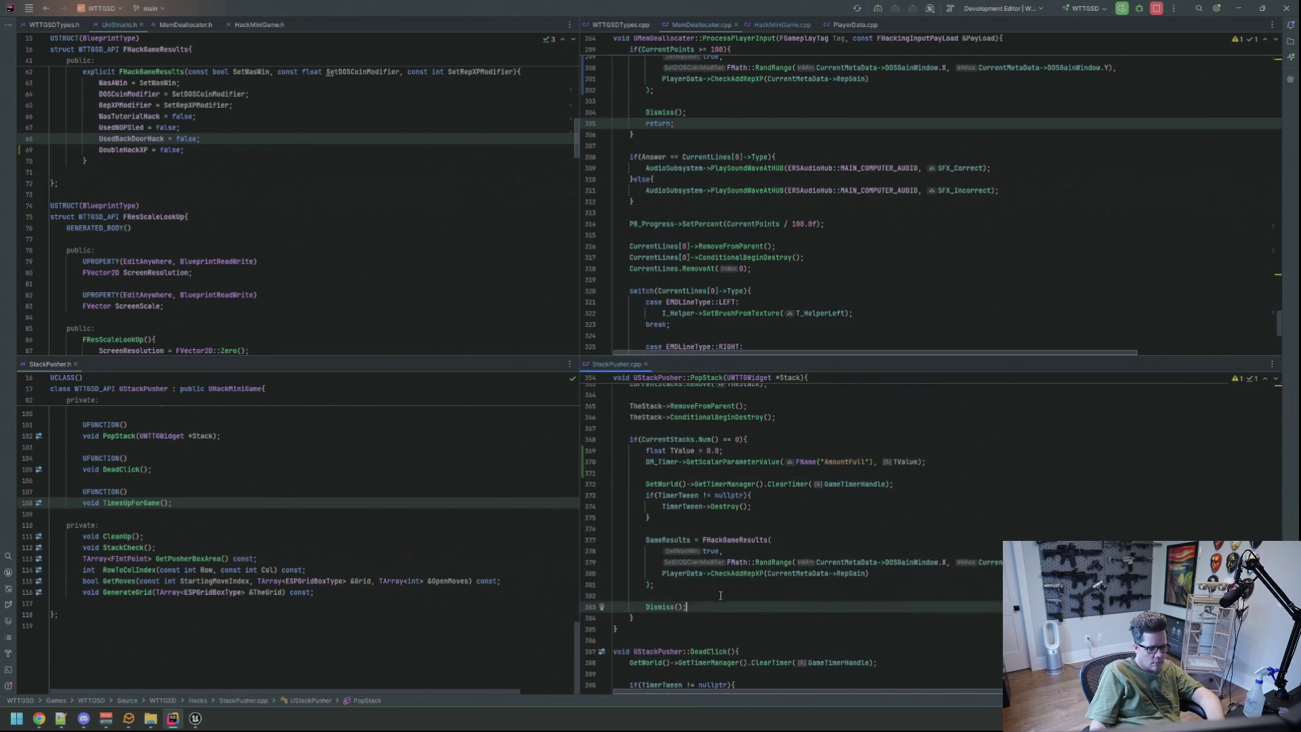
{"action": "key", "text": "Return"}
{"action": "key", "text": "Return"}
{"action": "key", "text": "Up"}
{"action": "type", "text": "if(TValue"}
{"action": "type", "text": " >= 0"}
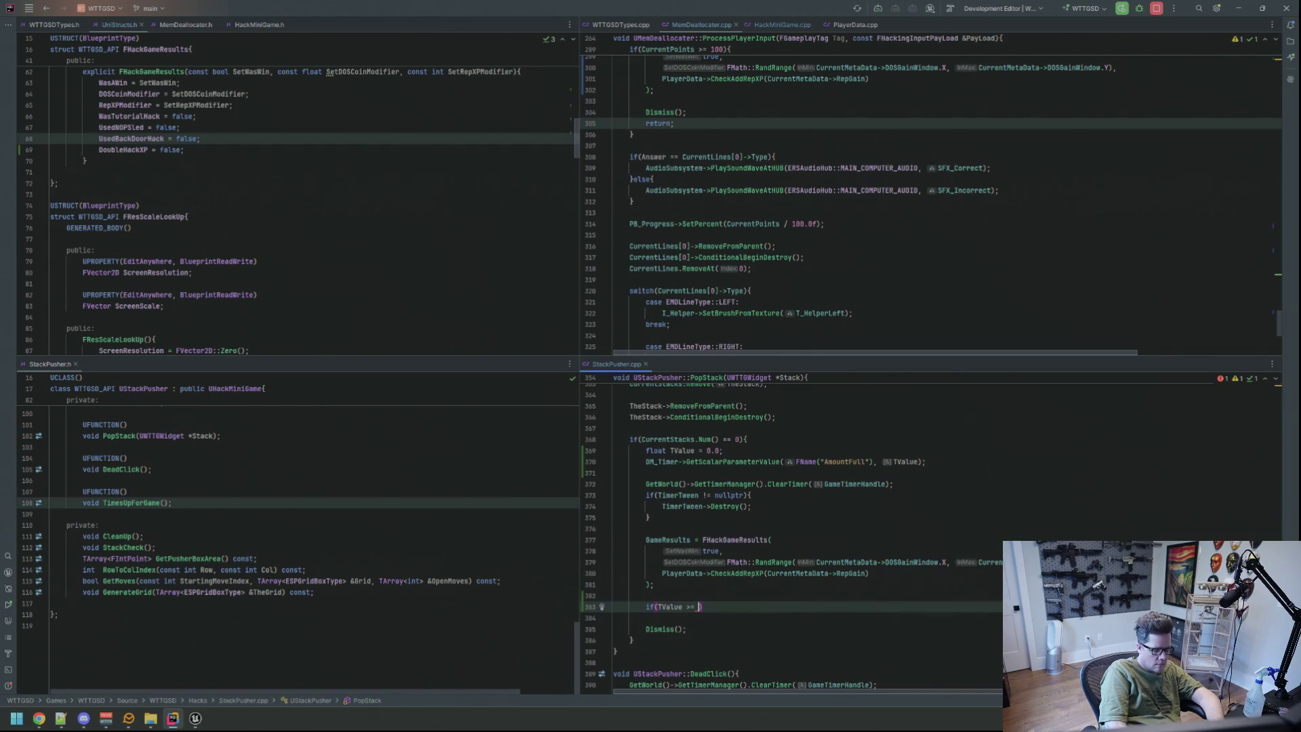
{"action": "type", "text": ".4"}
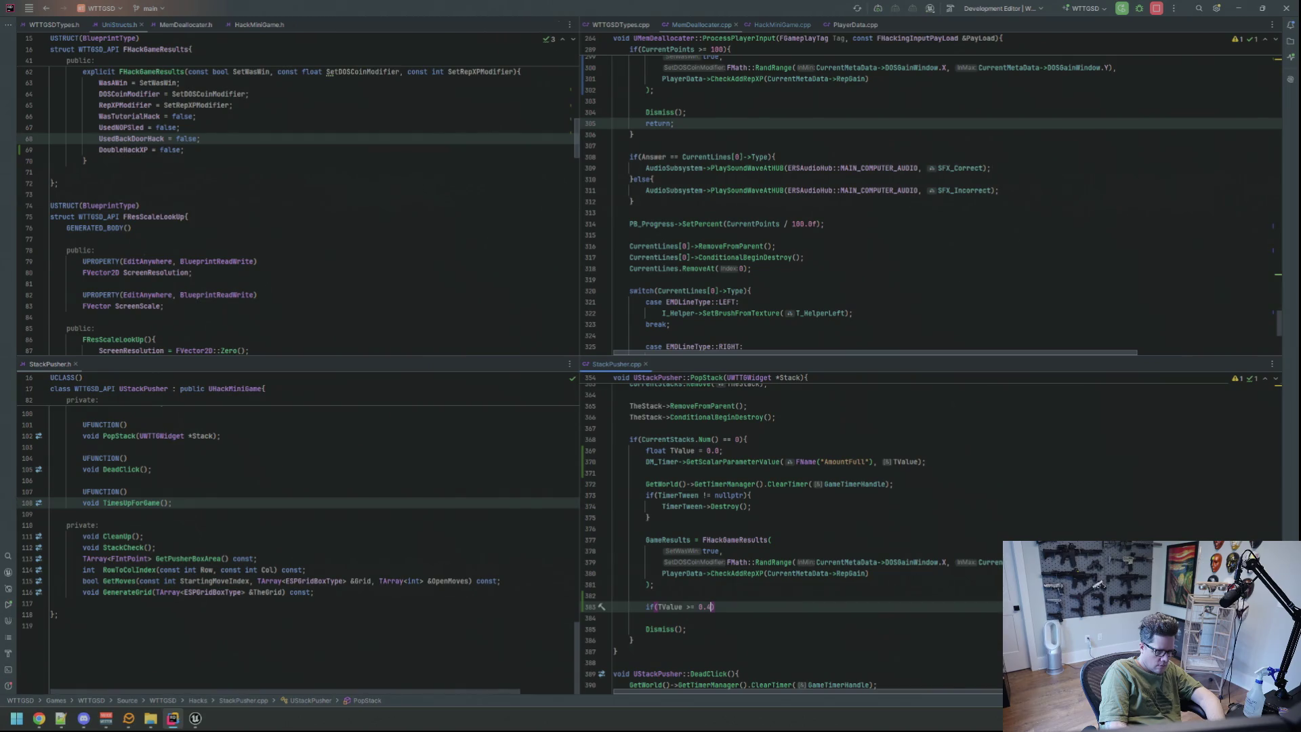
{"action": "type", "text": "{"}
{"action": "key", "text": "Return"}
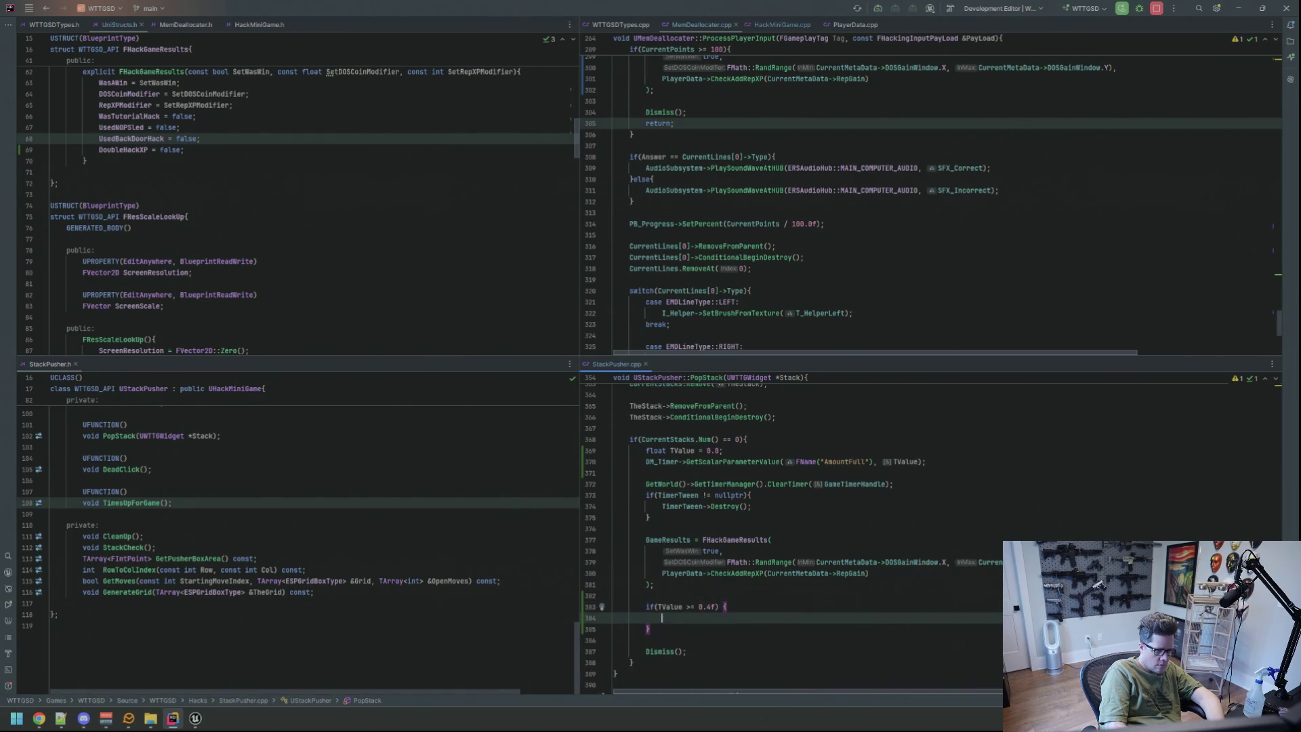
{"action": "left_click", "coordinate": [729, 607]}
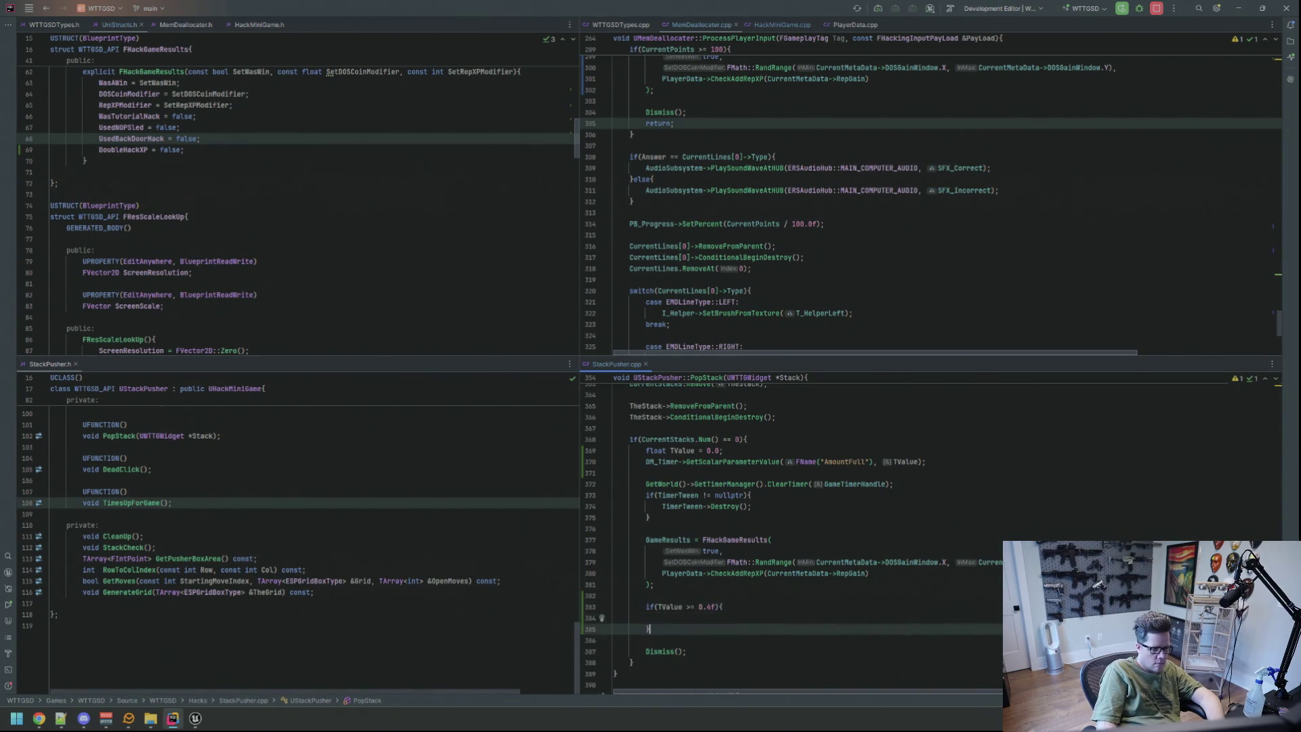
{"action": "key", "text": "Down"}
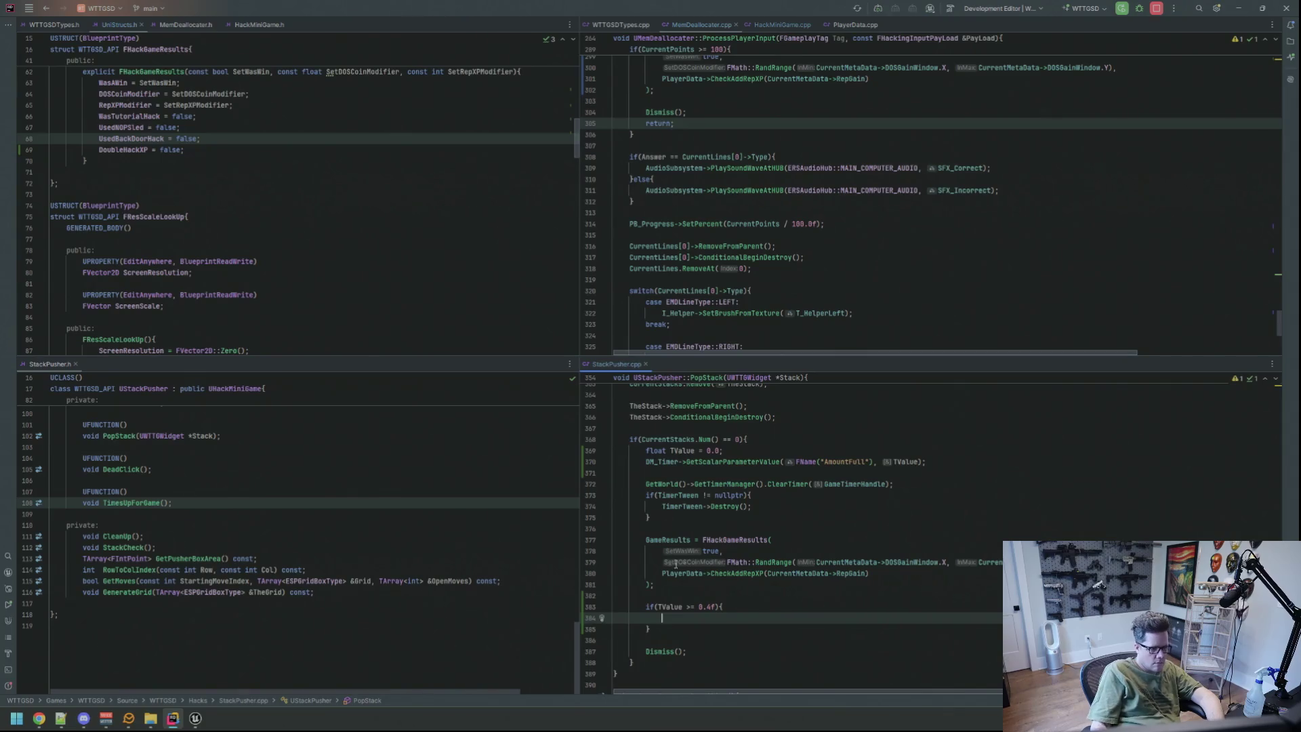
Set GameResults.DoubleHackXP = true inside the TValue check.
{"action": "scroll", "coordinate": [676, 564], "scroll_direction": "down", "scroll_amount": 1}
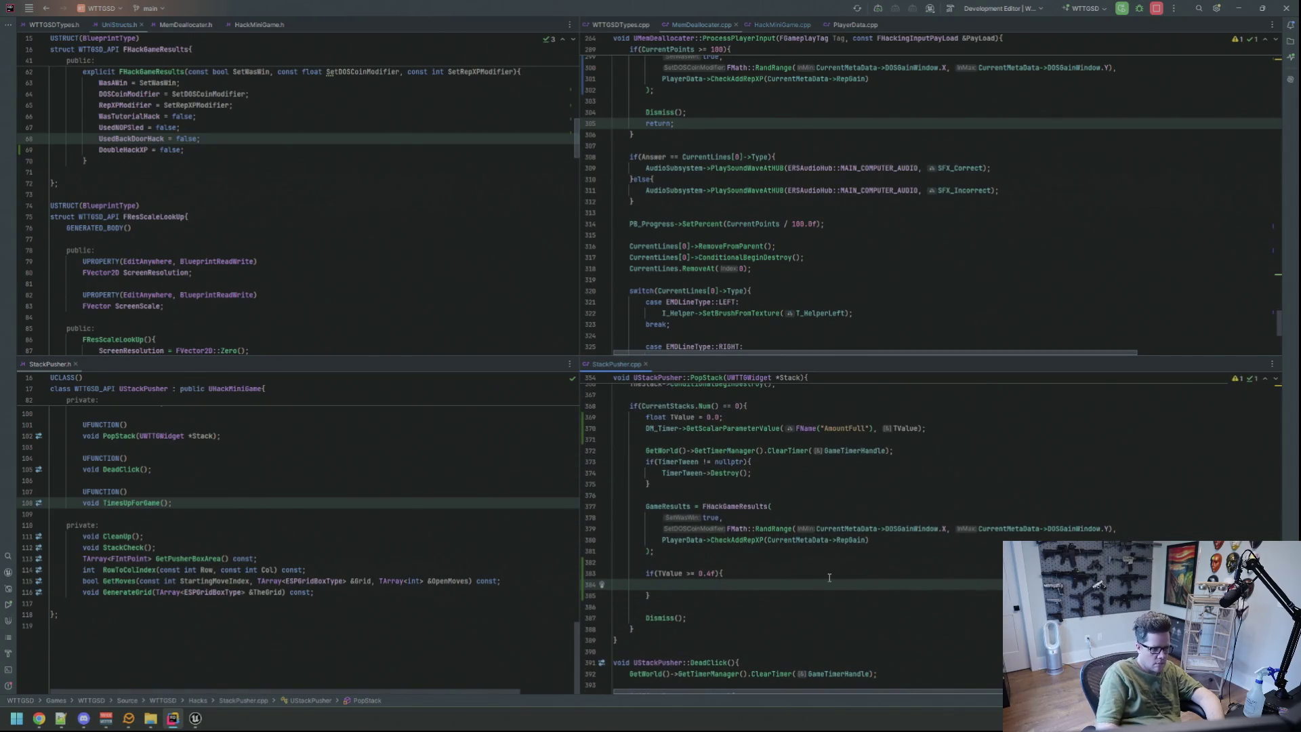
{"action": "type", "text": "GameResults-"}
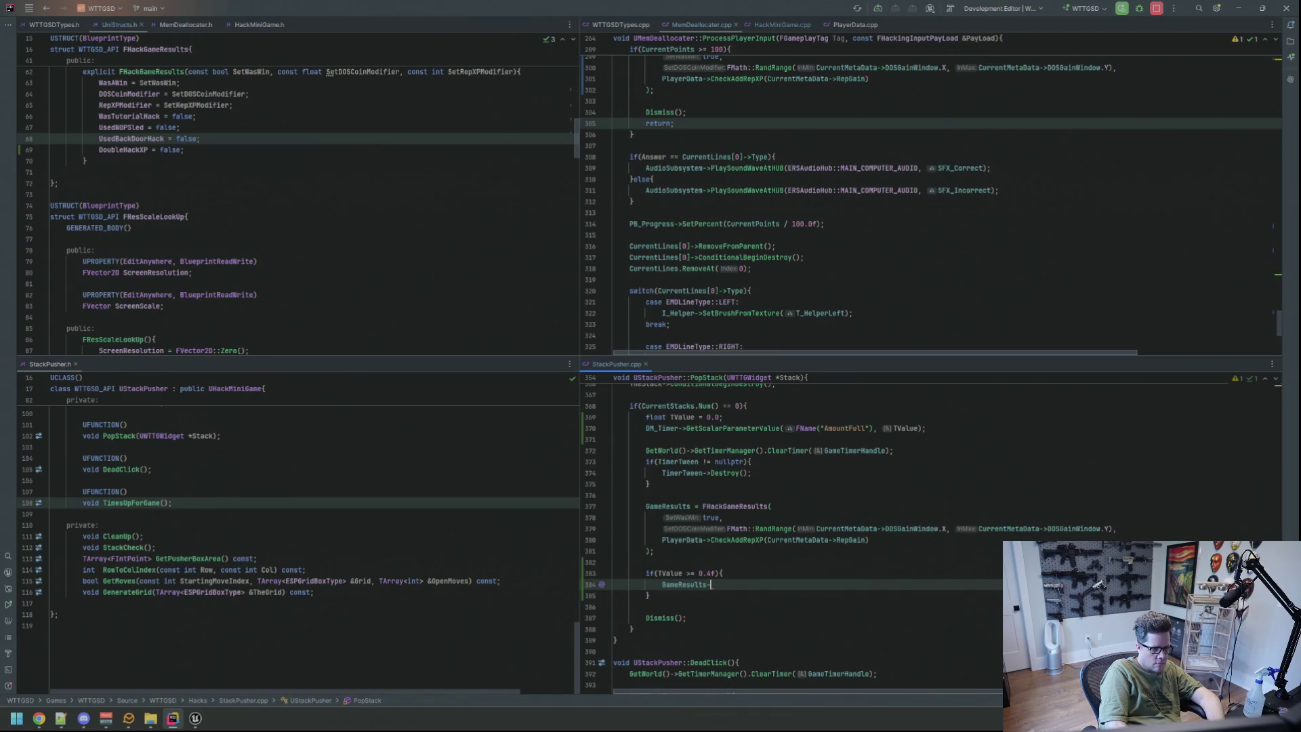
{"action": "type", "text": ">Dou"}
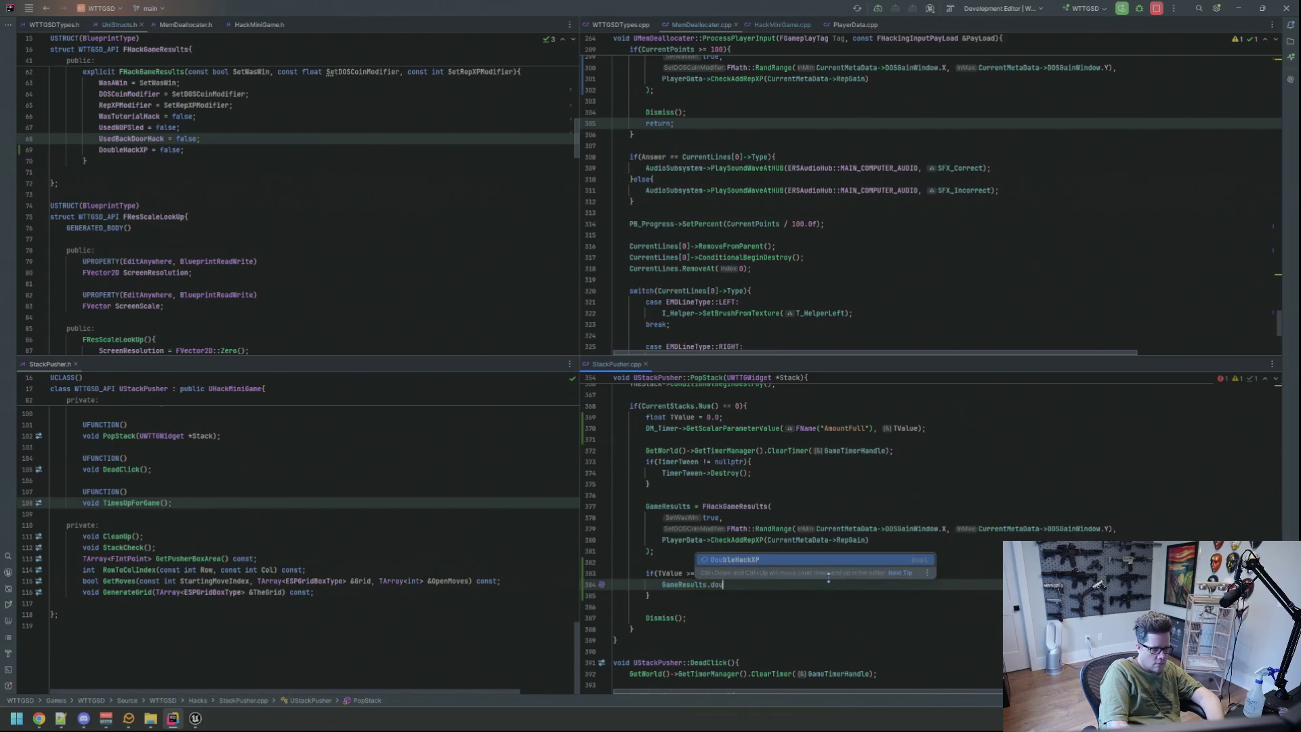
{"action": "key", "text": "Return"}
{"action": "type", "text": "= true;"}
{"action": "key", "text": "Up"}
{"action": "key", "text": "Up"}
{"action": "key", "text": "Up"}
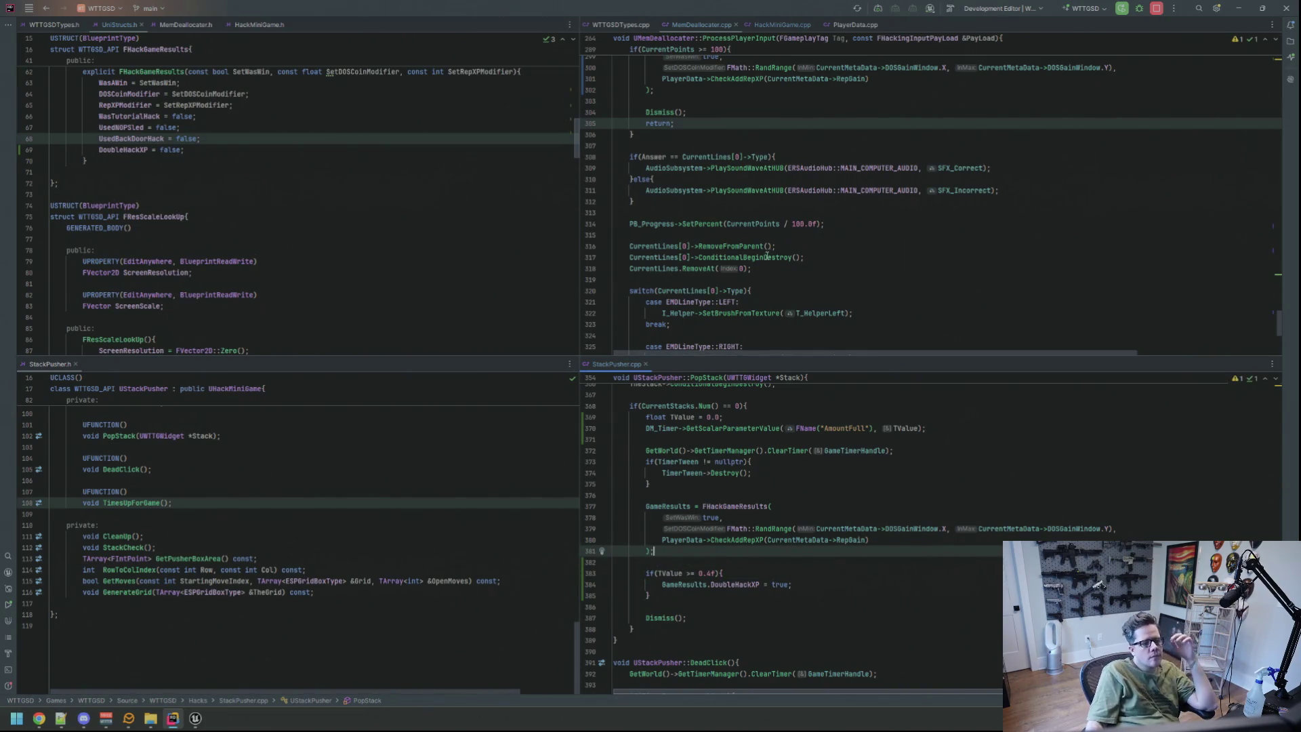
{"action": "scroll", "coordinate": [753, 261], "scroll_direction": "down", "scroll_amount": 2}
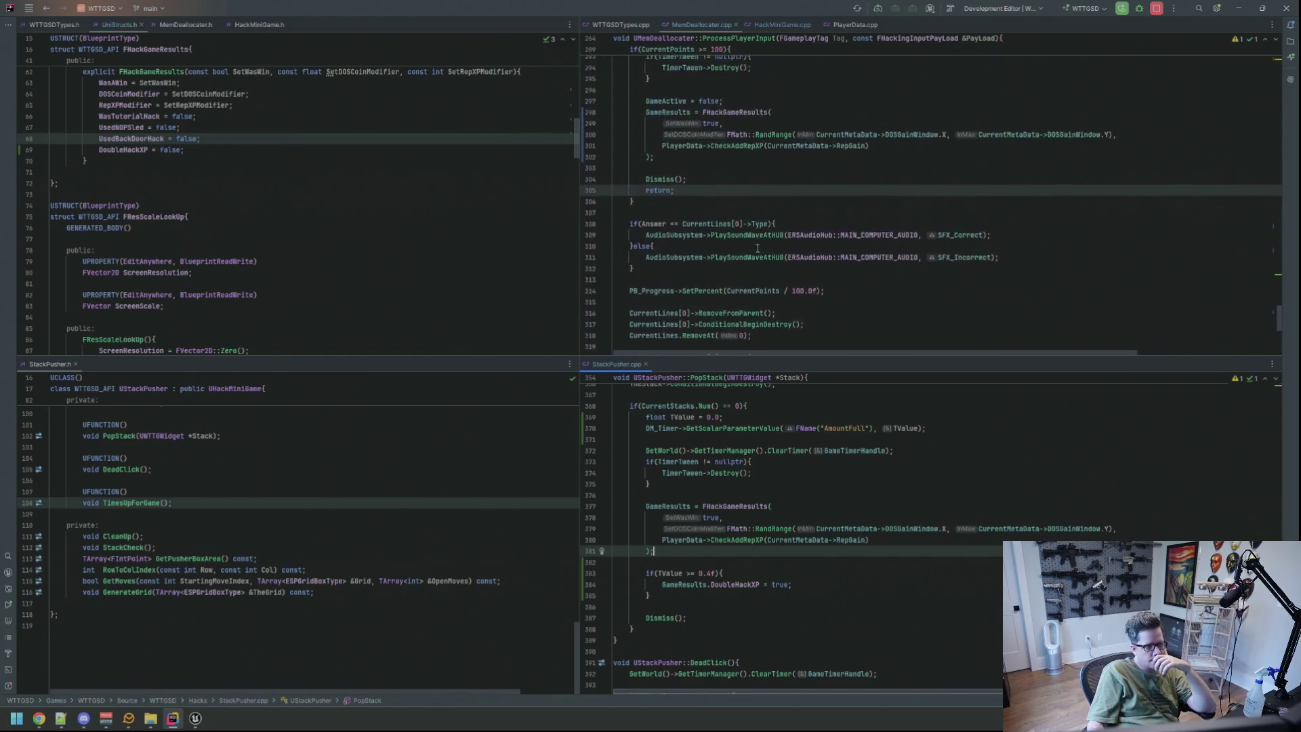
{"action": "scroll", "coordinate": [760, 247], "scroll_direction": "down", "scroll_amount": 1}
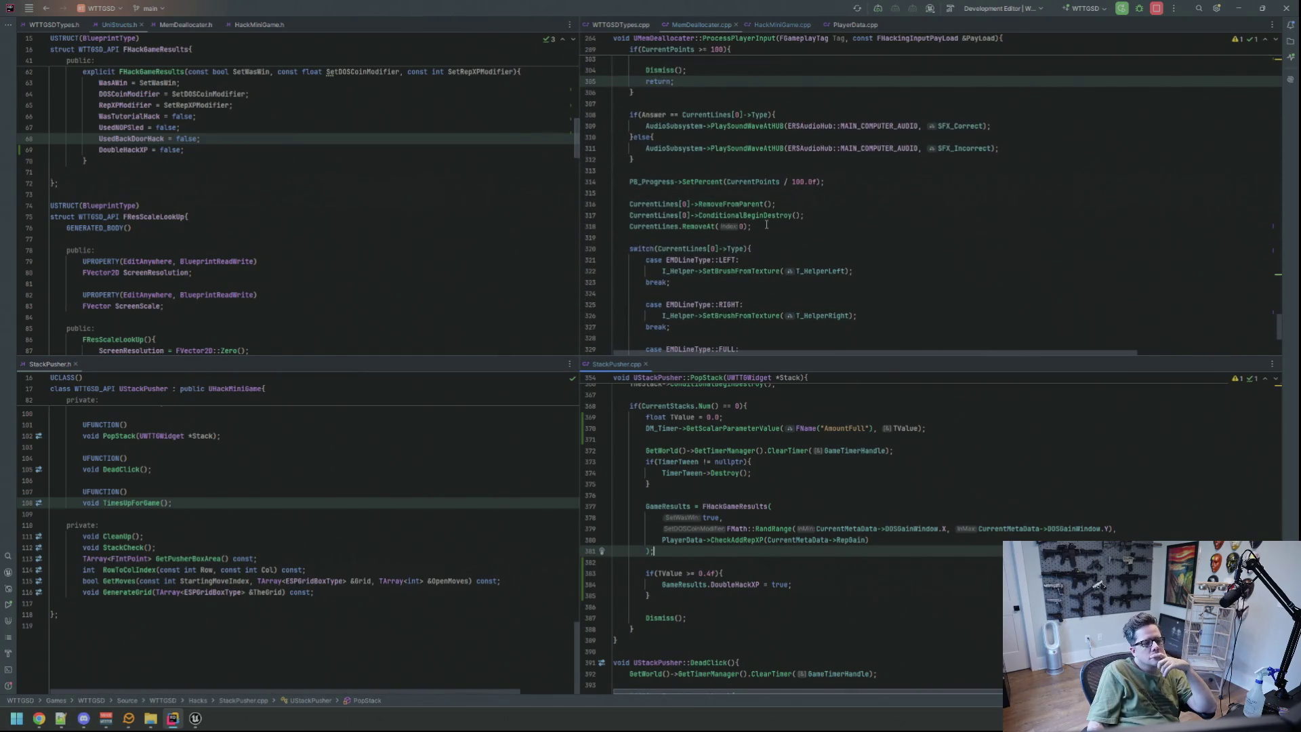
{"action": "left_click", "coordinate": [786, 24]}
{"action": "scroll", "coordinate": [765, 252], "scroll_direction": "down", "scroll_amount": 6}
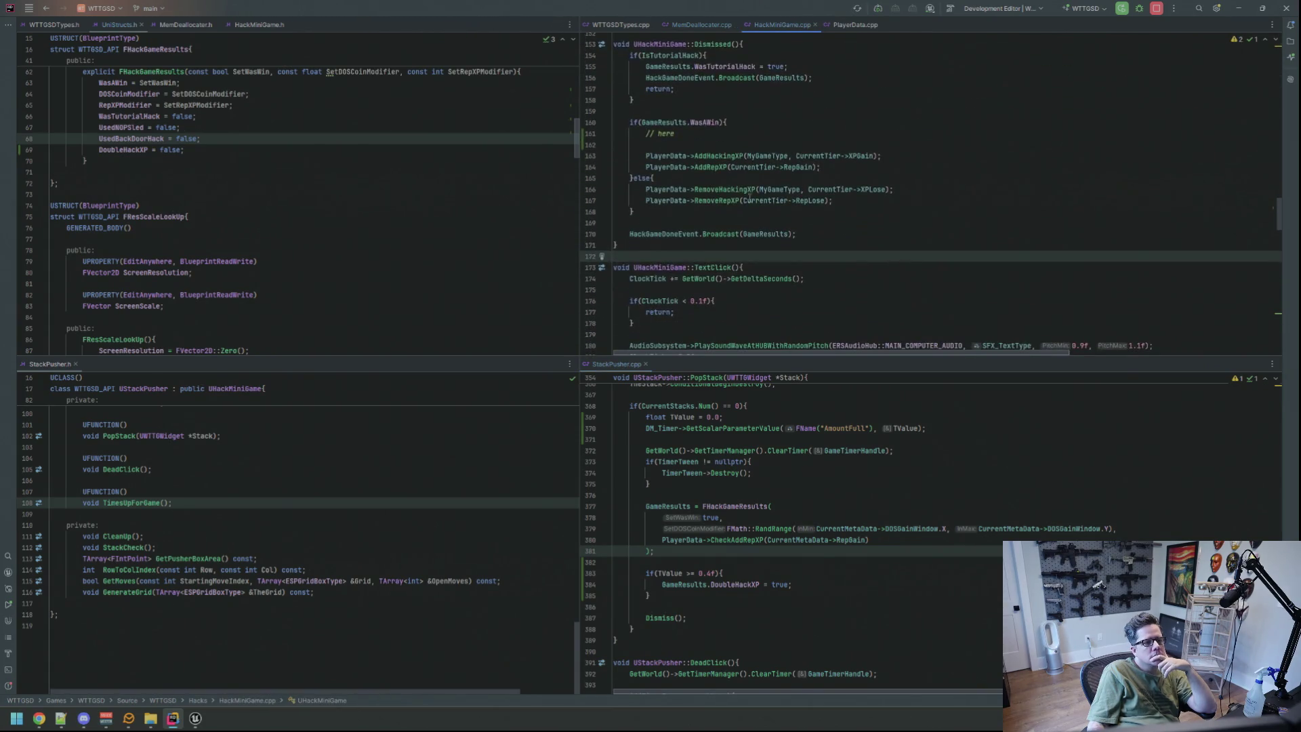
Set TargetXP = CurrentTier->XPGain, doubled to TargetXP * 2 when GameResults.DoubleHackXP is set.
{"action": "left_click", "coordinate": [843, 129]}
{"action": "type", "text": "int"}
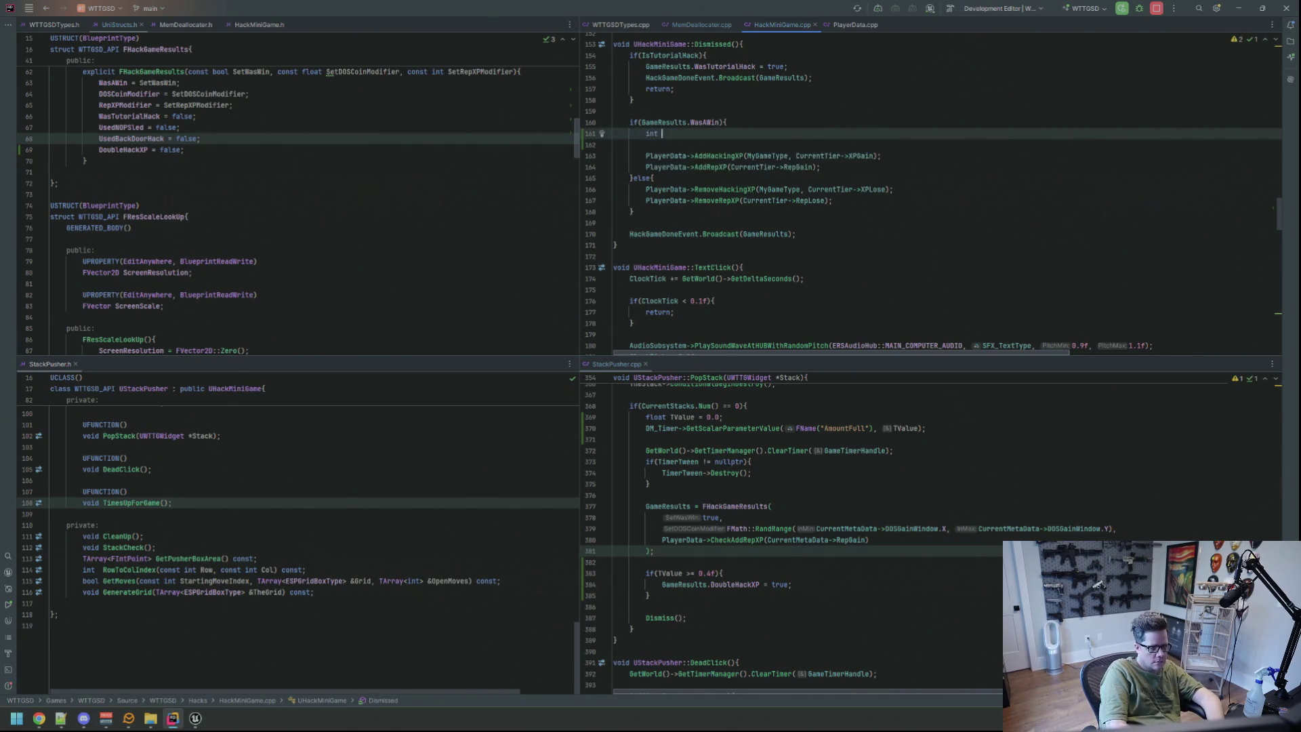
{"action": "type", "text": "TargetXP = CurrentTier->"}
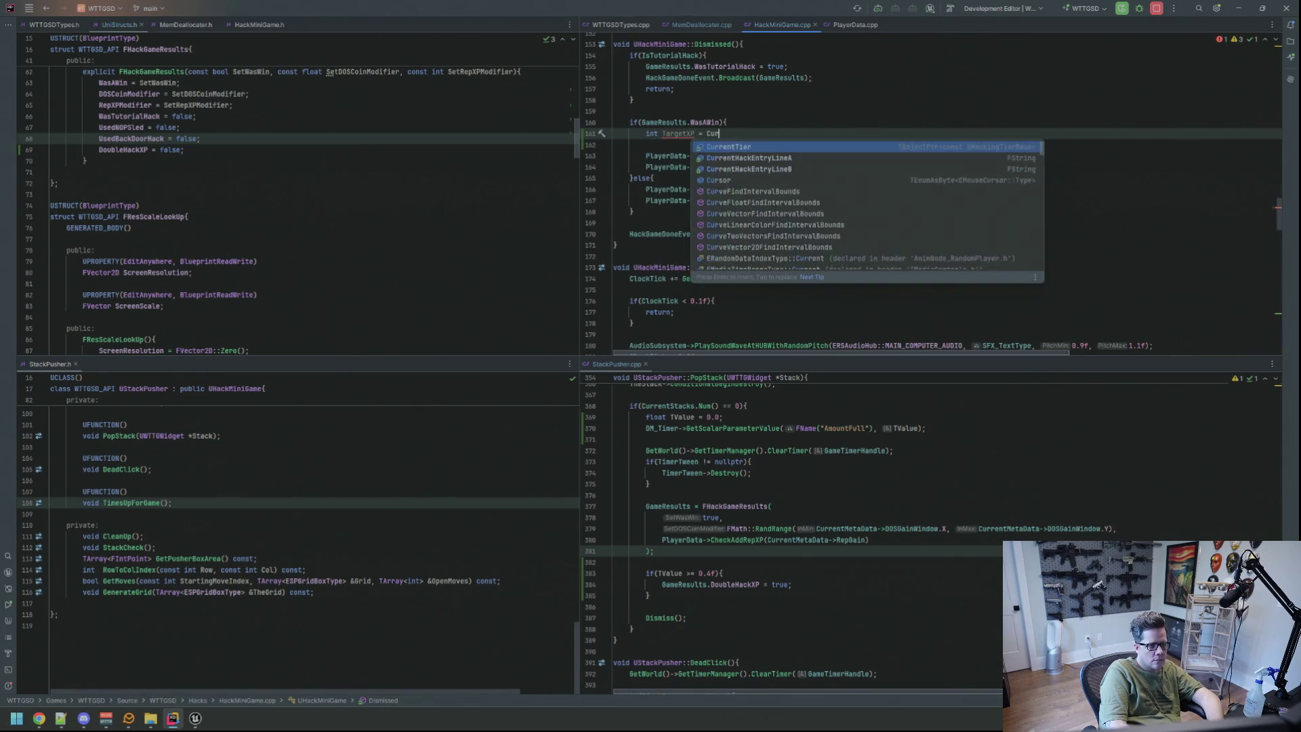
{"action": "type", "text": "XP"}
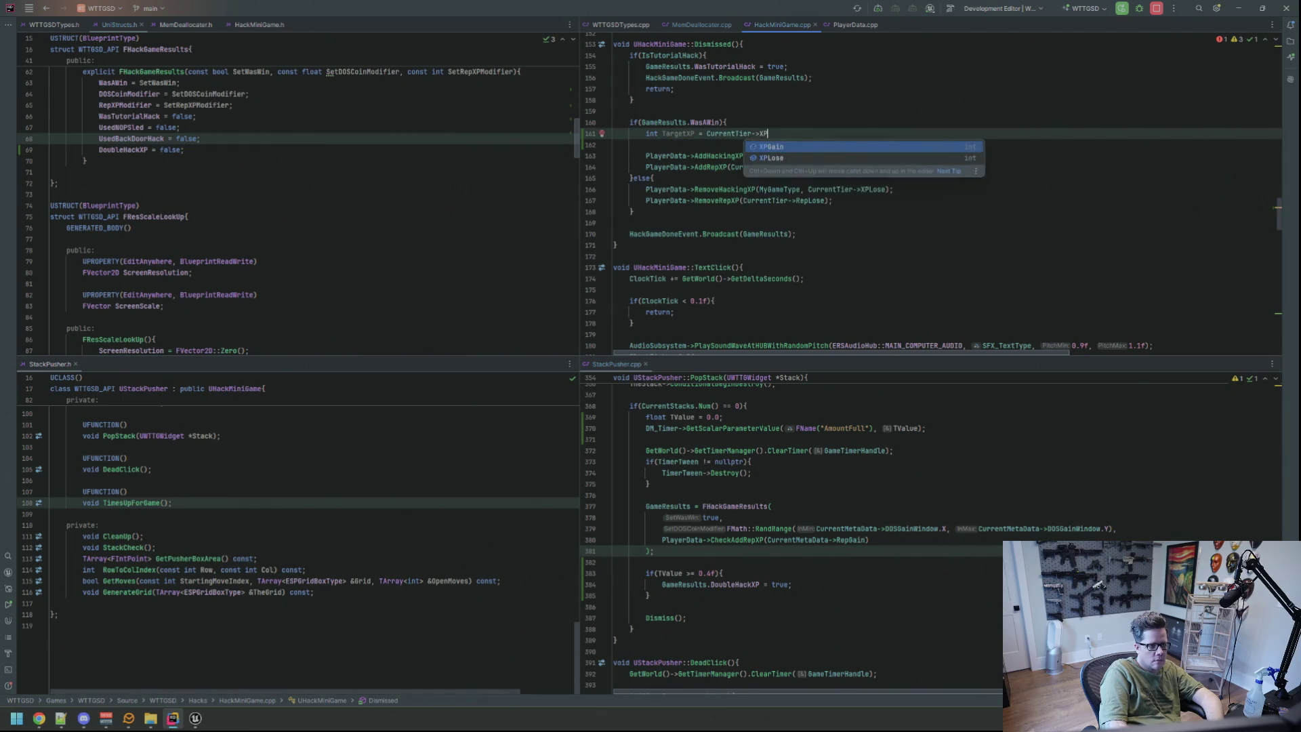
{"action": "key", "text": "Return"}
{"action": "type", "text": ";"}
{"action": "key", "text": "Return"}
{"action": "type", "text": "Targe"}
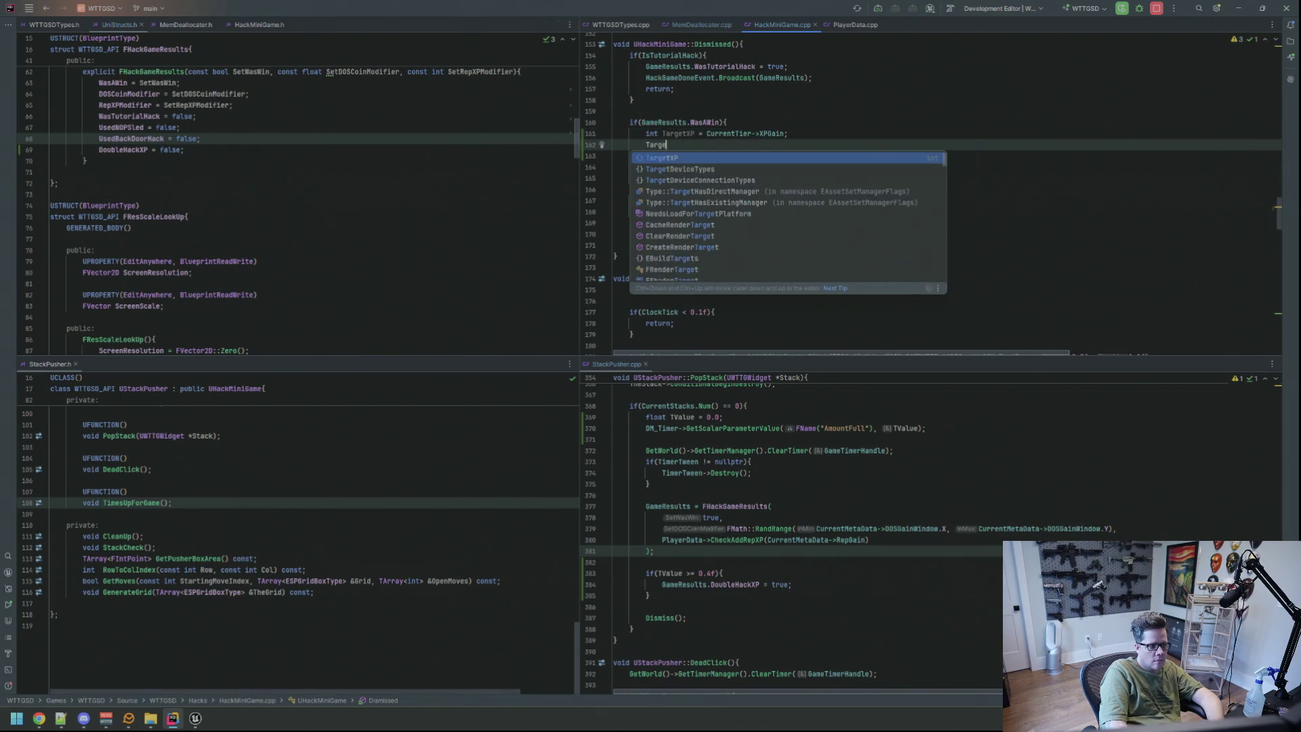
{"action": "type", "text": "tXP = "}
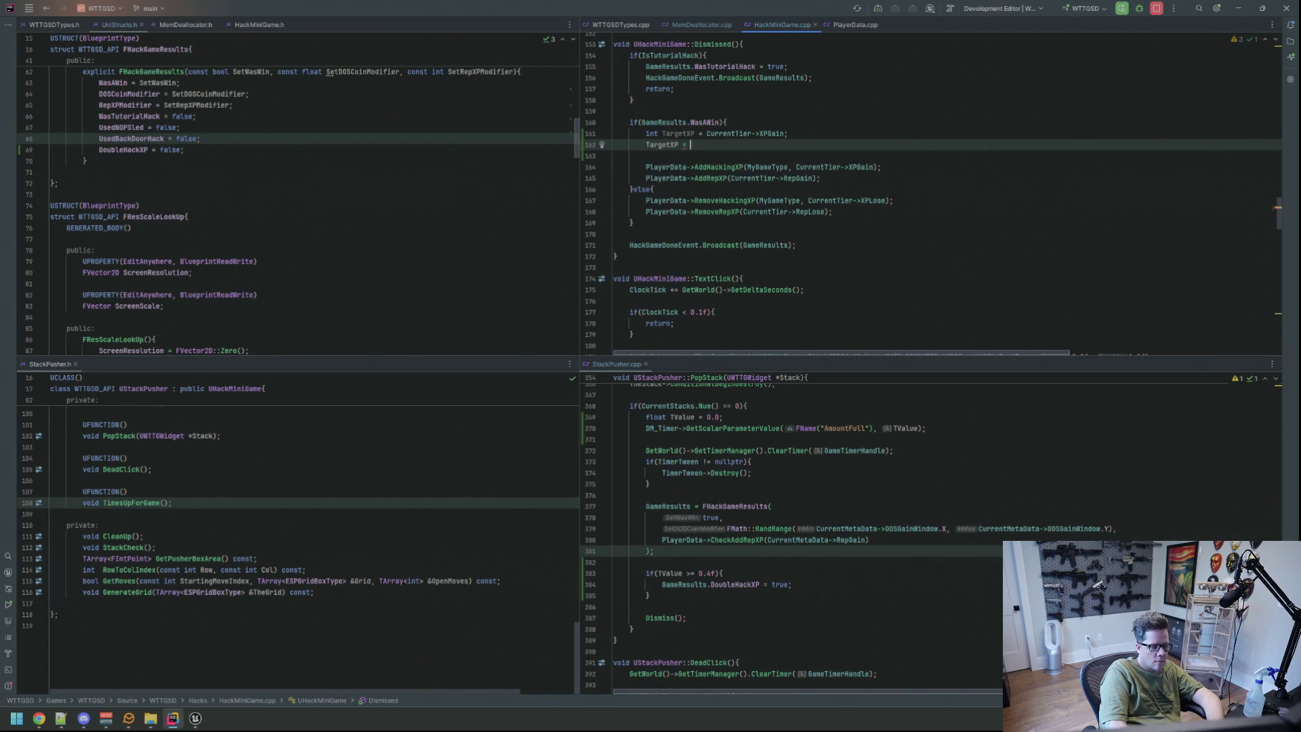
{"action": "type", "text": "(GameResults."}
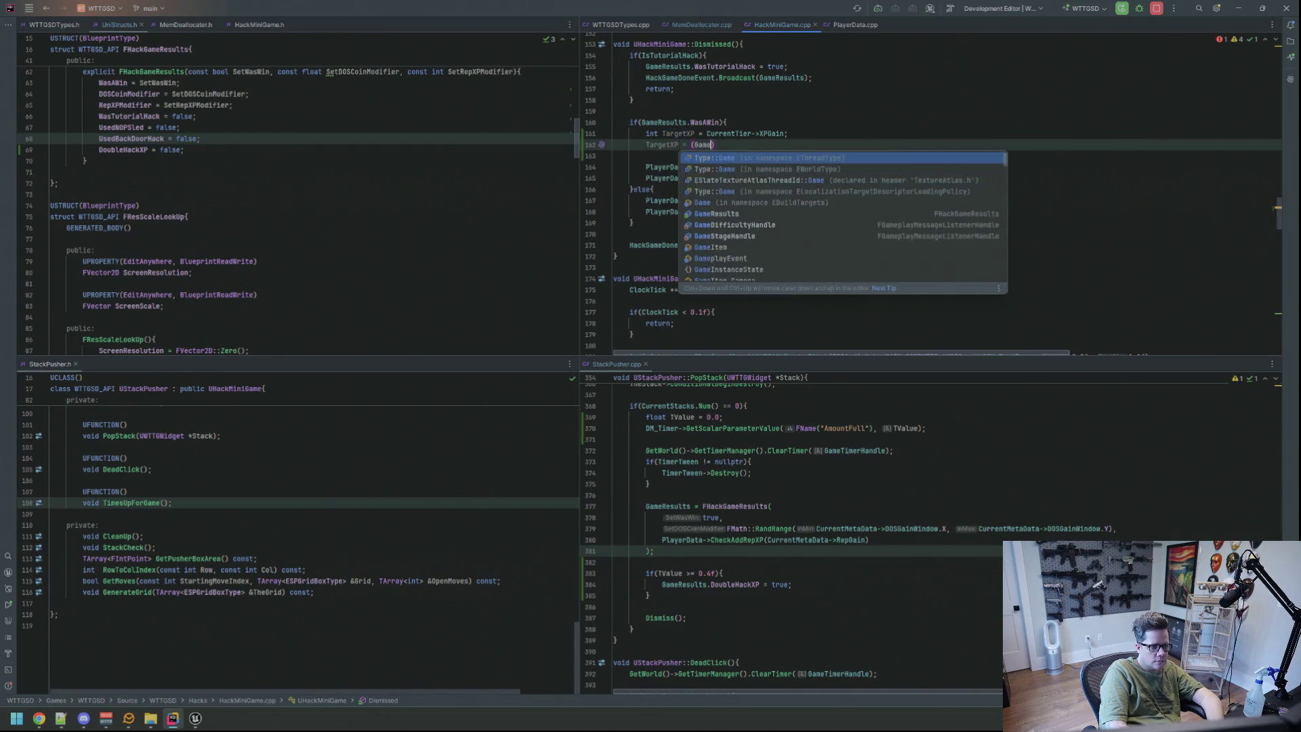
{"action": "type", "text": "Doub"}
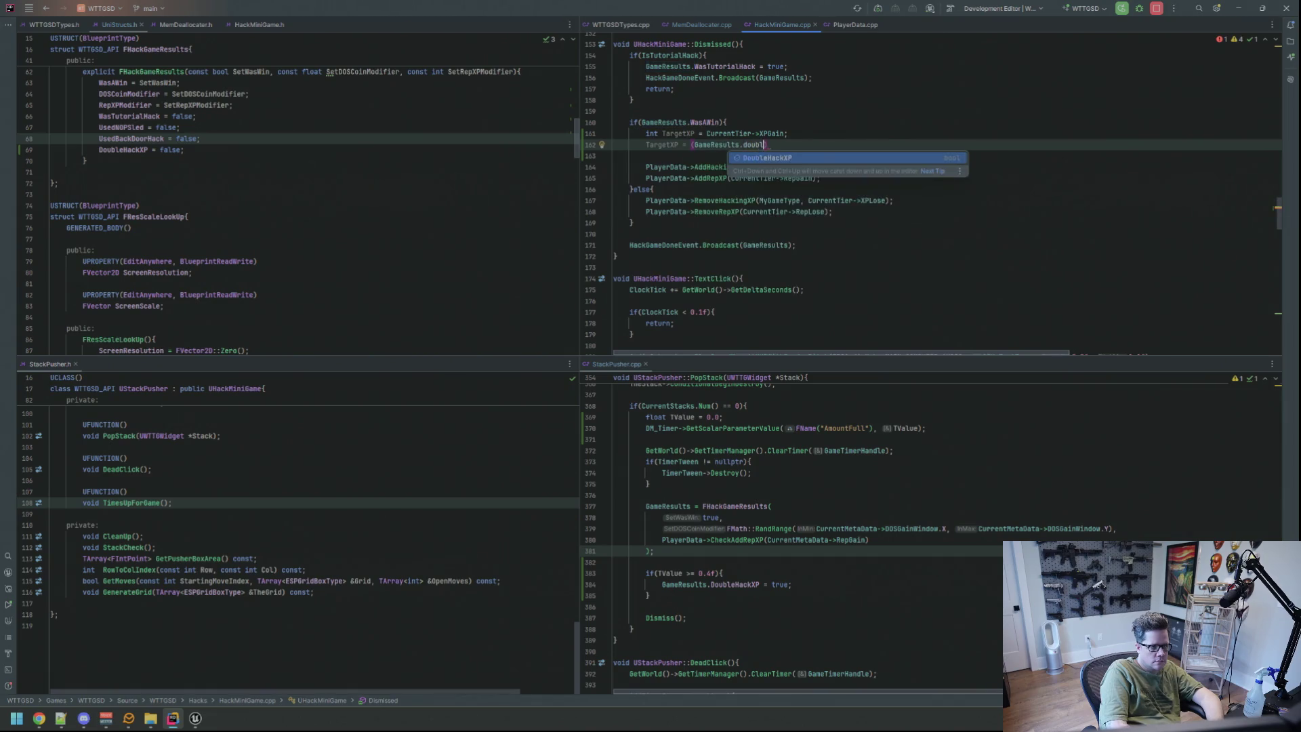
{"action": "key", "text": "Return"}
{"action": "type", "text": "(TargetXP *"}
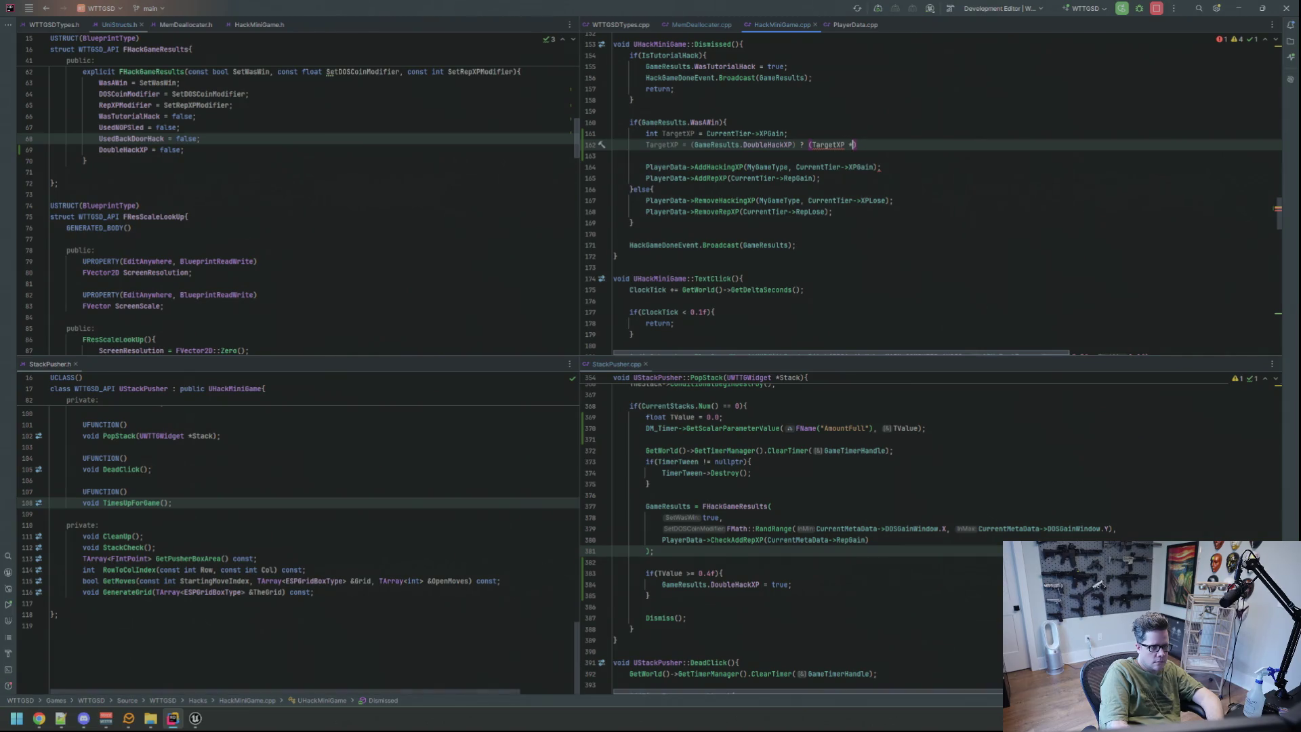
{"action": "type", "text": " 2) : Targ"}
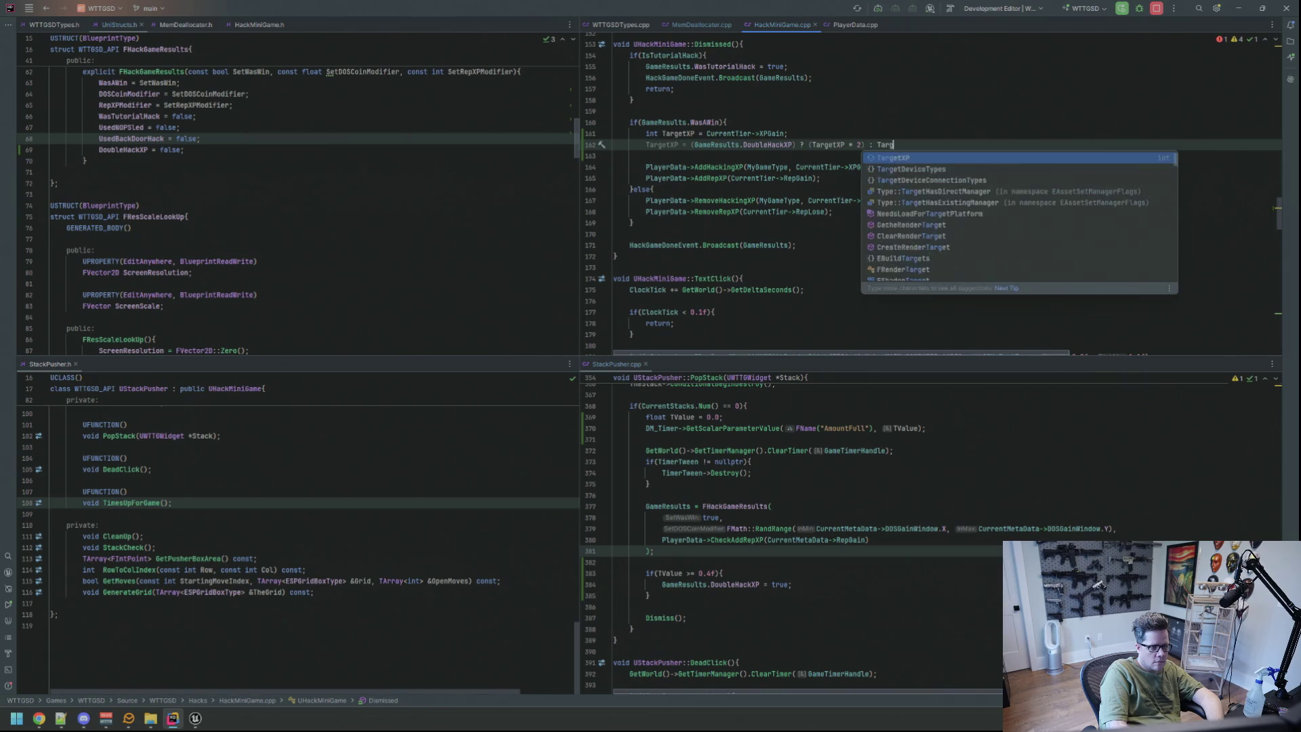
{"action": "key", "text": "Return"}
Replace the XPGain argument of AddHackingXP with TargetXP and open a blank line above it.
{"action": "key", "text": "Down"}
{"action": "key", "text": "Down"}
{"action": "key", "text": "Down"}
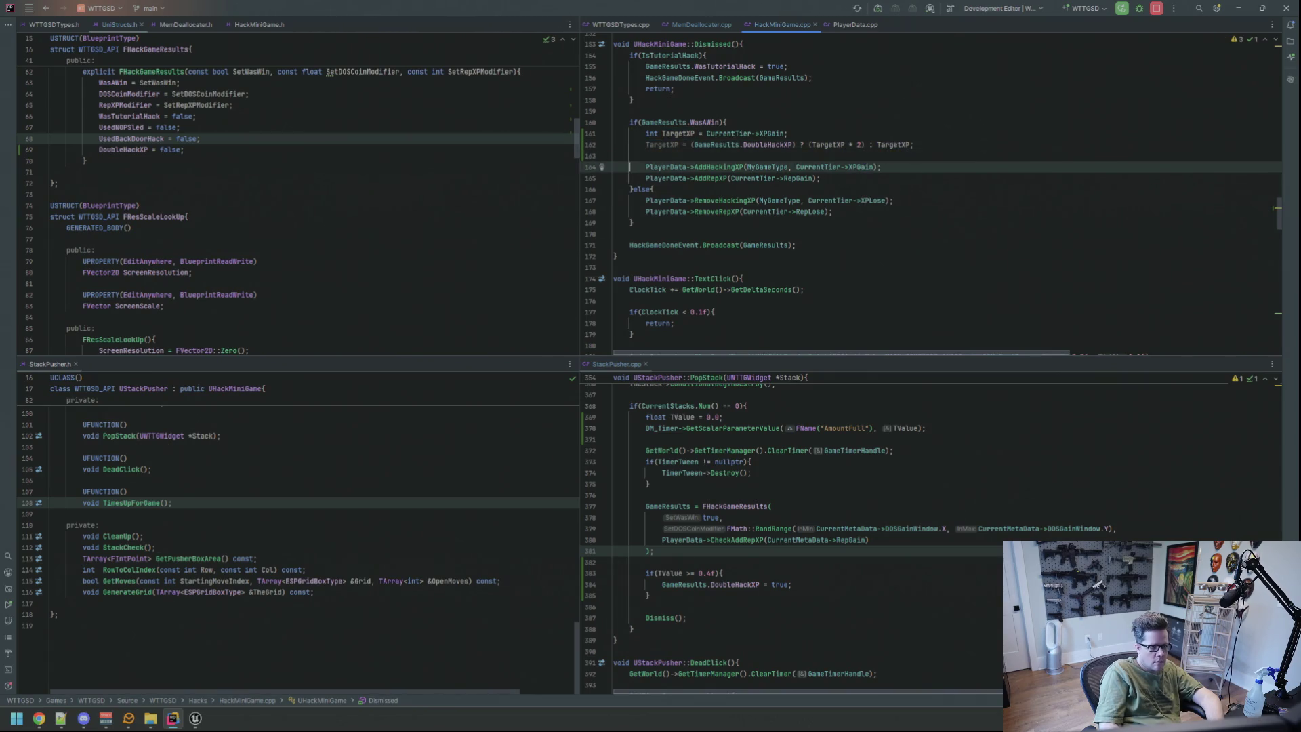
{"action": "left_click", "coordinate": [882, 167]}
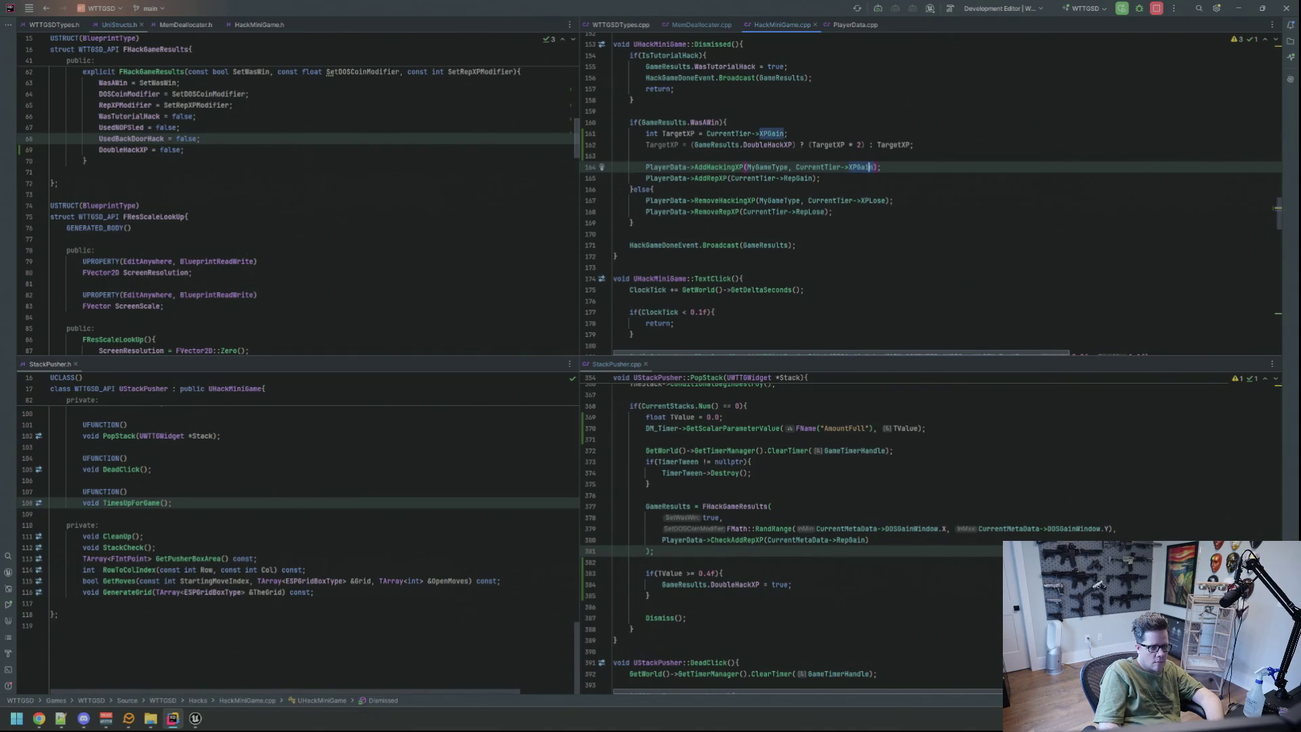
{"action": "left_click", "coordinate": [804, 167], "text": "shift"}
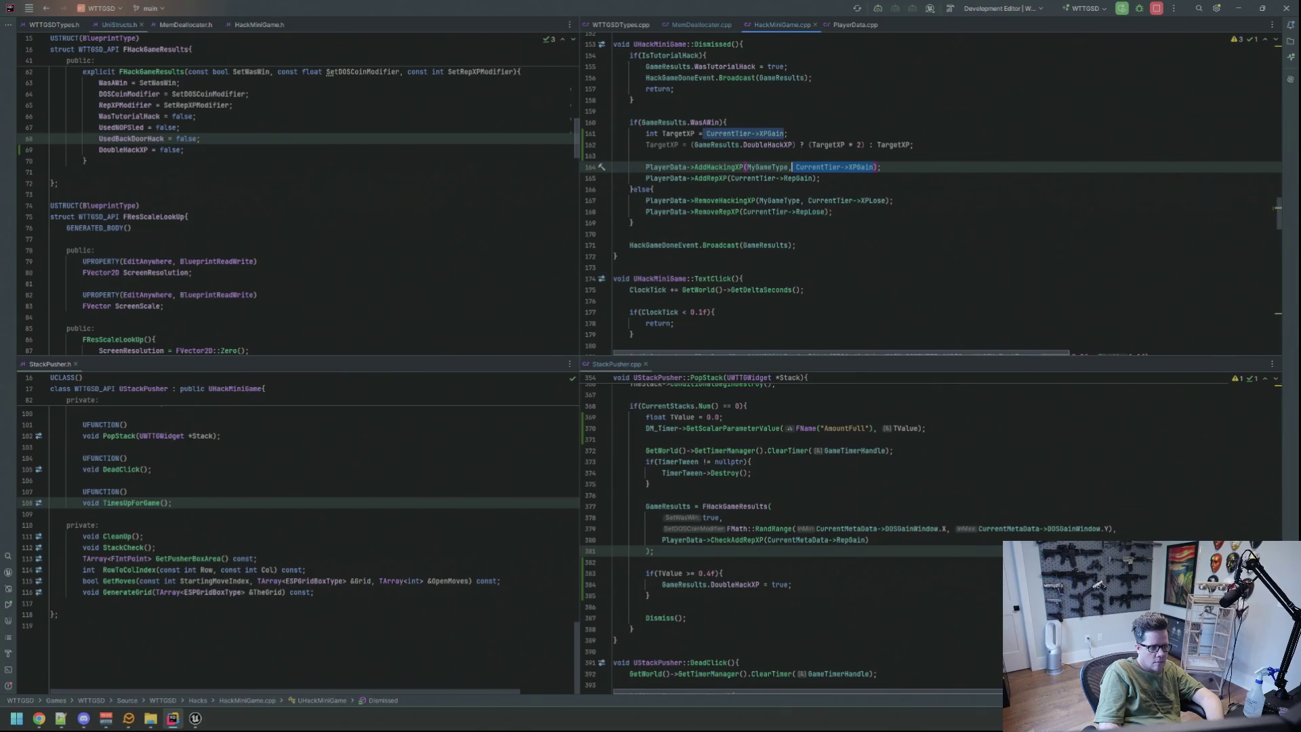
{"action": "type", "text": "Tage"}
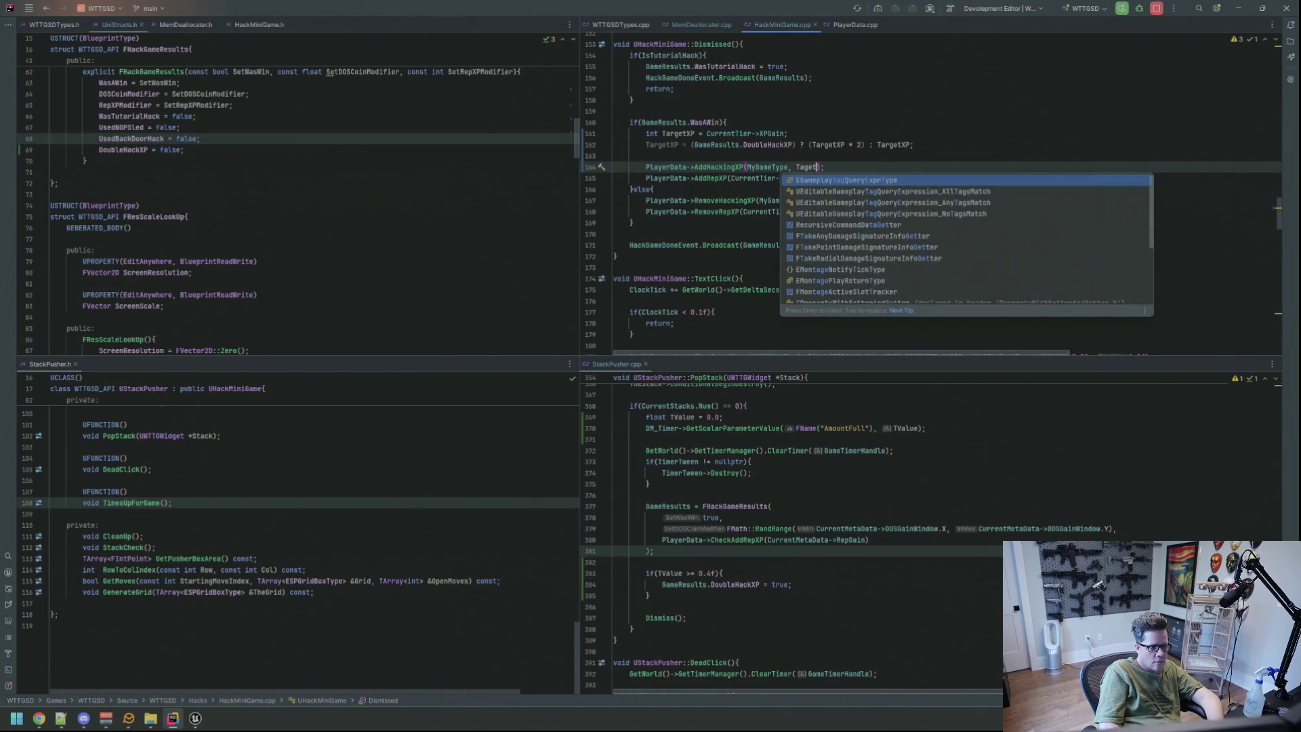
{"action": "key", "text": "BackSpace"}
{"action": "key", "text": "BackSpace"}
{"action": "key", "text": "BackSpace"}
{"action": "type", "text": "Tar"}
{"action": "key", "text": "Return"}
{"action": "left_click", "coordinate": [646, 155]}
{"action": "key", "text": "Return"}
{"action": "key", "text": "Return"}
{"action": "key", "text": "Up"}
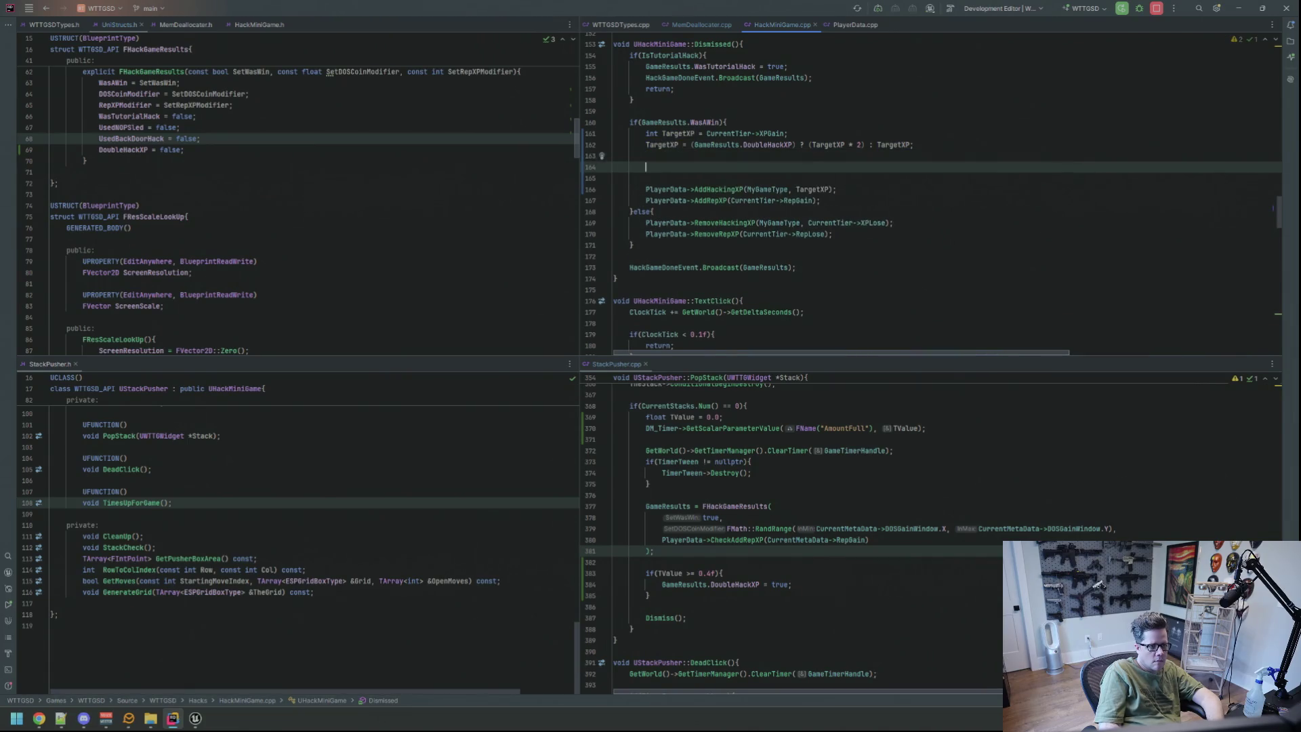
Add if(GameResults.DoubleHackXP) logging RLOG("Double hack xp!!") above the PlayerData calls.
{"action": "type", "text": "if("}
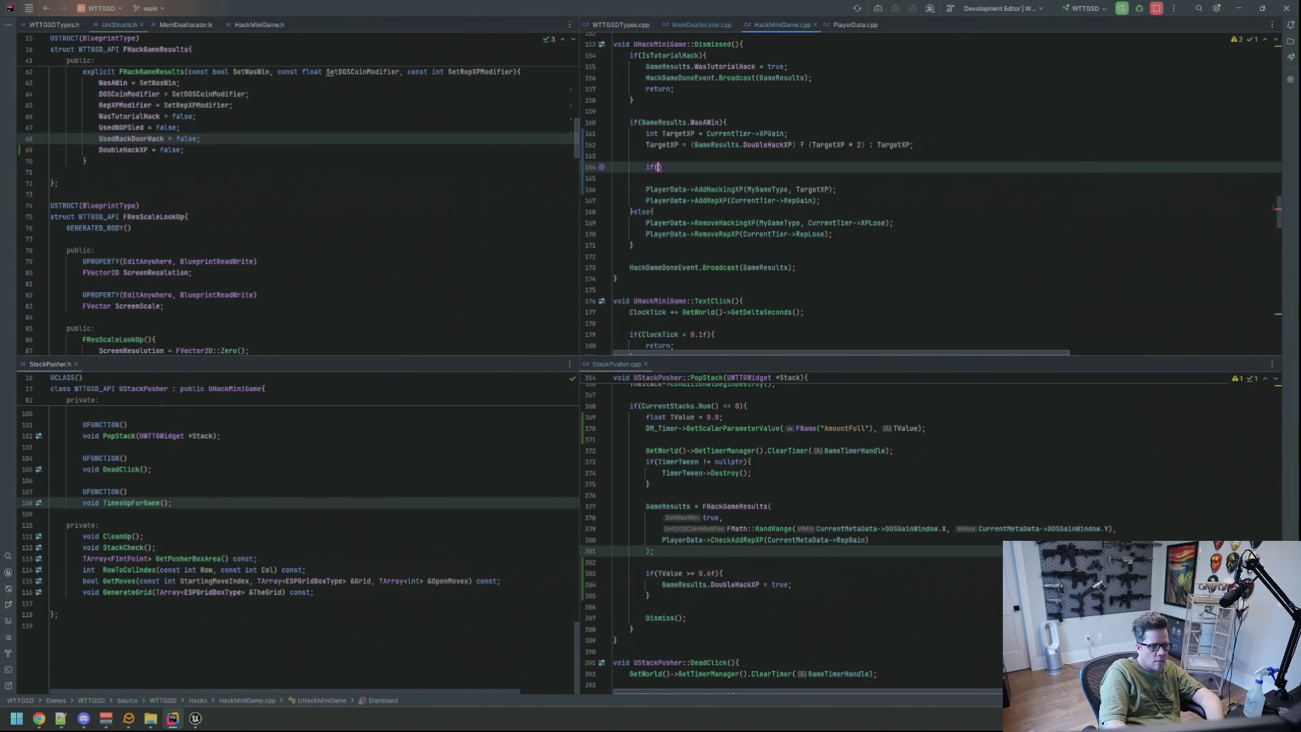
{"action": "type", "text": "Gam"}
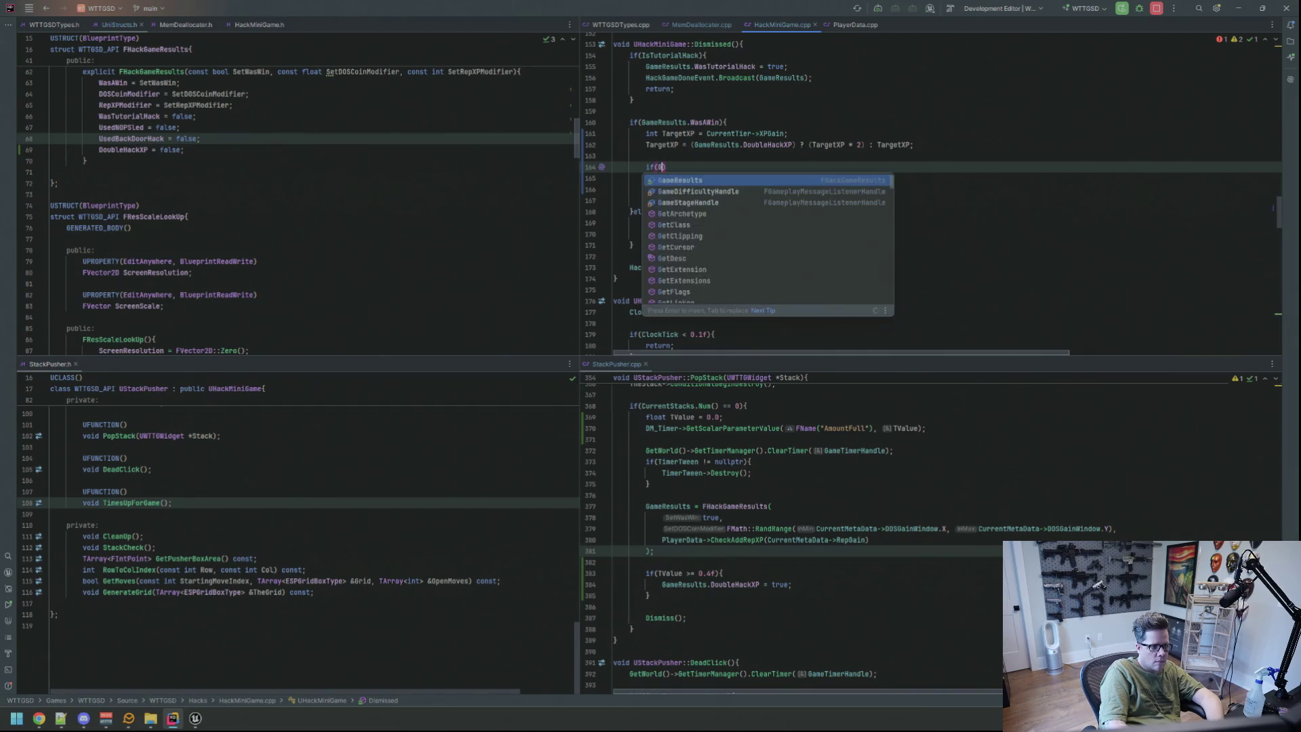
{"action": "key", "text": "Return"}
{"action": "type", "text": ".Dou"}
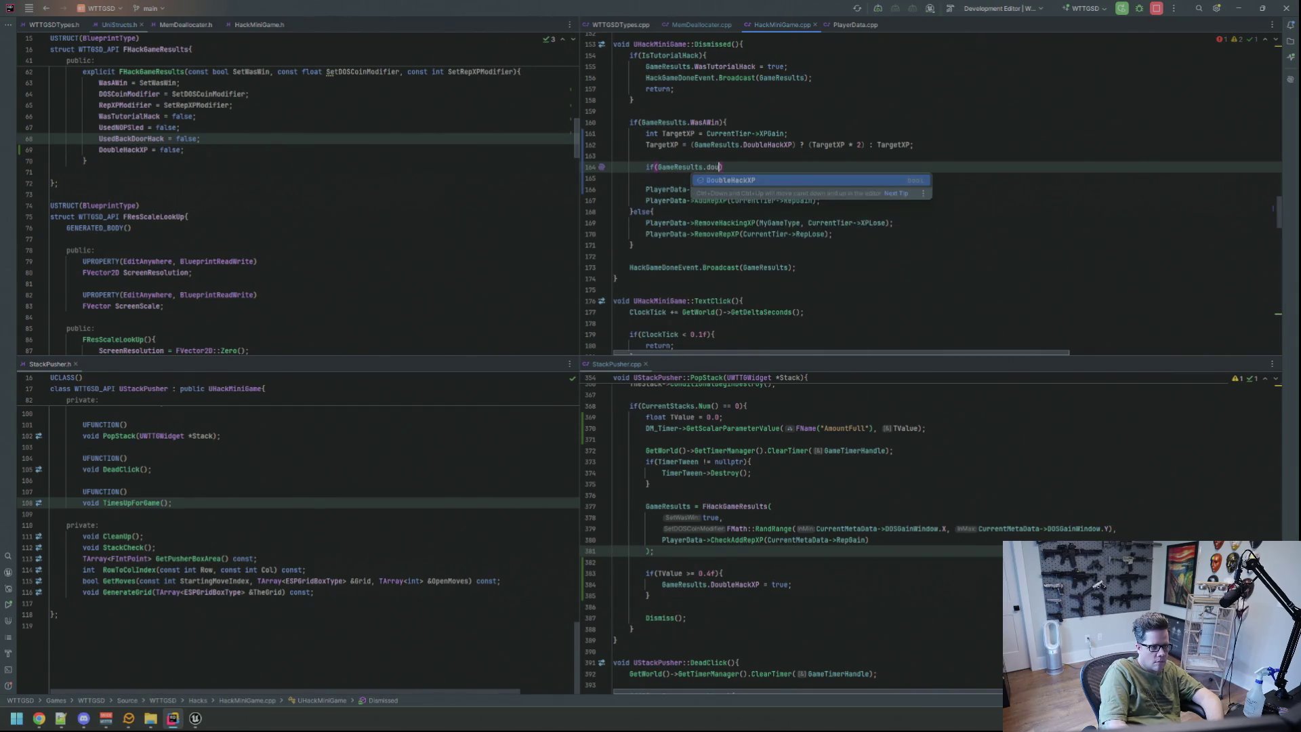
{"action": "key", "text": "Return"}
{"action": "key", "text": "Return"}
{"action": "type", "text": "RLOG(\"Double hack xp!!\");"}
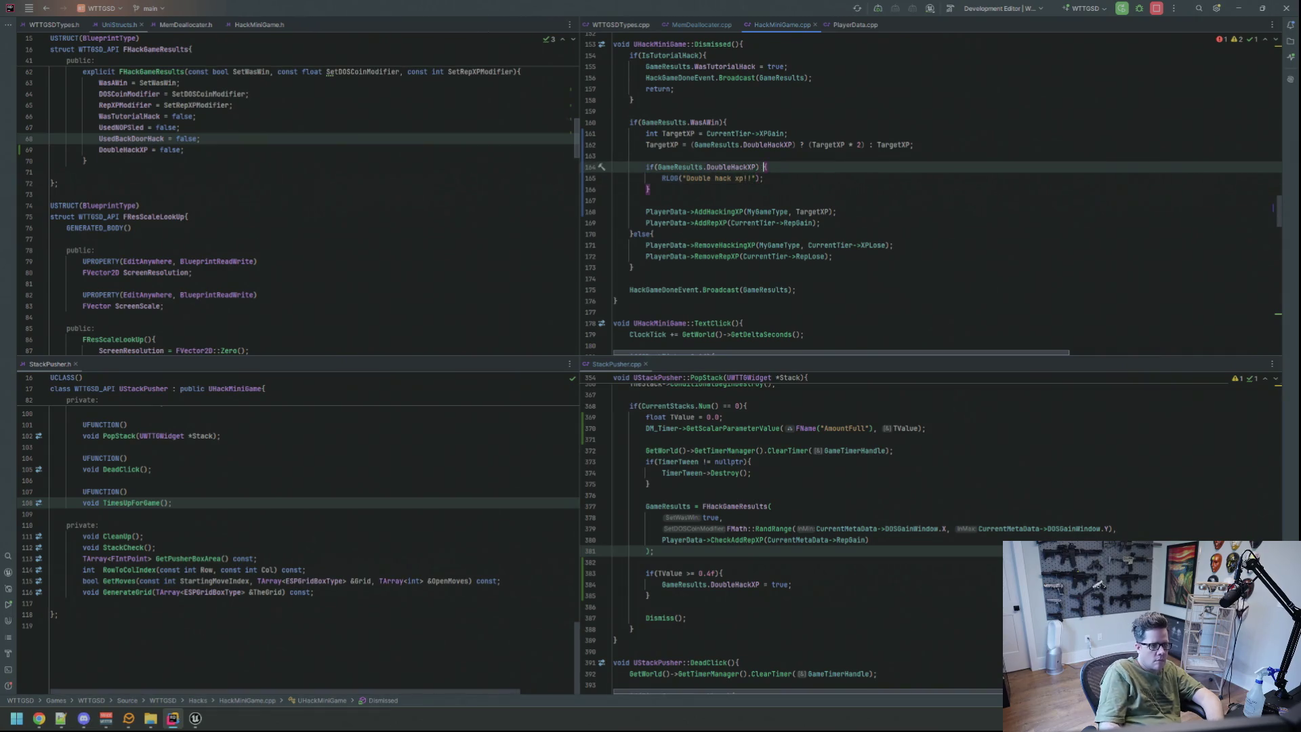
{"action": "key", "text": "Down"}
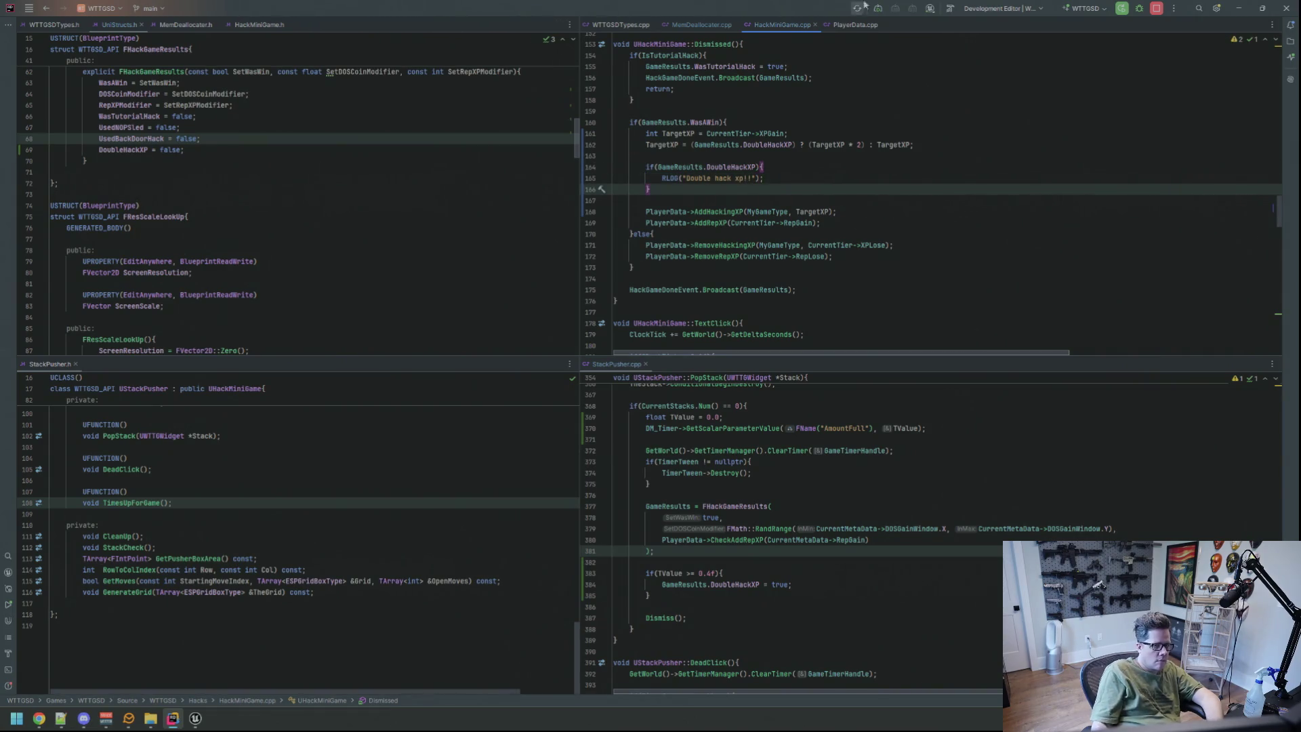
{"action": "key", "text": "ctrl+alt+F11"}
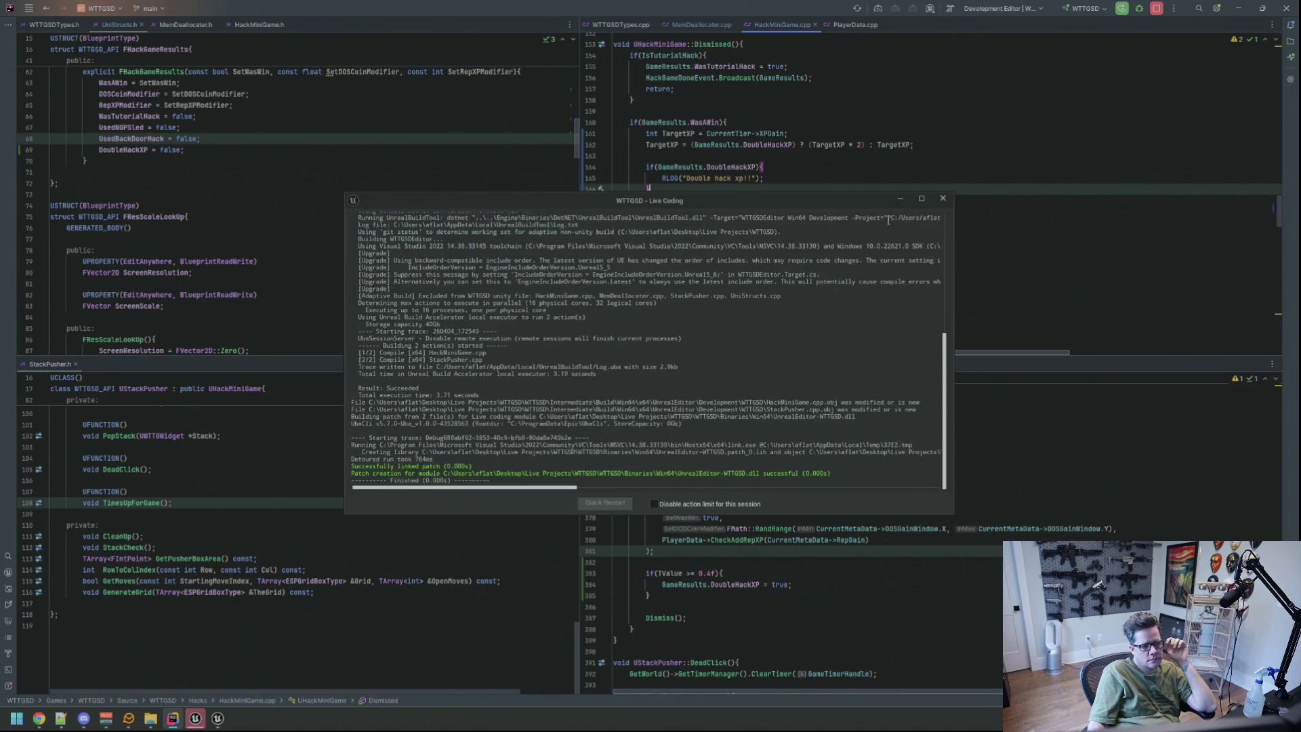
Switch to the Unreal Editor so the Live Coding patch completes.
{"action": "left_click", "coordinate": [195, 717]}
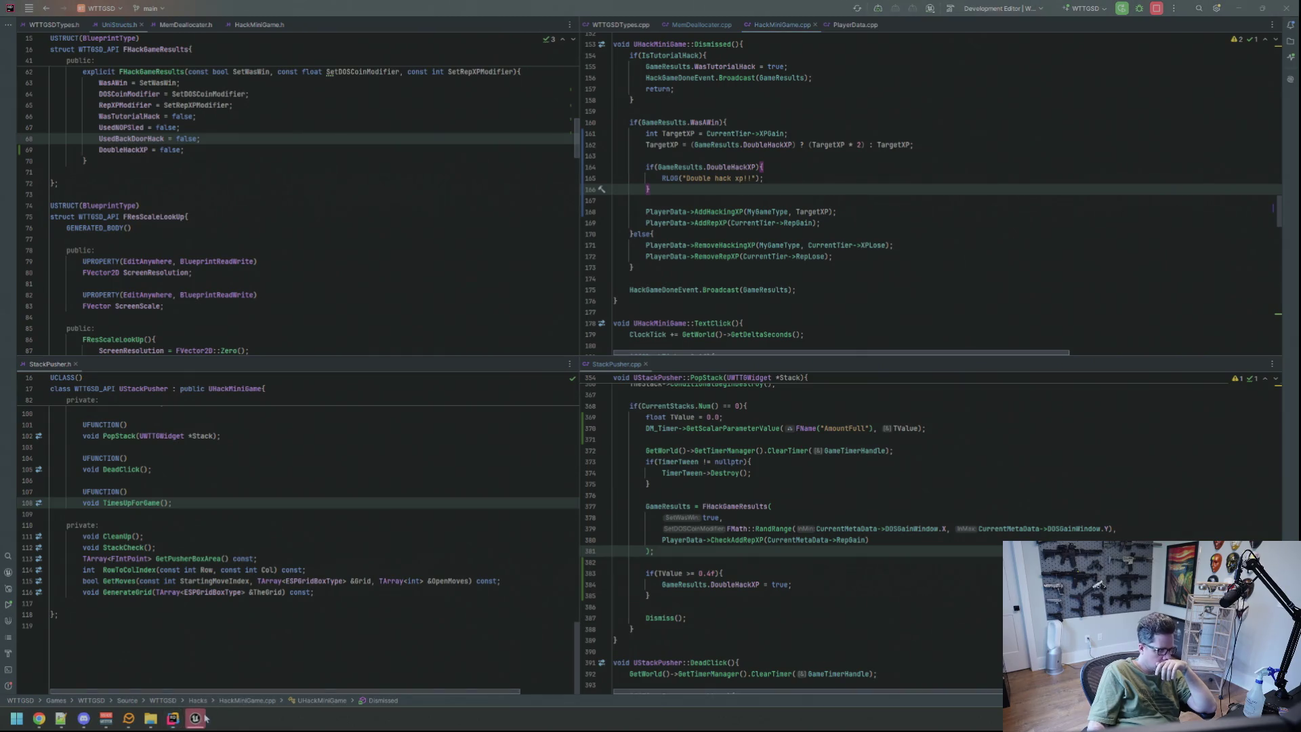
Clear the Output Log and start a play-in-editor session.
{"action": "right_click", "coordinate": [383, 545]}
{"action": "left_click", "coordinate": [391, 550]}
{"action": "scroll", "coordinate": [388, 236], "scroll_direction": "up", "scroll_amount": 3}
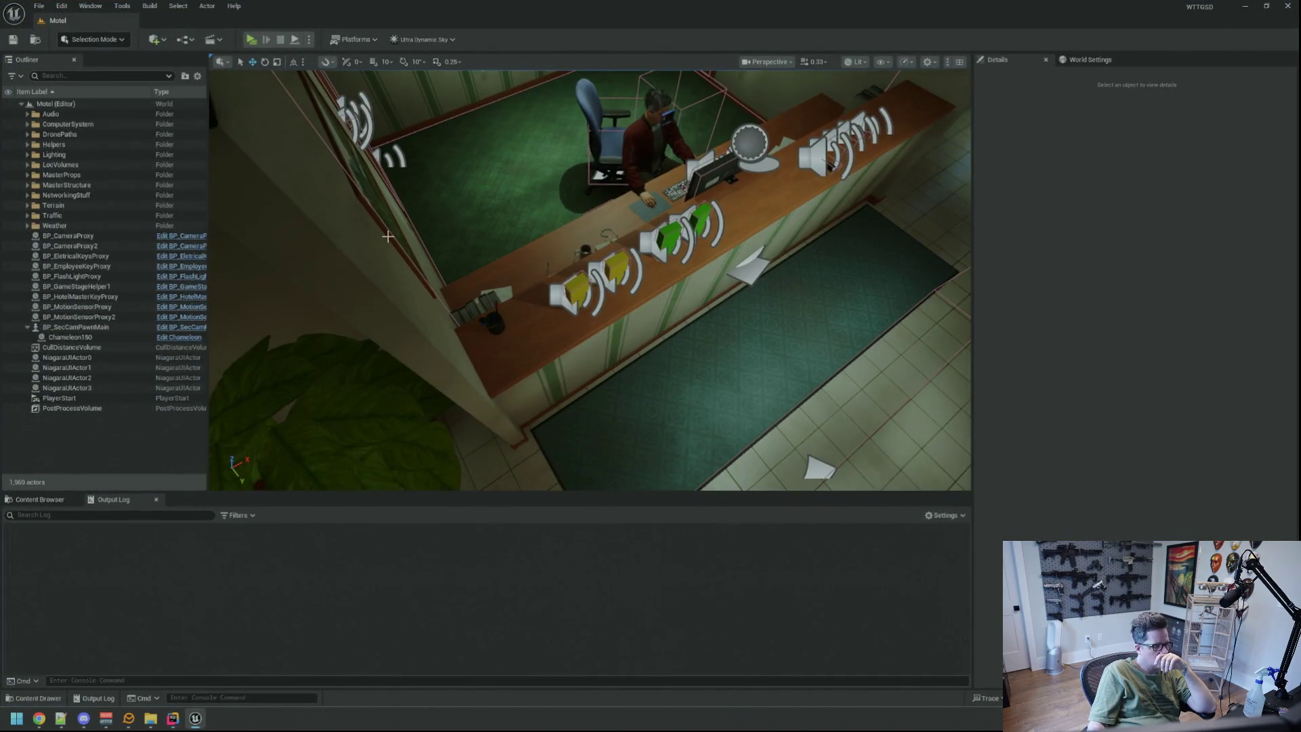
{"action": "key", "text": "alt+p"}
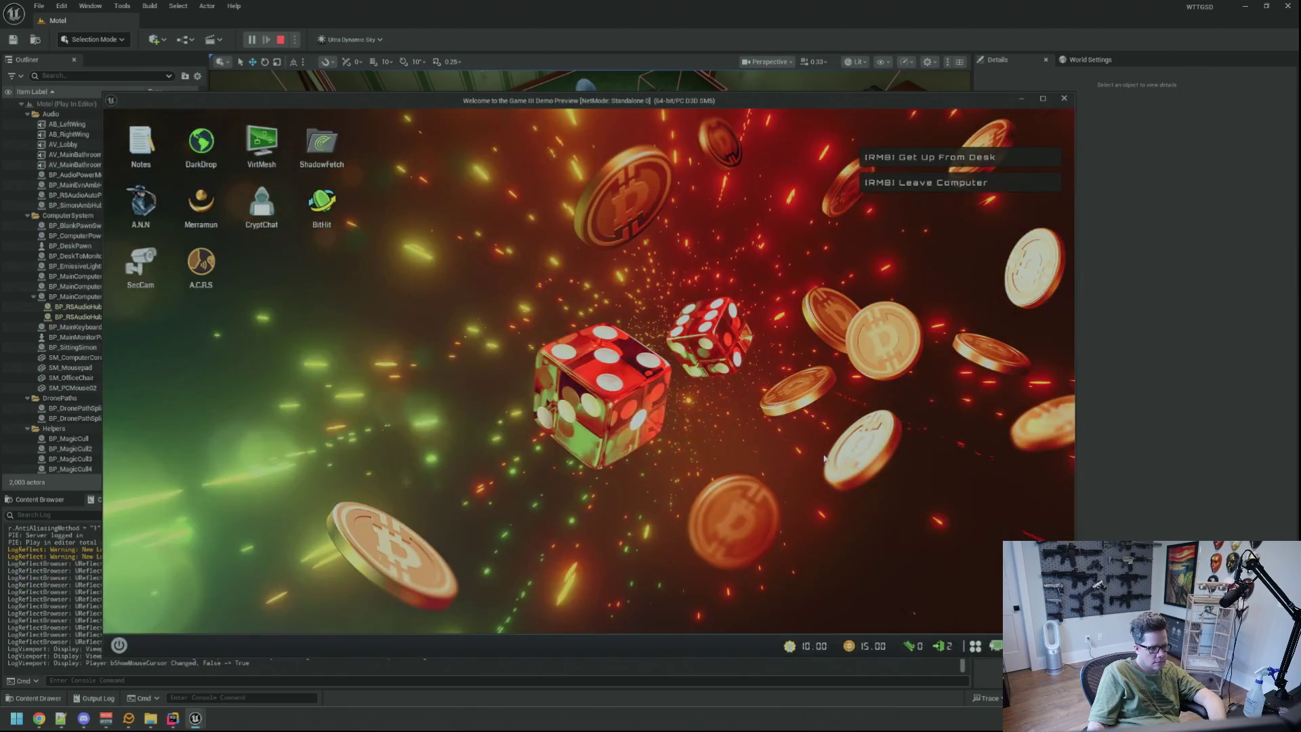
Run TriggerHack 2 and solve the hack to HACK BLOCKED for 250, then recall the command.
{"action": "key", "text": "grave"}
{"action": "key", "text": "Up"}
{"action": "key", "text": "Return"}
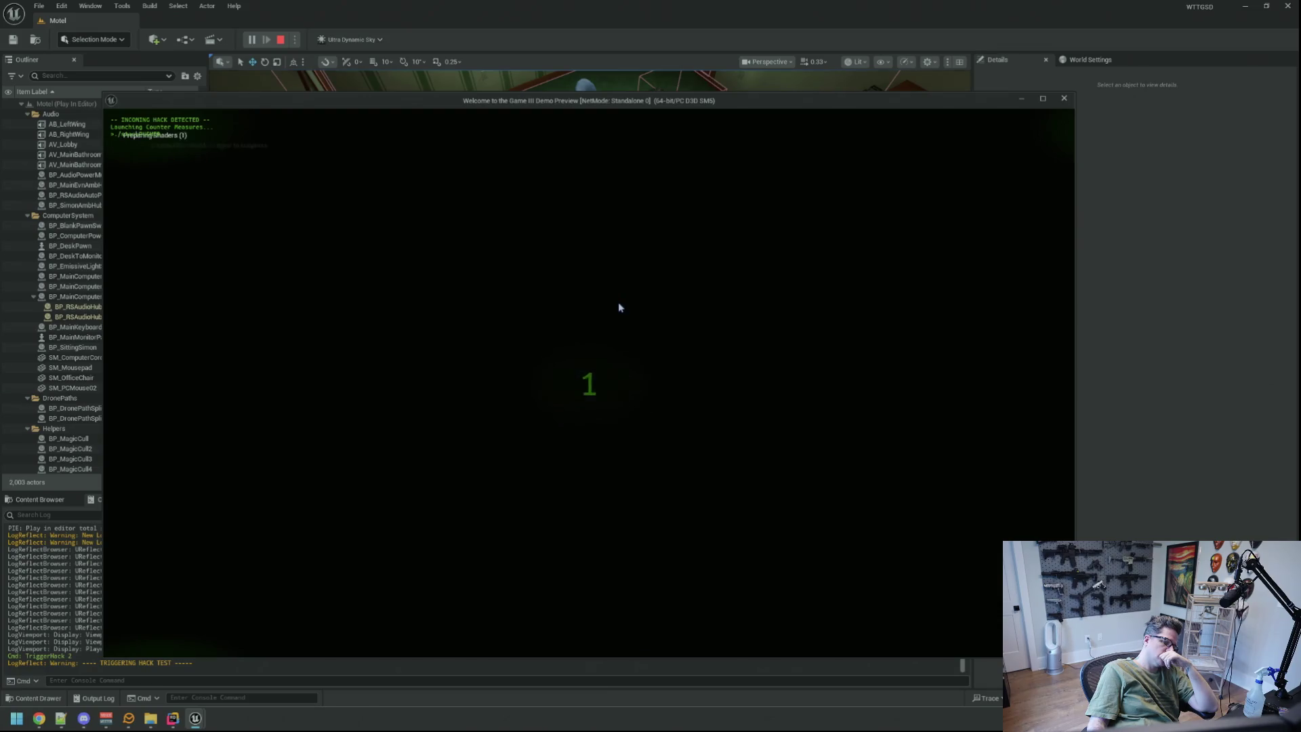
{"action": "left_click", "coordinate": [595, 407]}
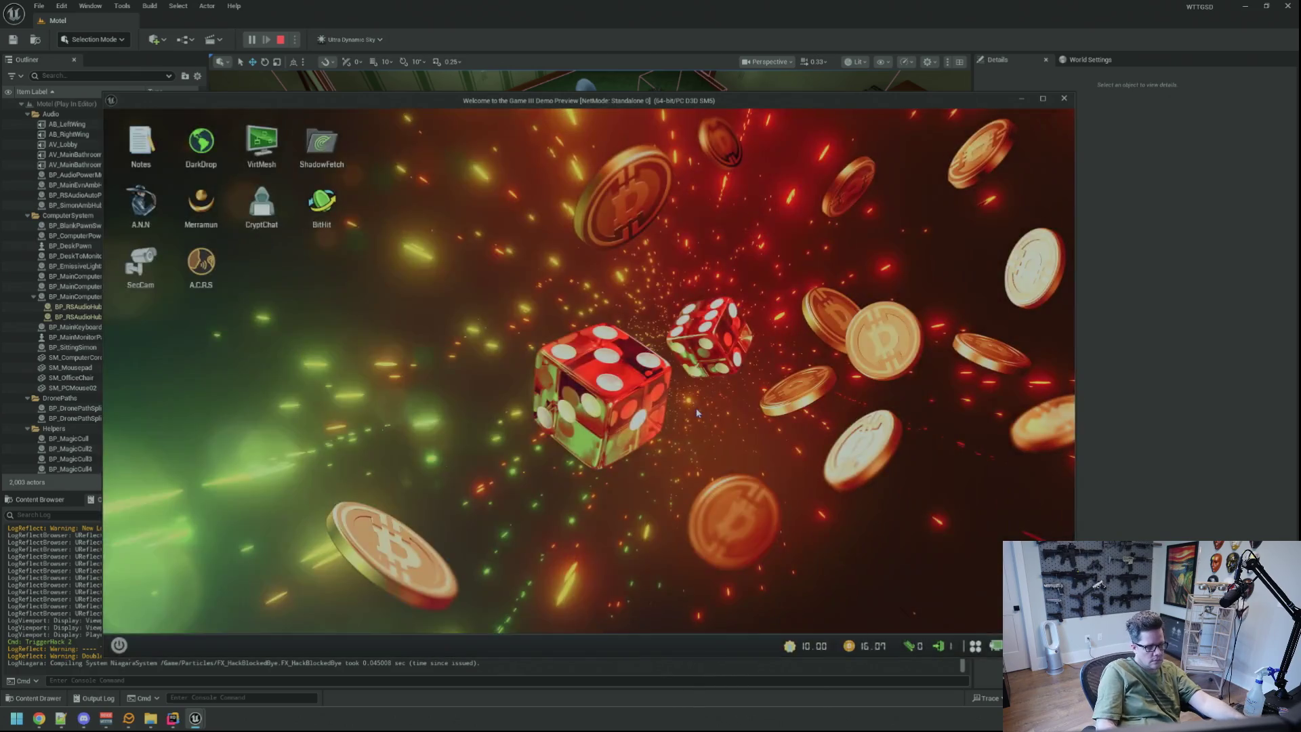
{"action": "key", "text": "grave"}
{"action": "key", "text": "Up"}
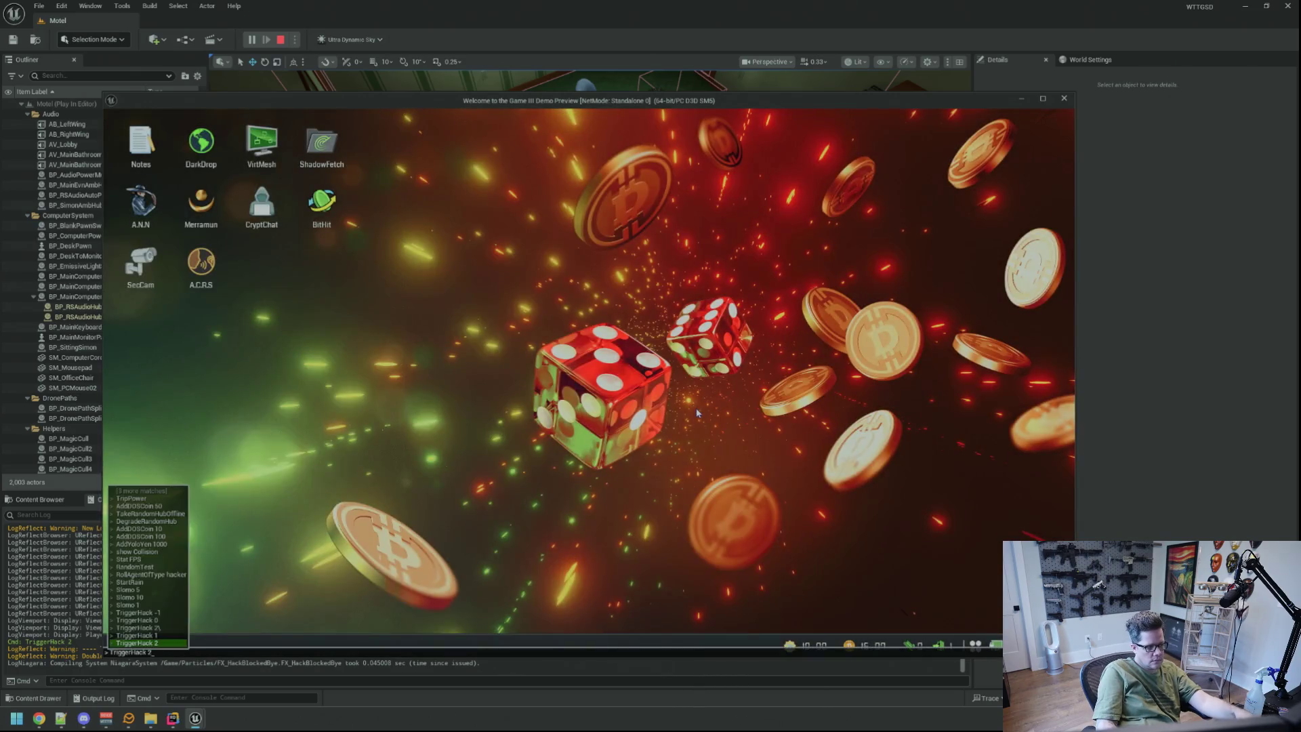
Rerun TriggerHack 2, clear every stackPUSHER stack for HACK BLOCKED and 450, and dismiss the result.
{"action": "key", "text": "Return"}
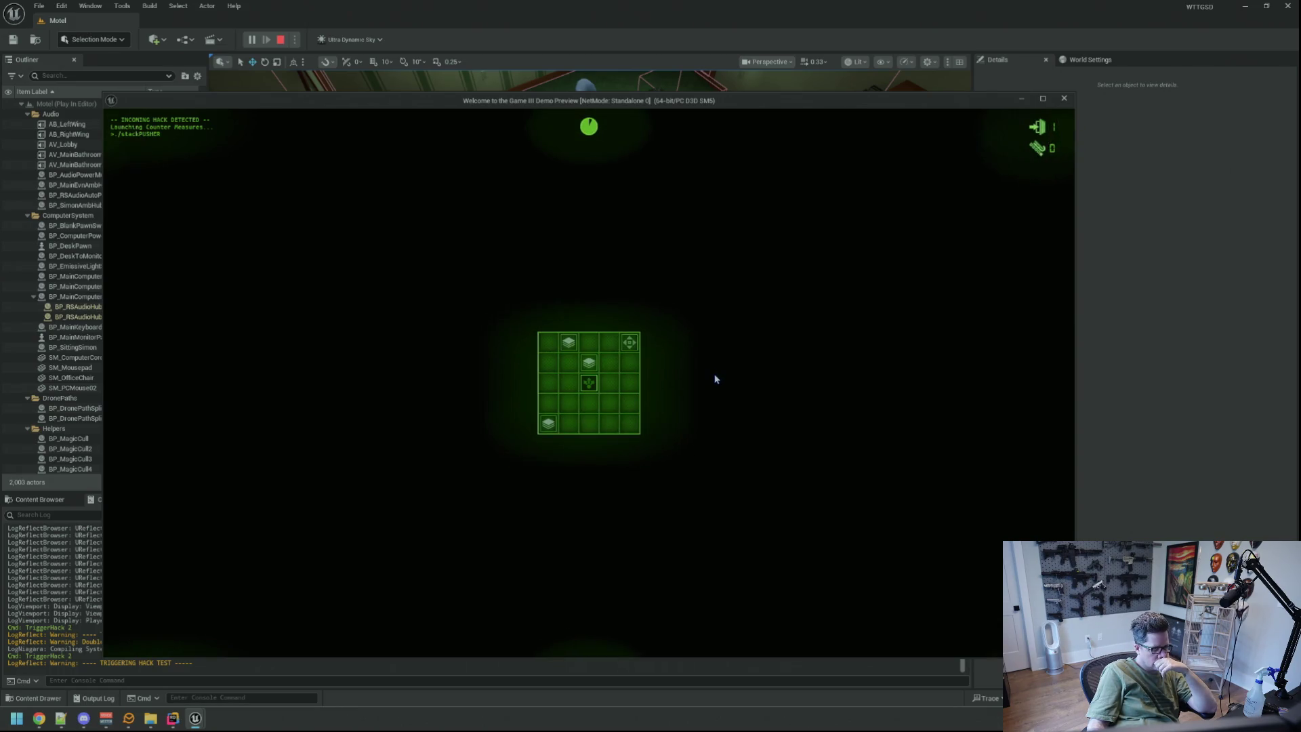
{"action": "mouse_move", "coordinate": [640, 364]}
{"action": "left_mouse_down"}
{"action": "mouse_move", "coordinate": [589, 364]}
{"action": "mouse_move", "coordinate": [590, 383]}
{"action": "left_mouse_up"}
{"action": "left_click", "coordinate": [590, 384]}
{"action": "left_click_drag", "start_coordinate": [553, 425], "coordinate": [589, 403]}
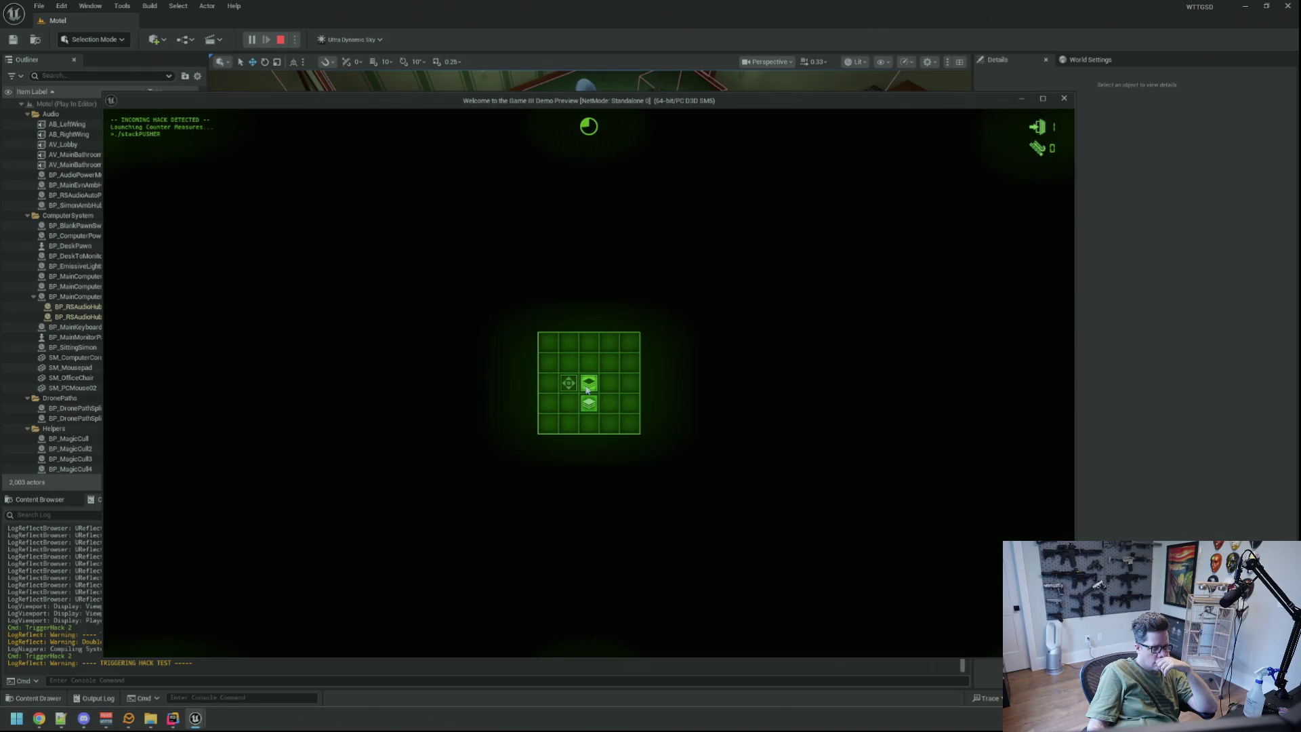
{"action": "left_click", "coordinate": [589, 387]}
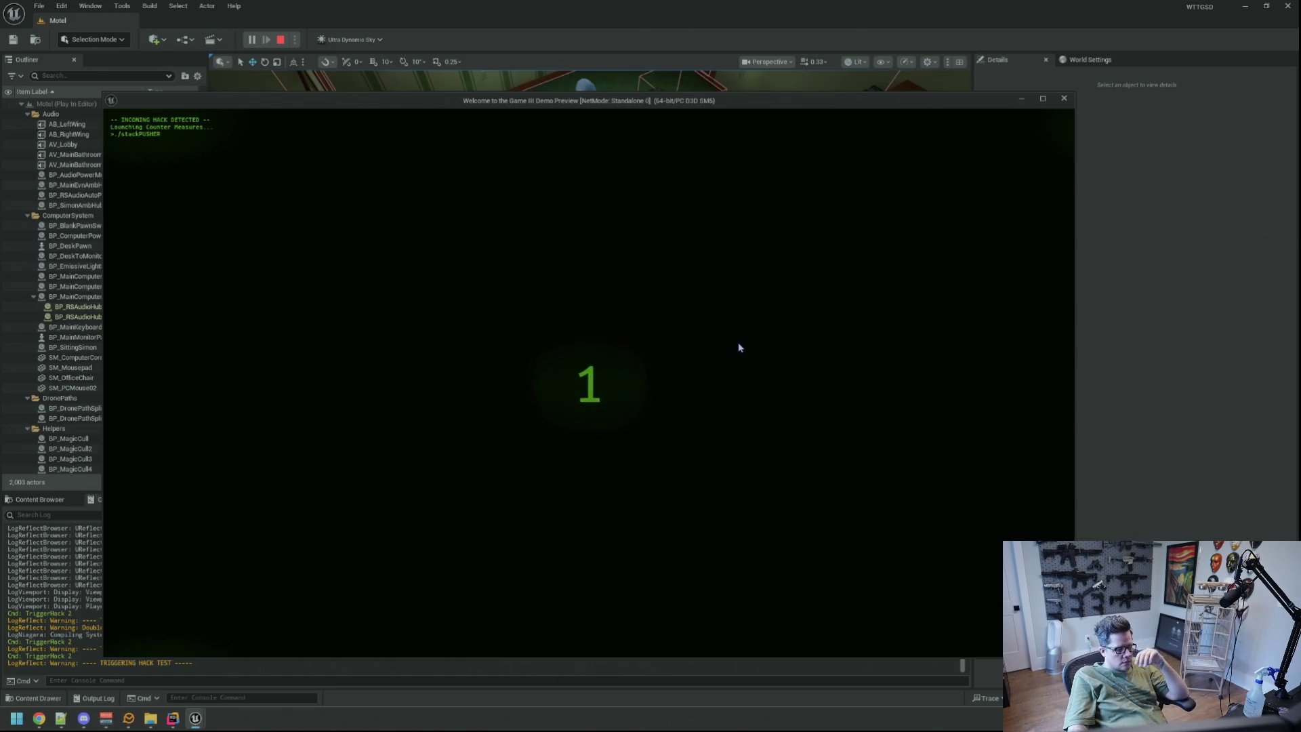
{"action": "mouse_move", "coordinate": [569, 346]}
{"action": "left_mouse_down"}
{"action": "mouse_move", "coordinate": [567, 380]}
{"action": "mouse_move", "coordinate": [589, 384]}
{"action": "left_mouse_up"}
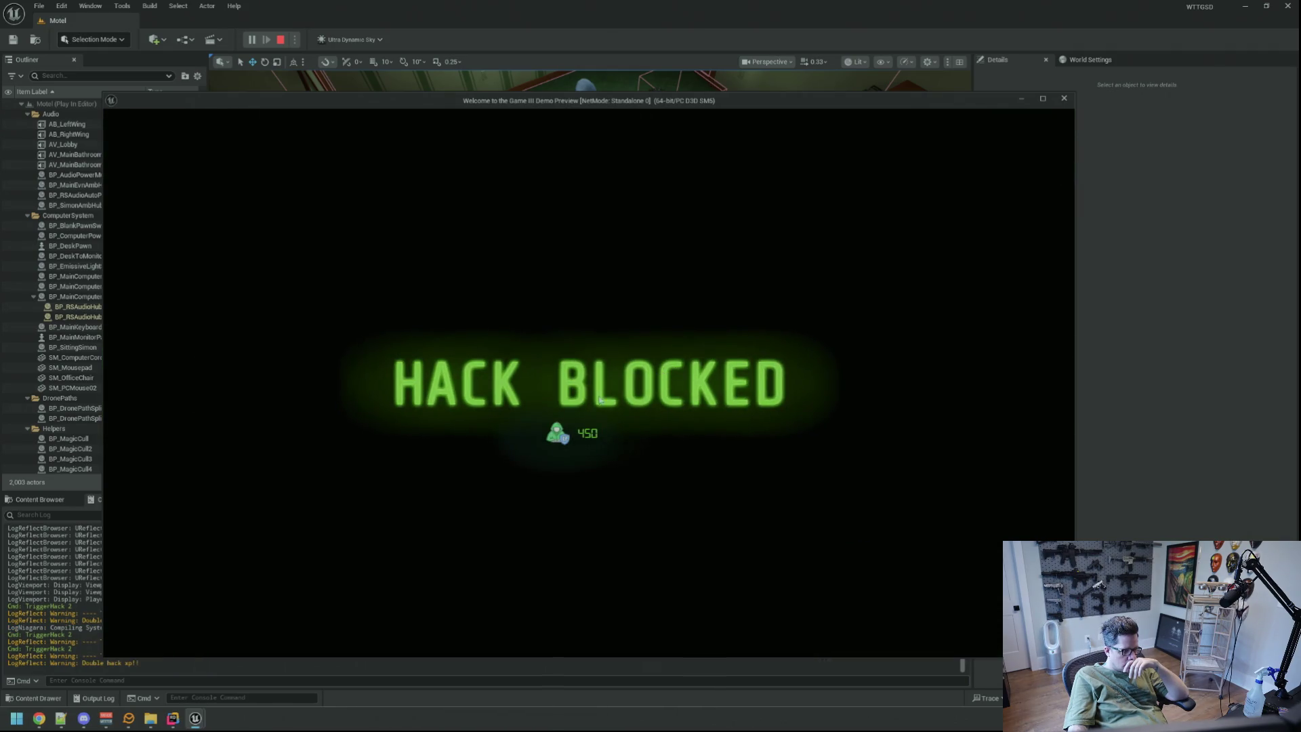
{"action": "left_click", "coordinate": [297, 663]}
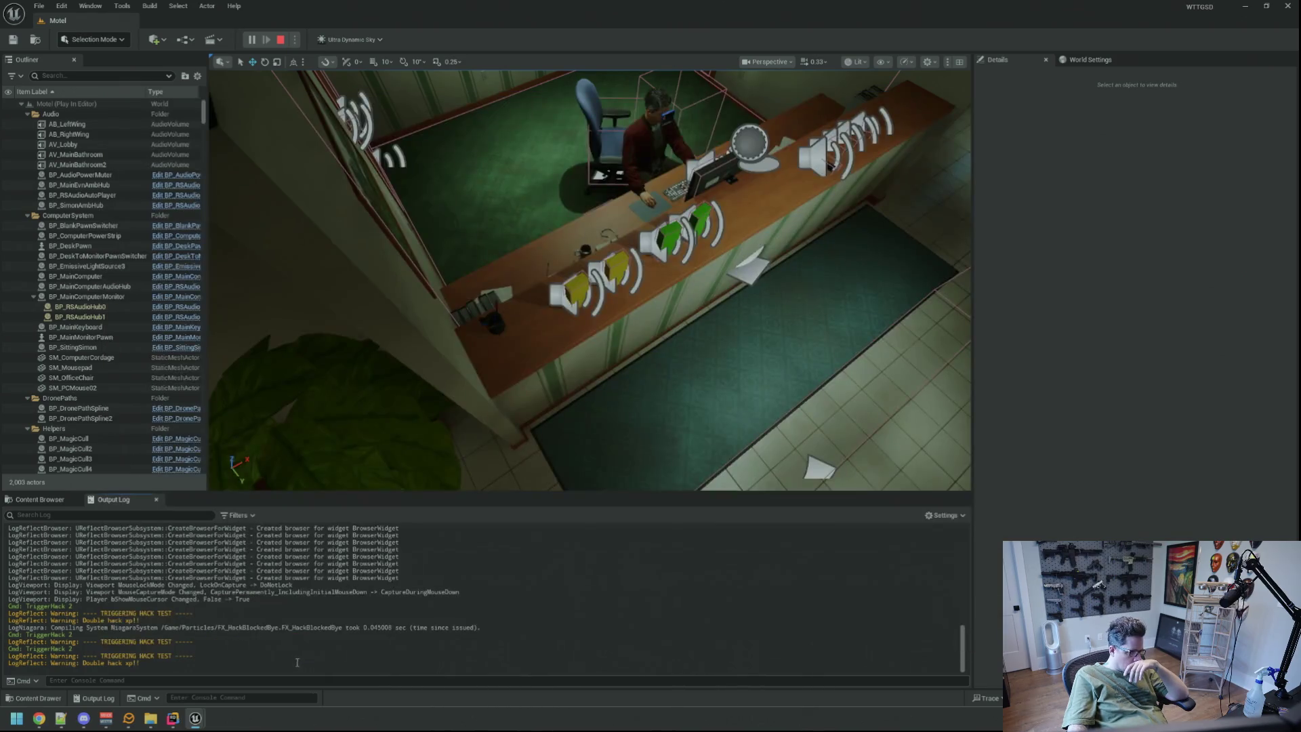
Open the Output Log's menu to clear it and bring the game preview window back.
{"action": "right_click", "coordinate": [226, 653]}
{"action": "mouse_move", "coordinate": [195, 718]}
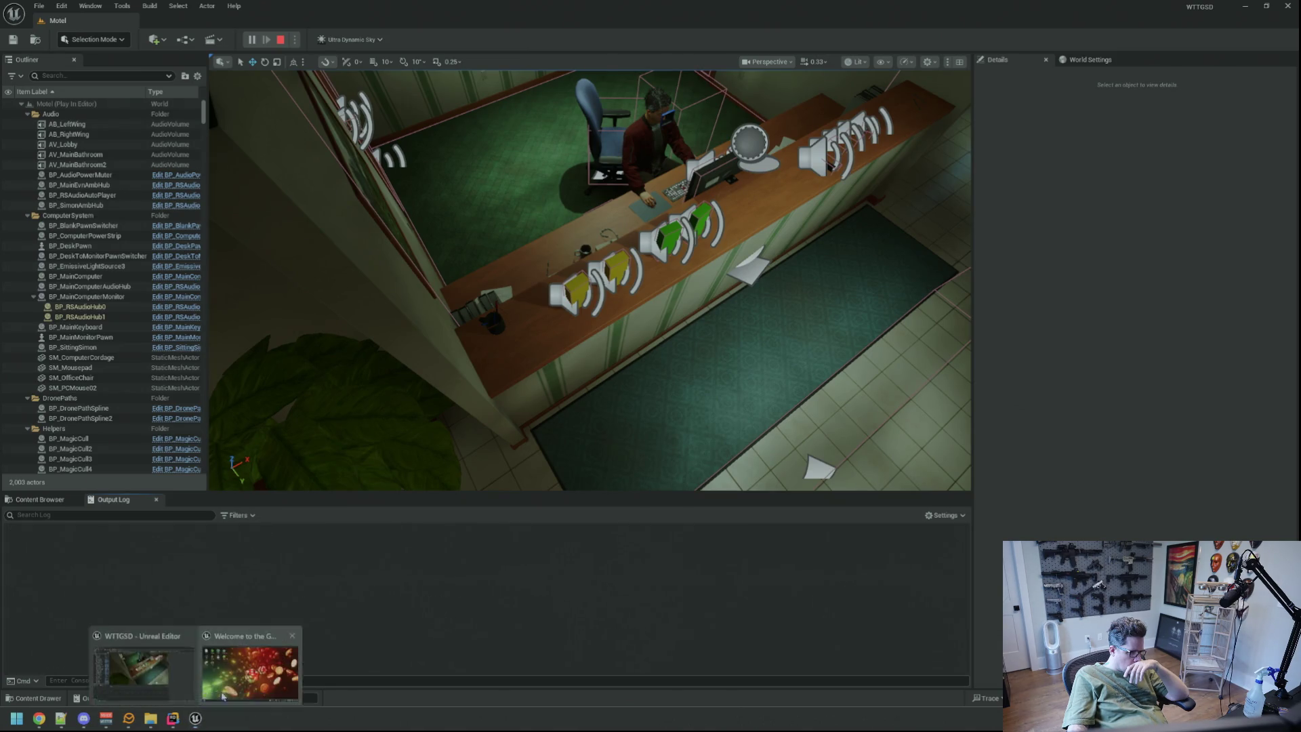
{"action": "left_click", "coordinate": [249, 661]}
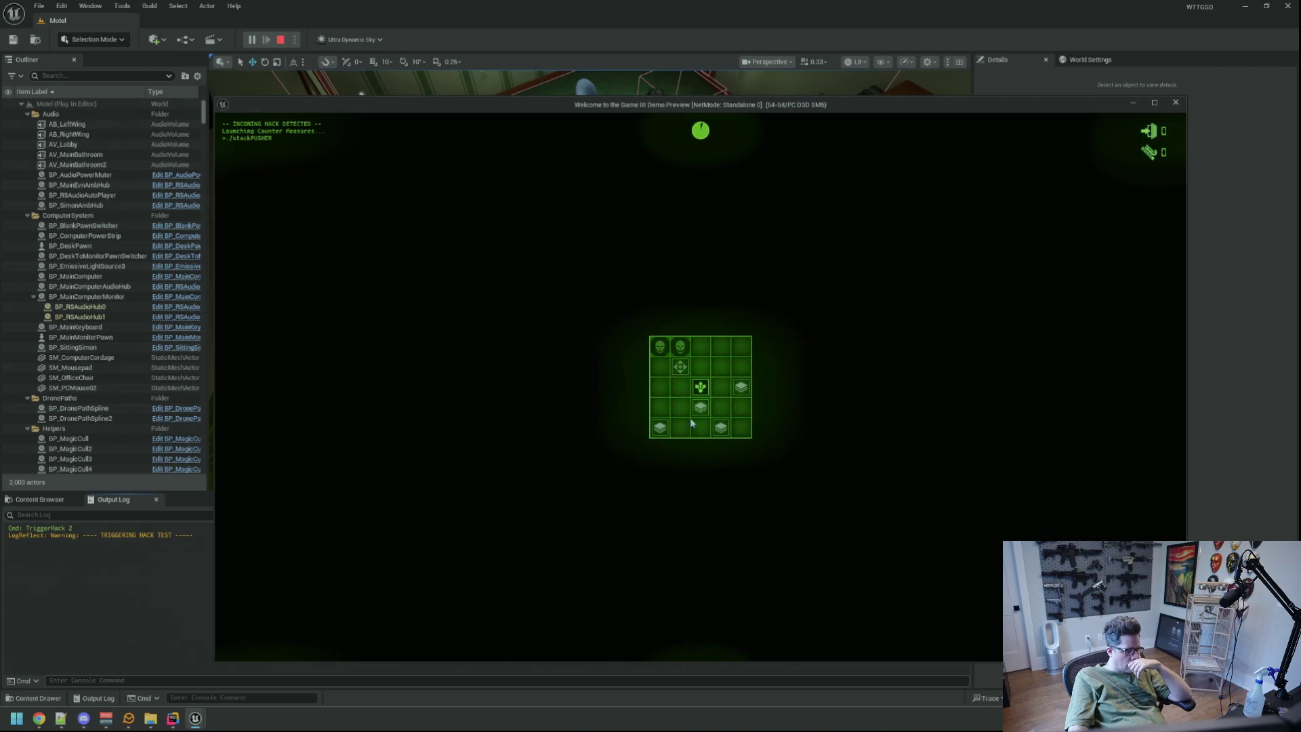
Push the remaining stacks into the centre cell, then run TriggerHack 2 again.
{"action": "left_click", "coordinate": [701, 407]}
{"action": "left_click", "coordinate": [741, 387]}
{"action": "left_click", "coordinate": [721, 422]}
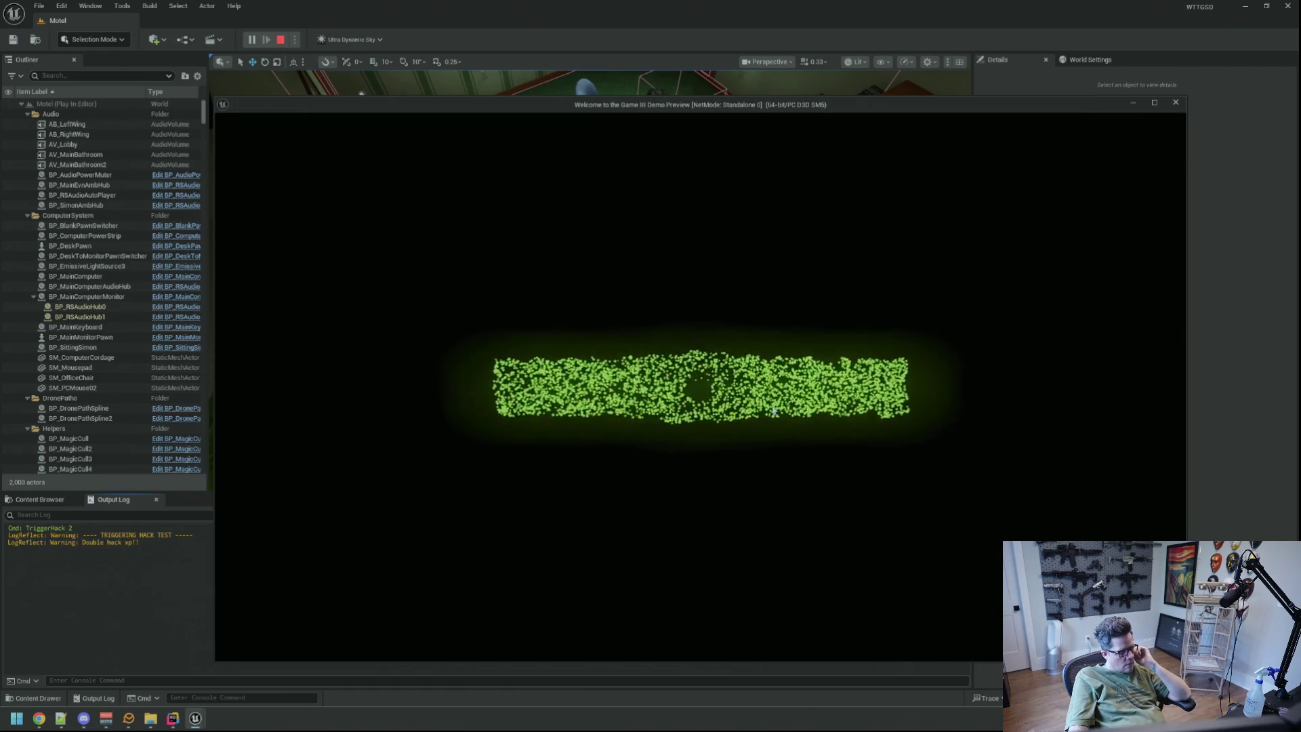
{"action": "key", "text": "grave"}
{"action": "key", "text": "Up"}
{"action": "key", "text": "Return"}
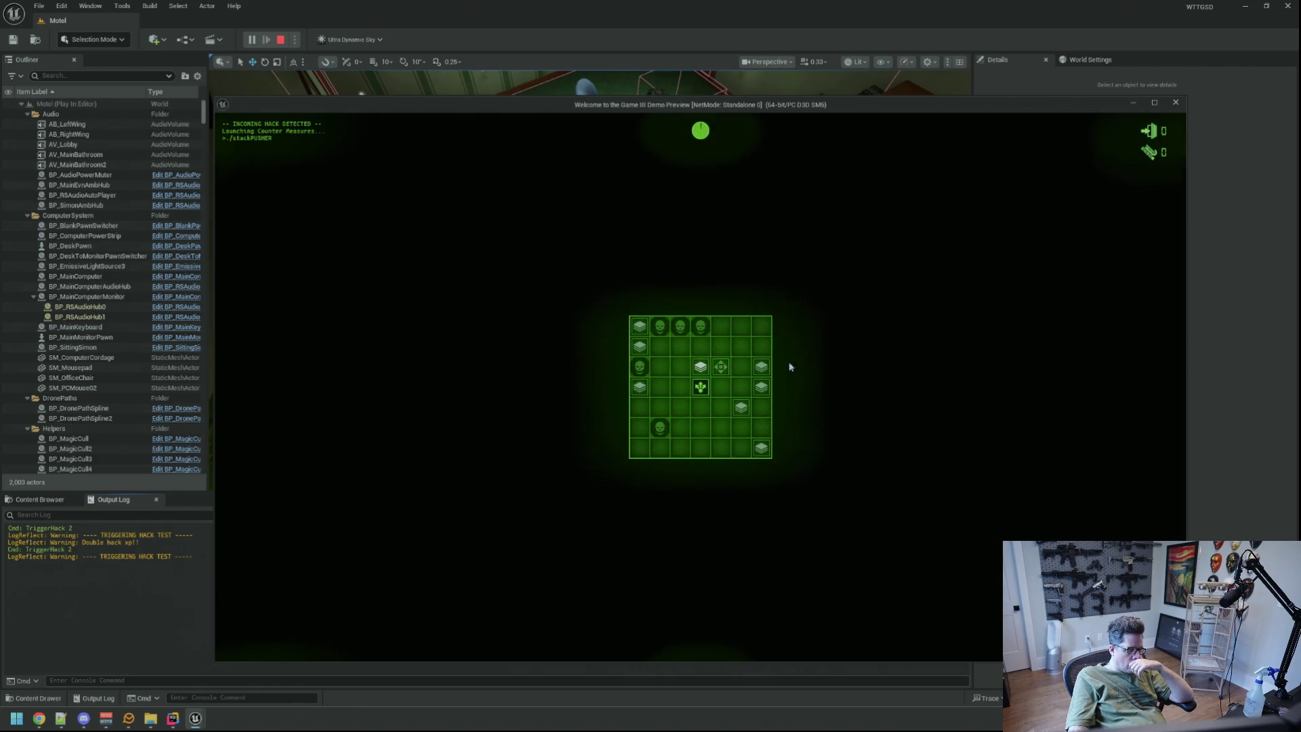
Move the pusher through rows 3–6 until the puzzle fails with -400, then stop PIE.
{"action": "mouse_move", "coordinate": [721, 368]}
{"action": "left_mouse_down"}
{"action": "mouse_move", "coordinate": [640, 354]}
{"action": "mouse_move", "coordinate": [640, 390]}
{"action": "mouse_move", "coordinate": [662, 388]}
{"action": "mouse_move", "coordinate": [682, 409]}
{"action": "mouse_move", "coordinate": [683, 388]}
{"action": "left_mouse_up"}
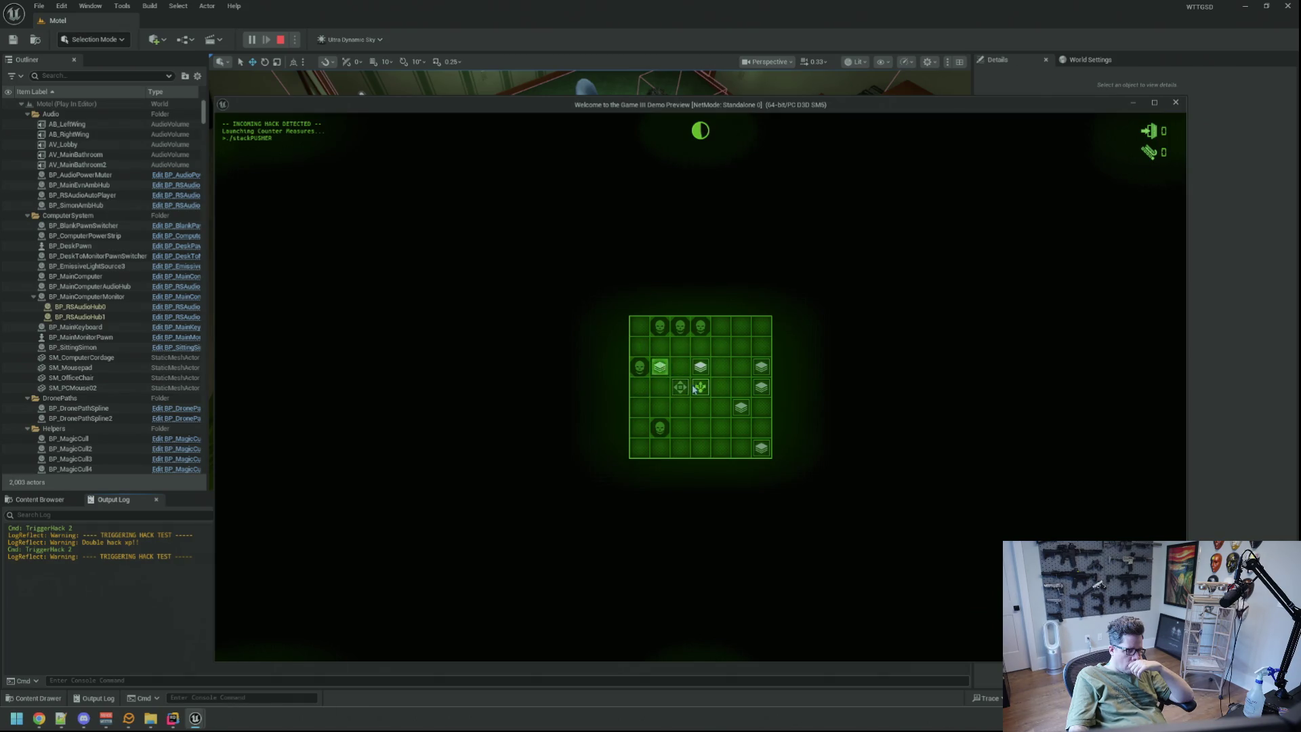
{"action": "left_click", "coordinate": [744, 407]}
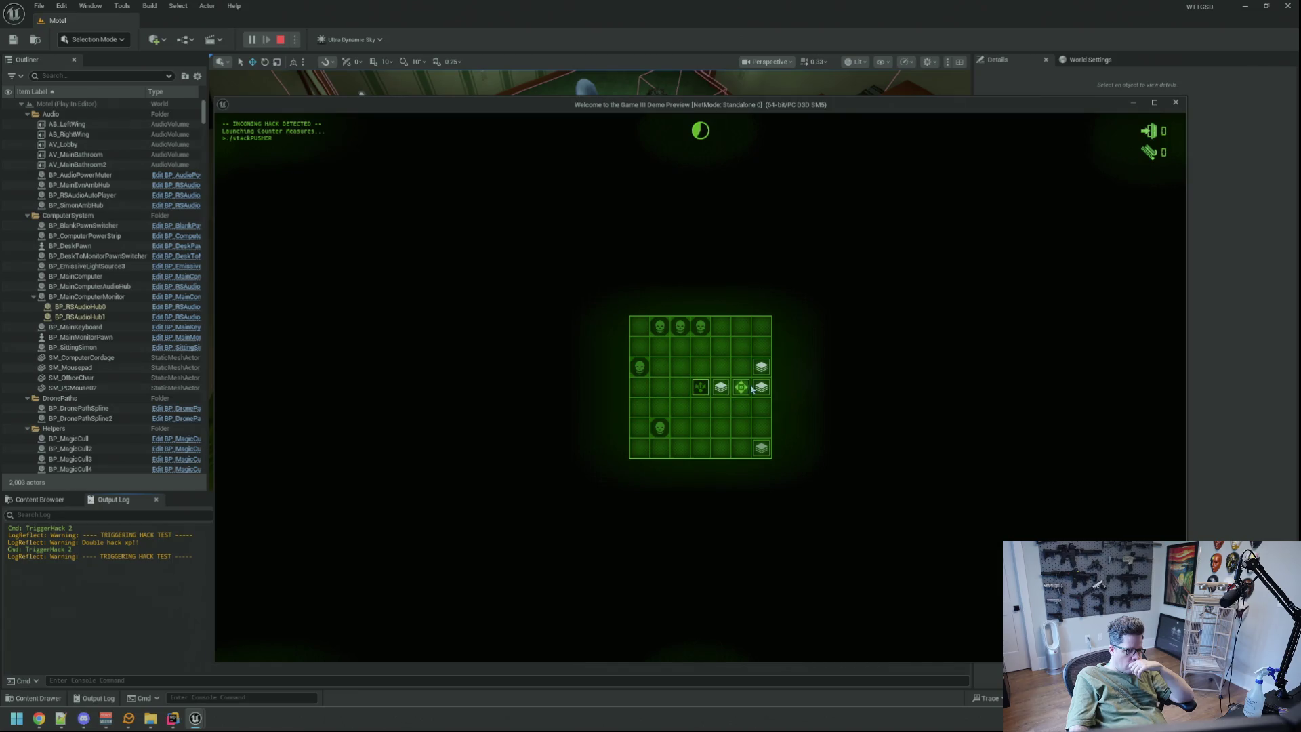
{"action": "left_click", "coordinate": [759, 390]}
{"action": "left_click", "coordinate": [722, 395]}
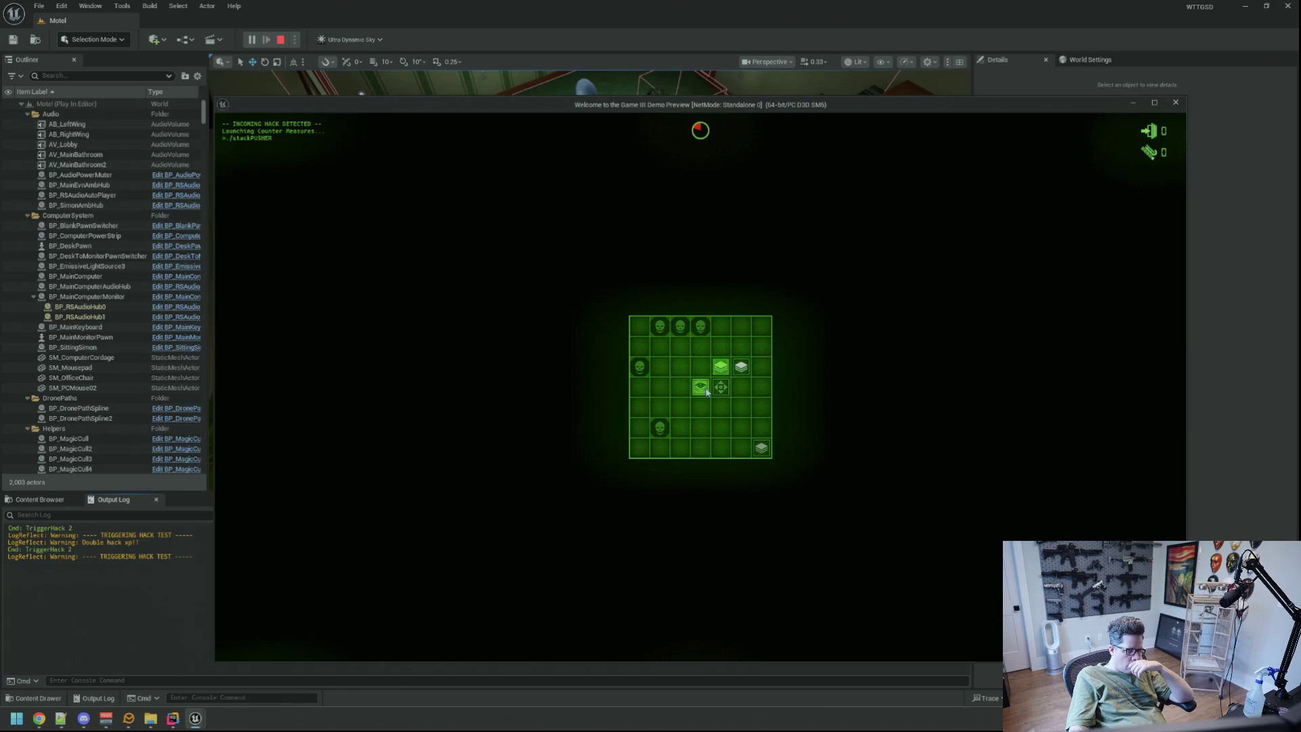
{"action": "left_click", "coordinate": [762, 429]}
{"action": "left_click", "coordinate": [760, 450]}
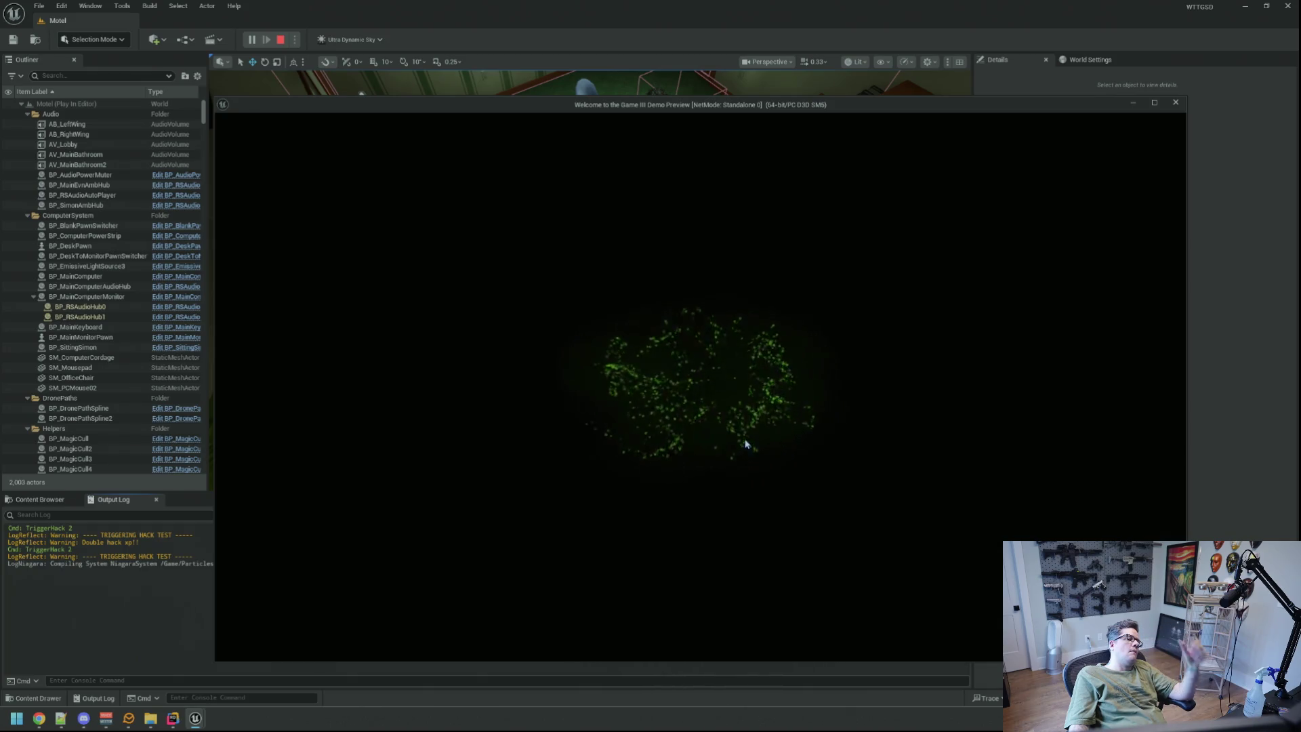
{"action": "key", "text": "Escape"}
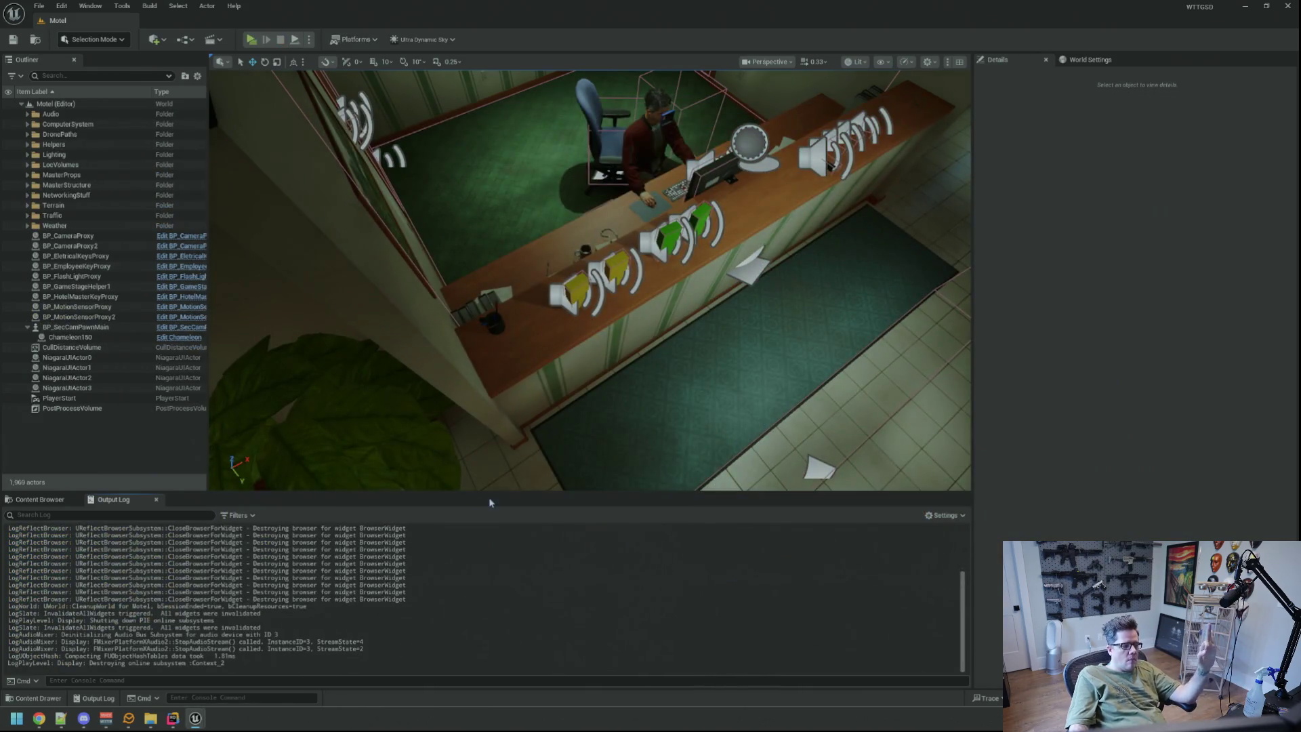
{"action": "left_click", "coordinate": [173, 719]}
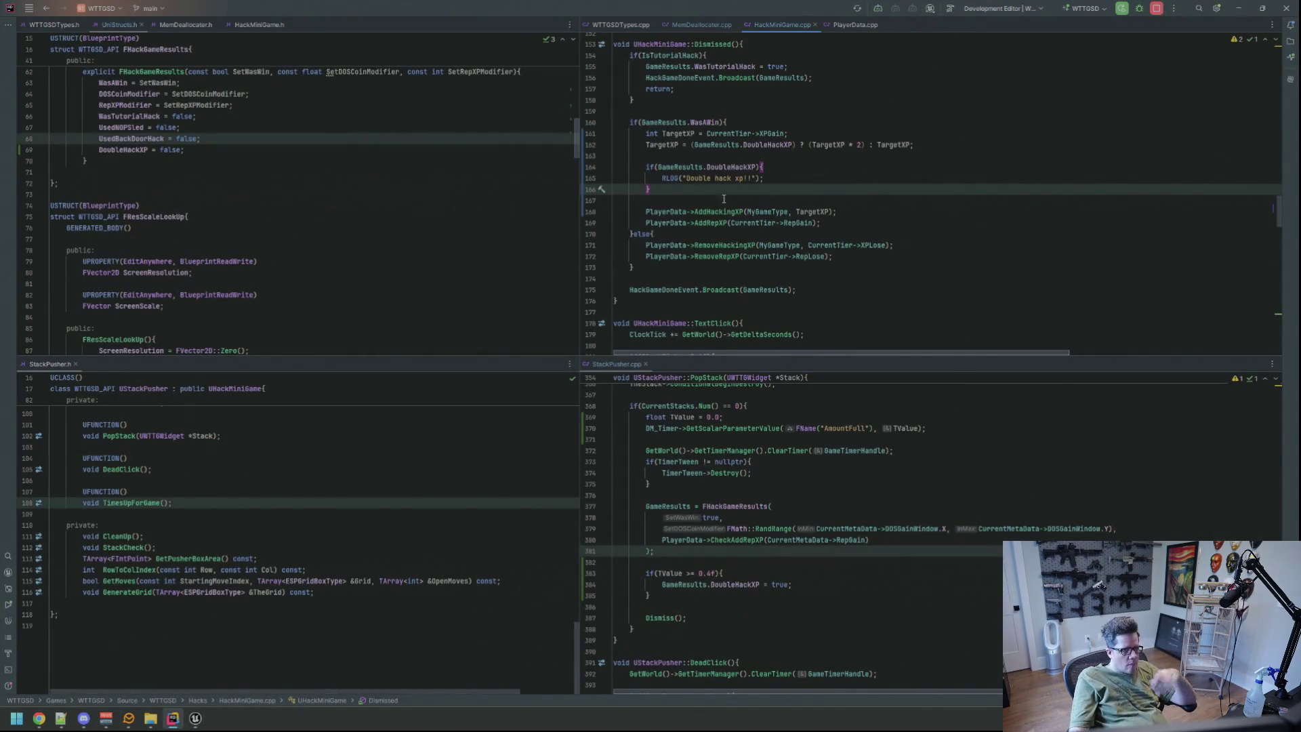
Delete the 'Double hack xp!!' debug log check from HackMiniGame.cpp.
{"action": "key", "text": "shift+Up"}
{"action": "key", "text": "shift+Up"}
{"action": "key", "text": "Delete"}
{"action": "key", "text": "shift+Up"}
{"action": "key", "text": "shift+Up"}
{"action": "key", "text": "Delete"}
{"action": "key", "text": "Up"}
{"action": "key", "text": "Up"}
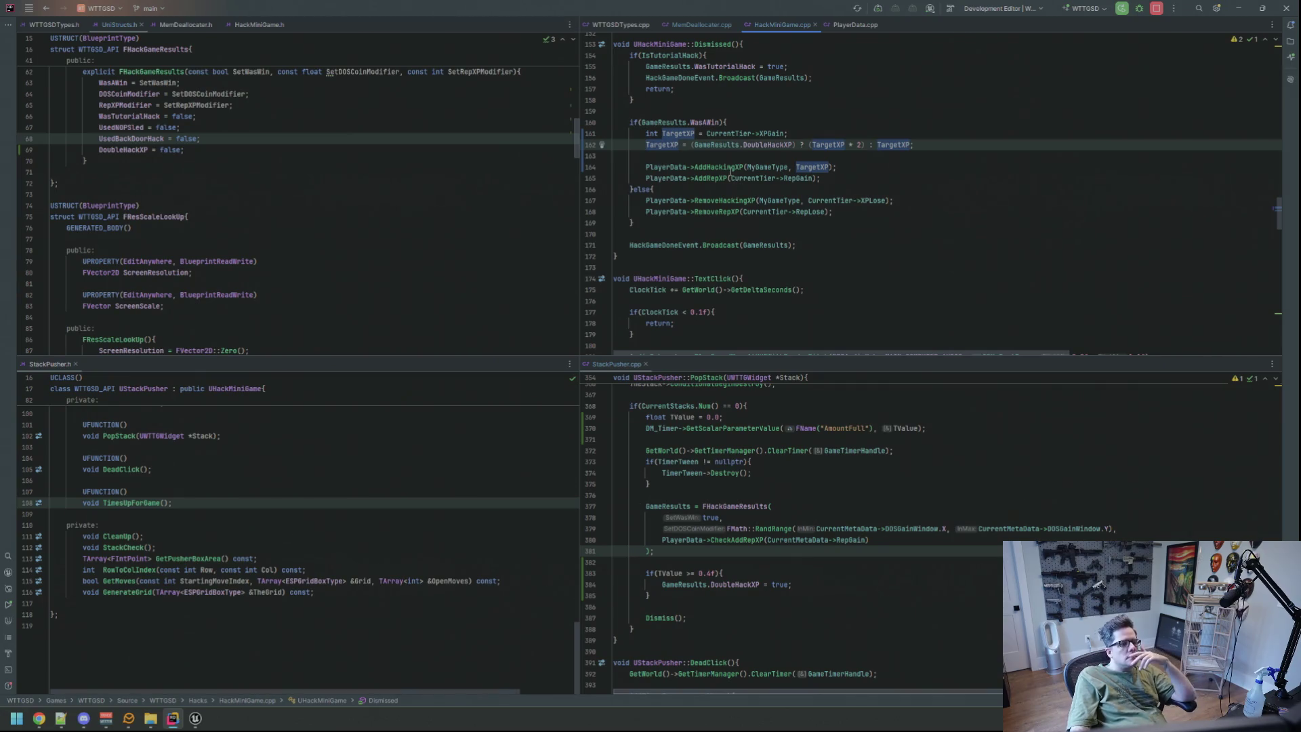
Find MemDeallocater.cpp's win-handling block and select StackPusher's TValue timer-read lines.
{"action": "left_click", "coordinate": [702, 24]}
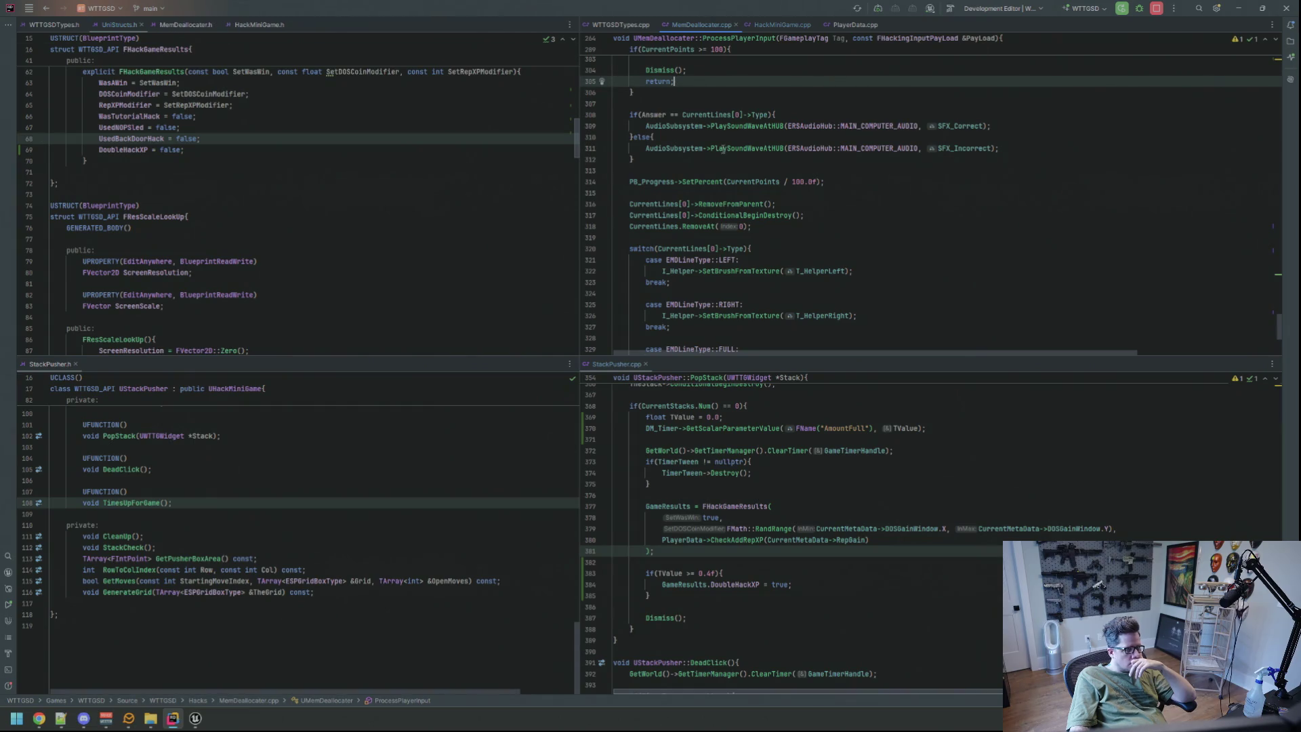
{"action": "scroll", "coordinate": [723, 149], "scroll_direction": "up", "scroll_amount": 4}
{"action": "left_click", "coordinate": [851, 115]}
{"action": "scroll", "coordinate": [852, 155], "scroll_direction": "up", "scroll_amount": 3}
{"action": "scroll", "coordinate": [852, 155], "scroll_direction": "up", "scroll_amount": 1}
{"action": "left_click", "coordinate": [896, 223]}
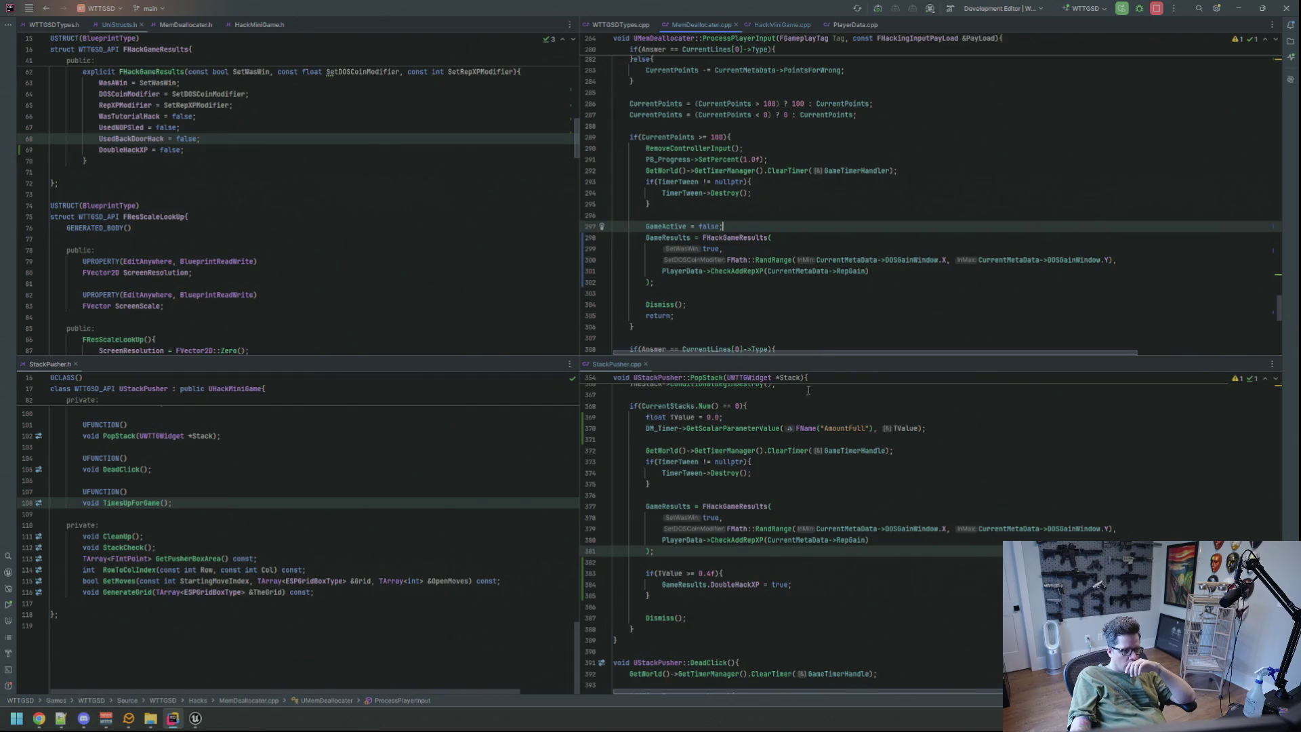
{"action": "left_click_drag", "start_coordinate": [932, 430], "coordinate": [608, 418]}
{"action": "key", "text": "ctrl+c"}
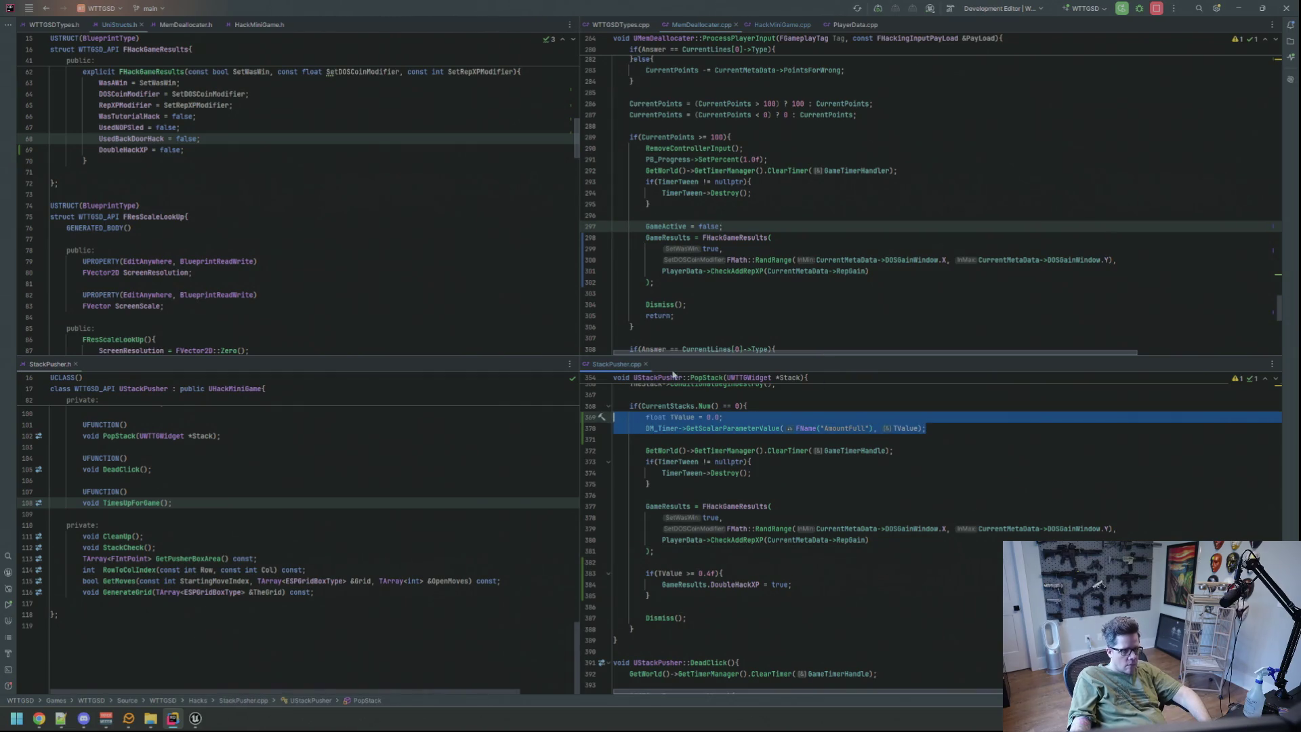
Paste the TValue timer-read lines after RemoveControllerInput in MemDeallocater.cpp.
{"action": "left_click", "coordinate": [753, 148]}
{"action": "key", "text": "Return"}
{"action": "key", "text": "ctrl+v"}
{"action": "key", "text": "Return"}
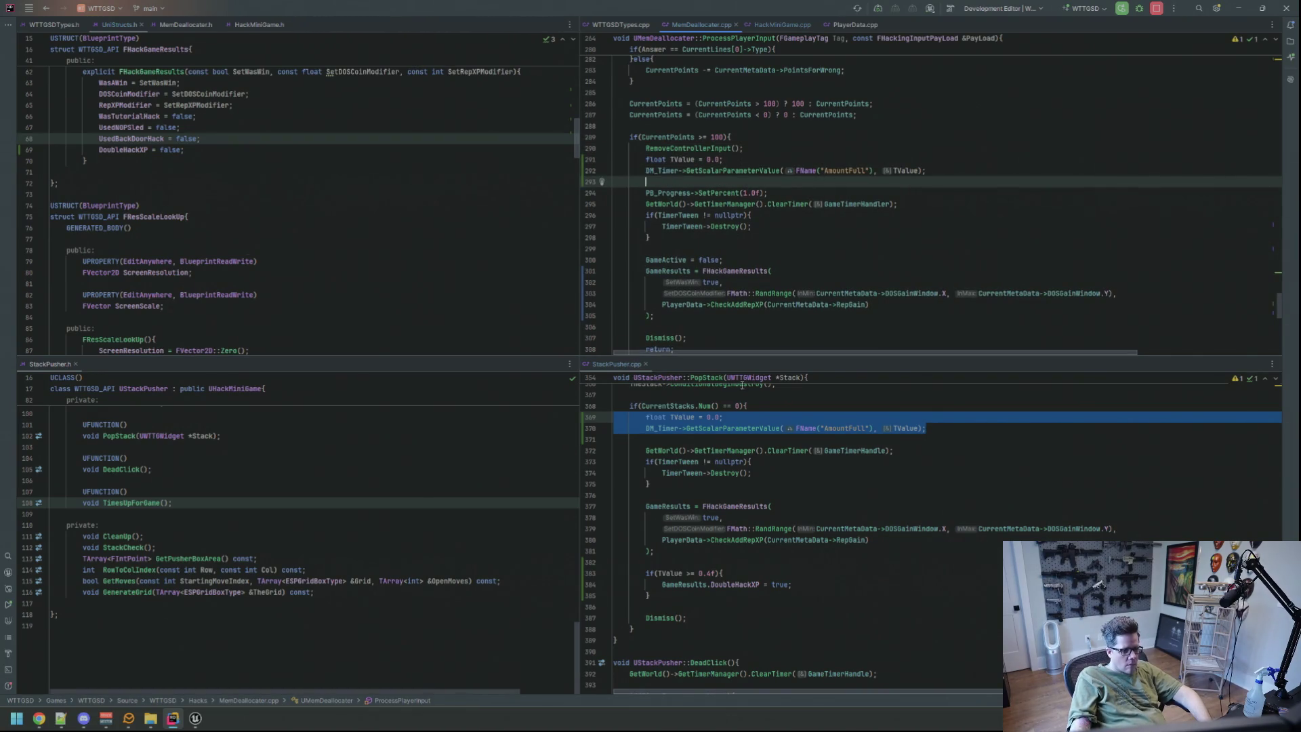
Paste the TValue >= 0.4f double-XP check after the GameResults assignment and Live Coding recompile.
{"action": "left_click_drag", "start_coordinate": [656, 600], "coordinate": [613, 573]}
{"action": "key", "text": "ctrl+c"}
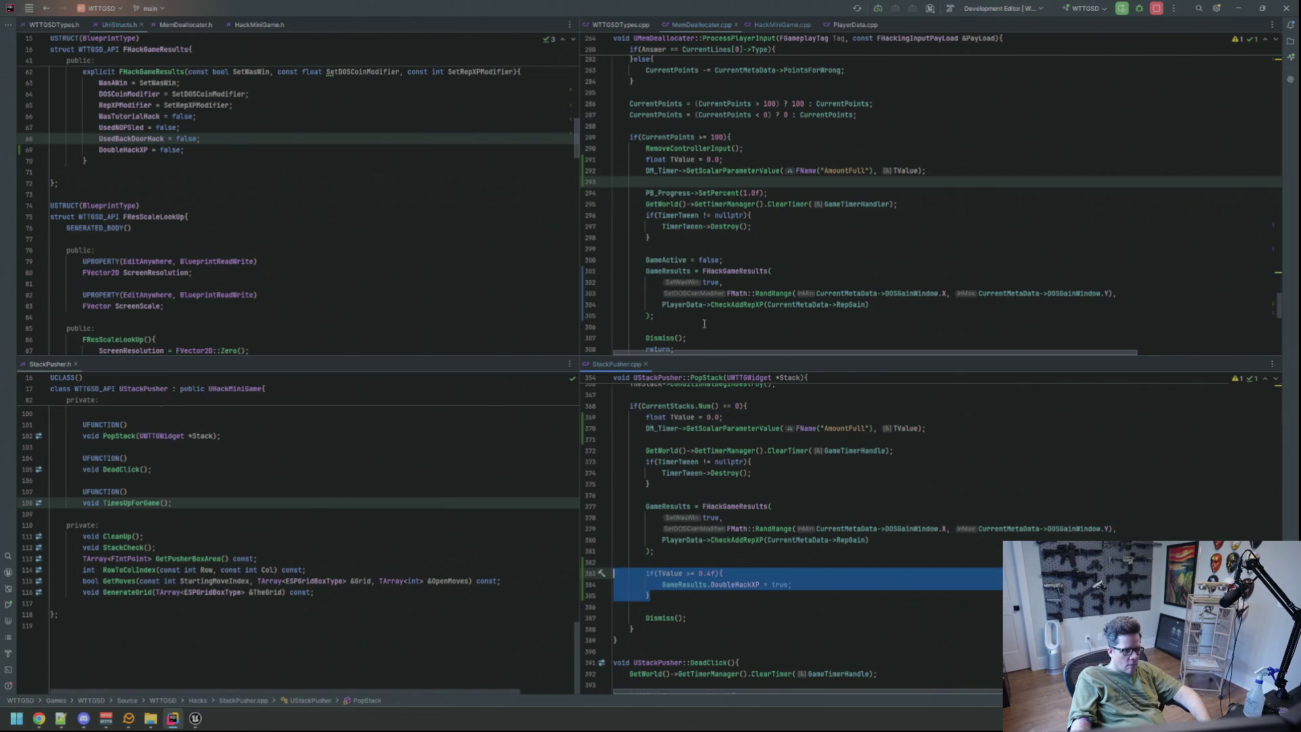
{"action": "left_click", "coordinate": [745, 317]}
{"action": "key", "text": "Return"}
{"action": "key", "text": "ctrl+v"}
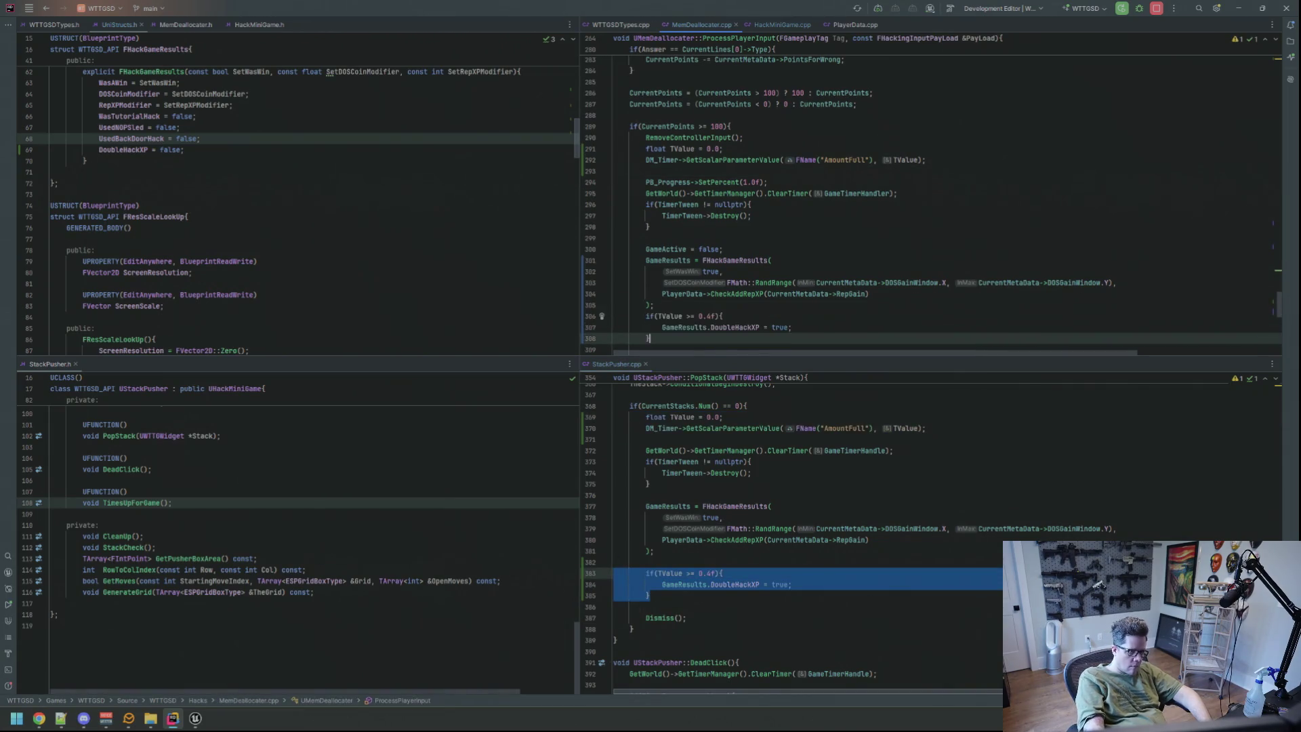
{"action": "key", "text": "Return"}
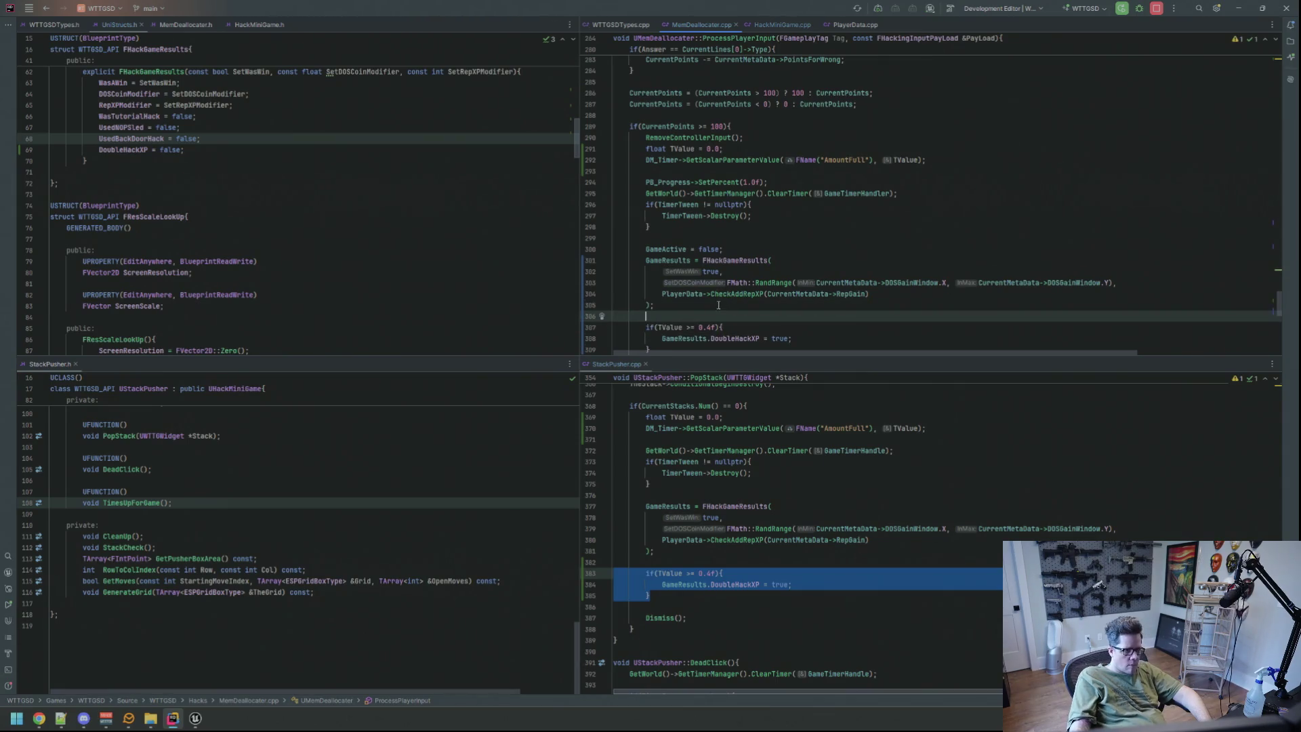
{"action": "scroll", "coordinate": [719, 305], "scroll_direction": "down", "scroll_amount": 3}
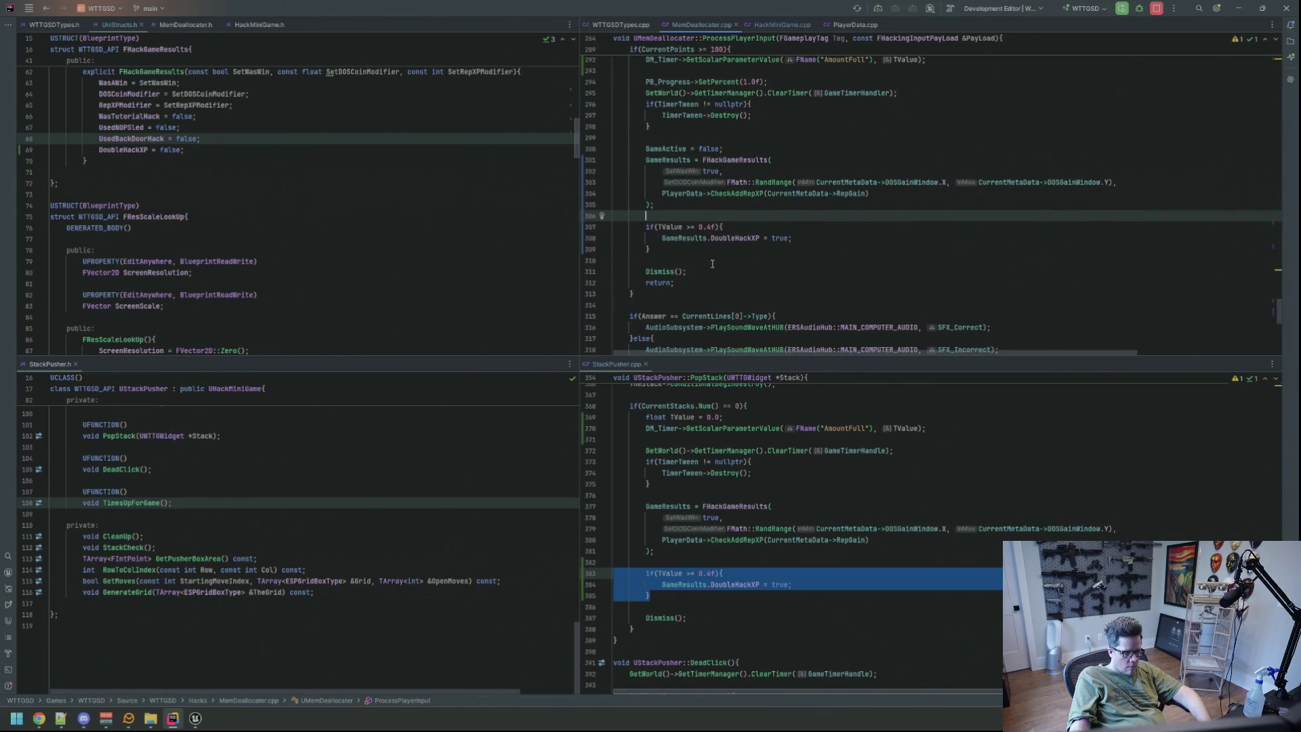
{"action": "left_click", "coordinate": [710, 227]}
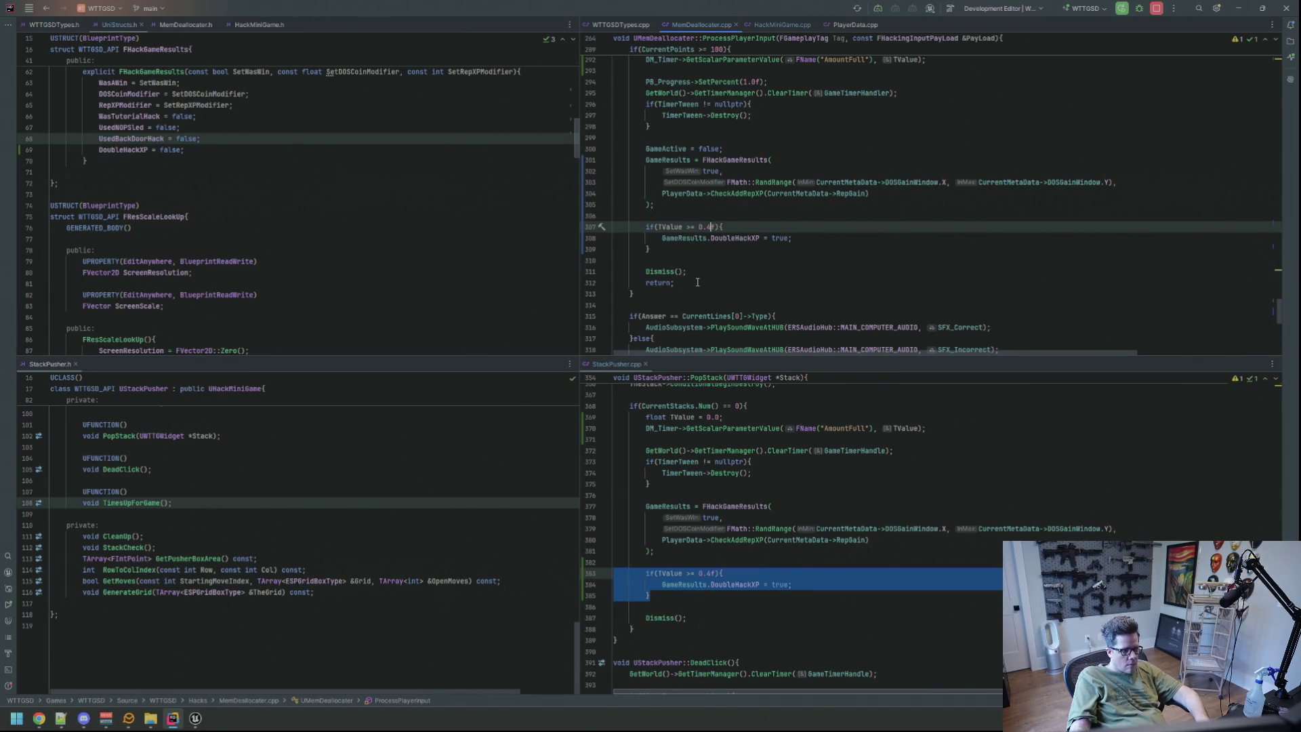
{"action": "key", "text": "ctrl+alt+F11"}
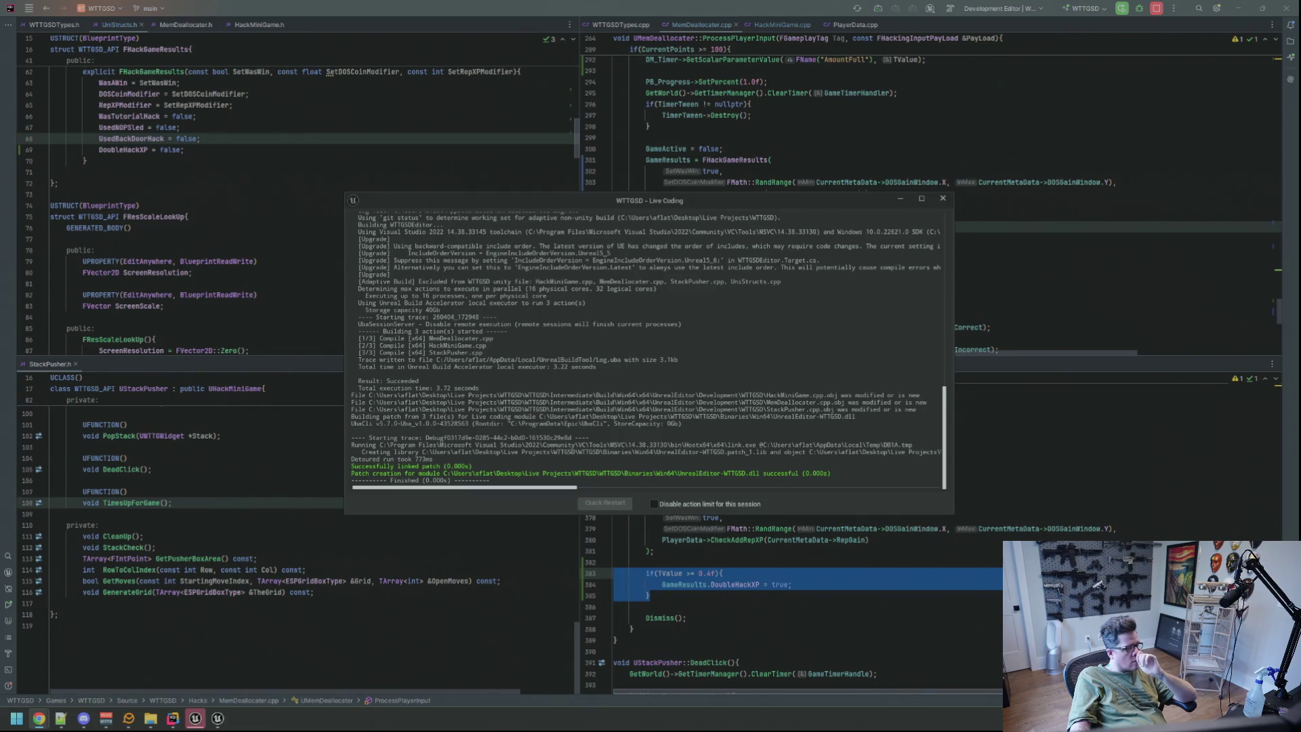
Close the Live Coding window and start a play-in-editor session in Unreal.
{"action": "left_click", "coordinate": [943, 198]}
{"action": "left_click", "coordinate": [196, 718]}
{"action": "scroll", "coordinate": [549, 468], "scroll_direction": "up", "scroll_amount": 3}
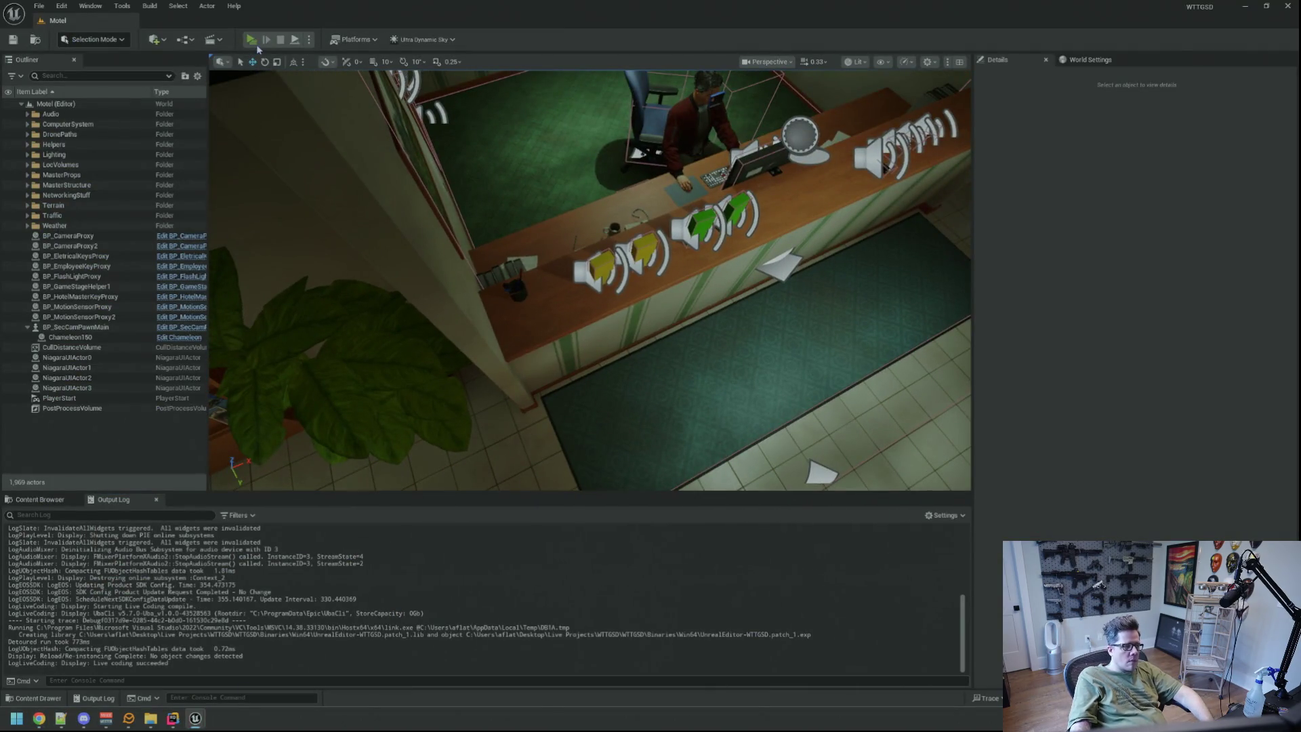
{"action": "left_click", "coordinate": [252, 40]}
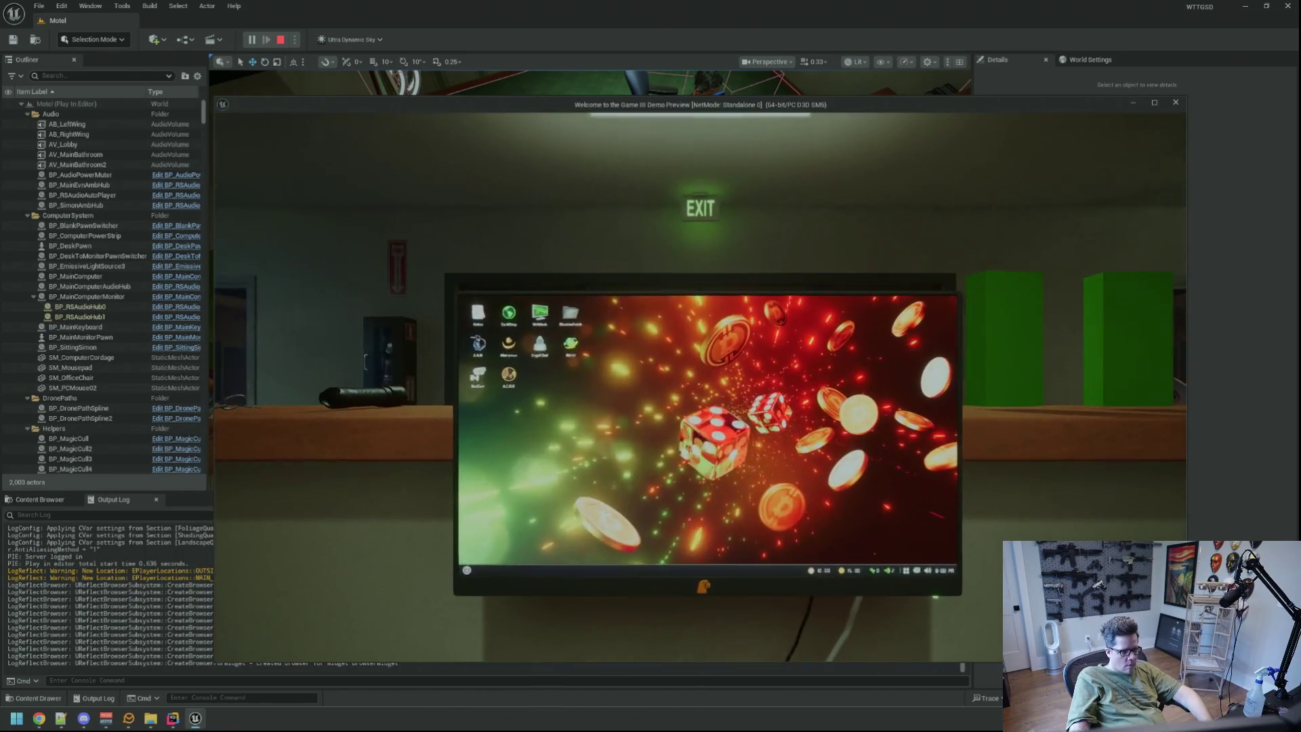
Run TriggerHack 2, then stop and restart PIE and recall the hack command.
{"action": "key", "text": "grave"}
{"action": "type", "text": "TriggerHack 2"}
{"action": "key", "text": "Return"}
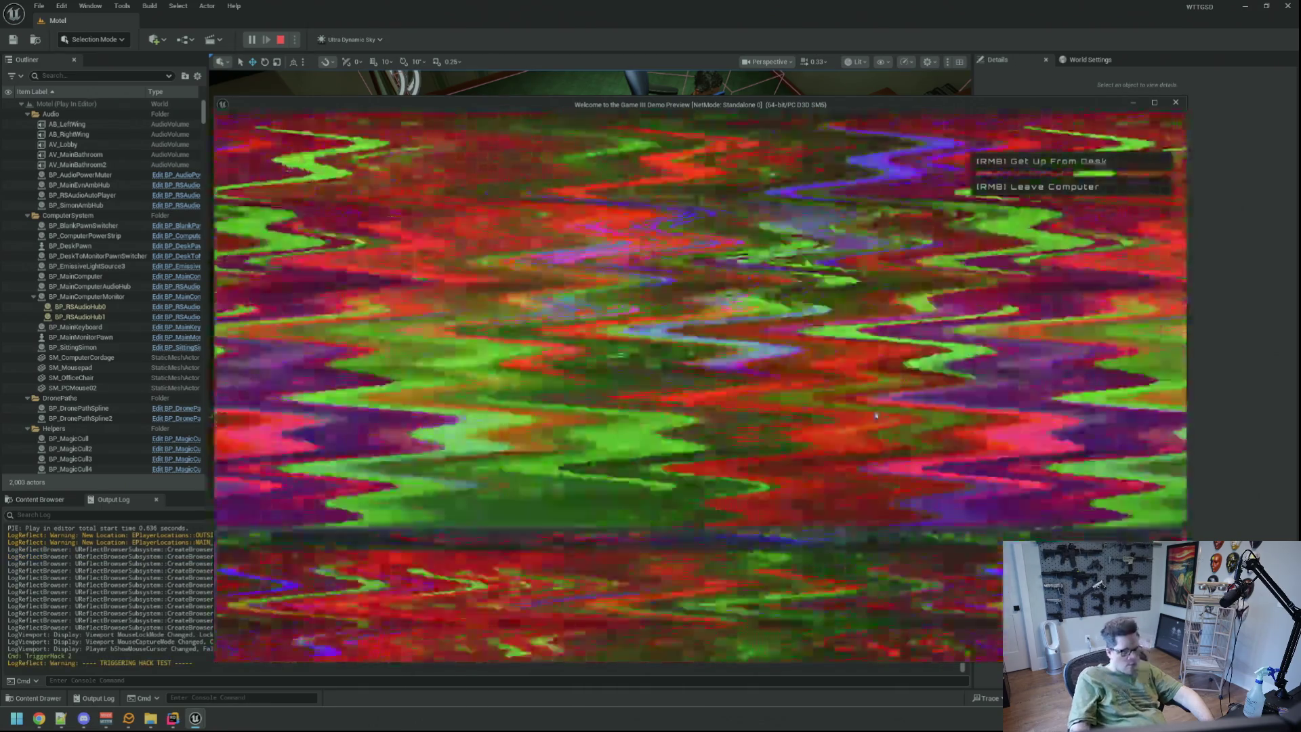
{"action": "left_click", "coordinate": [280, 39]}
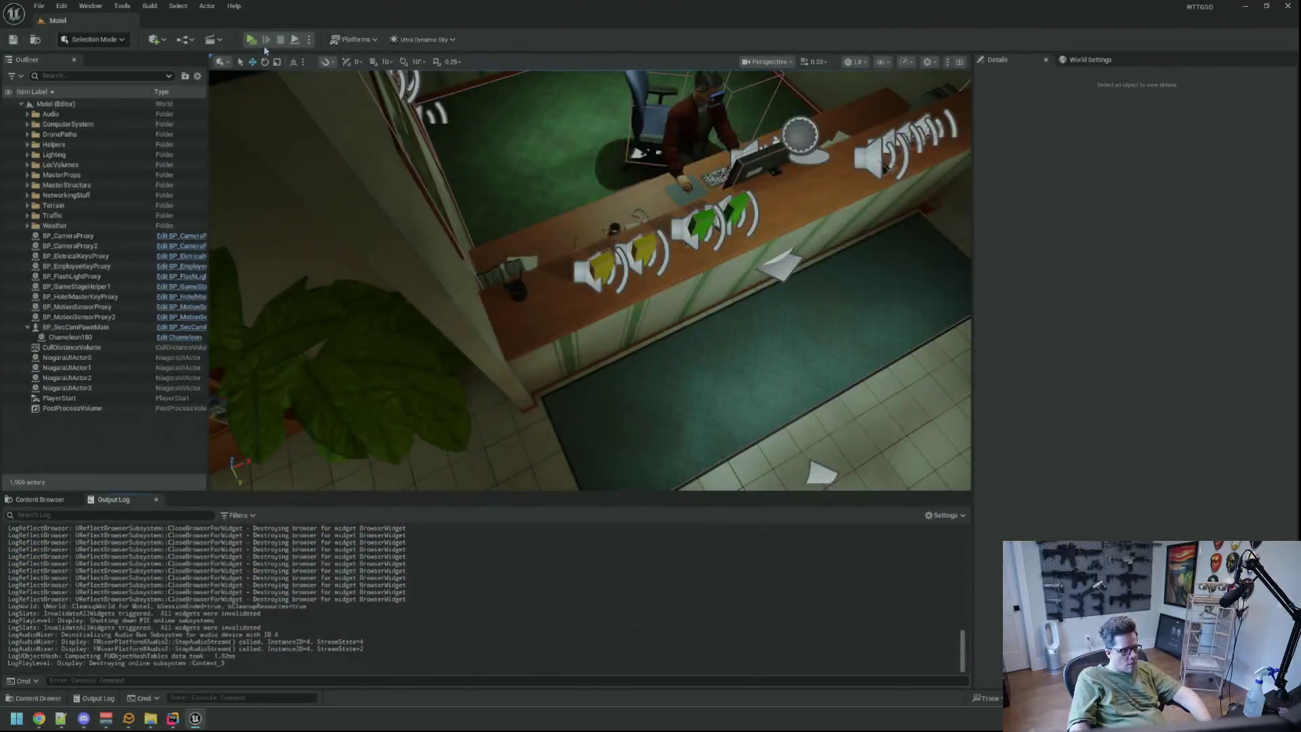
{"action": "key", "text": "alt+p"}
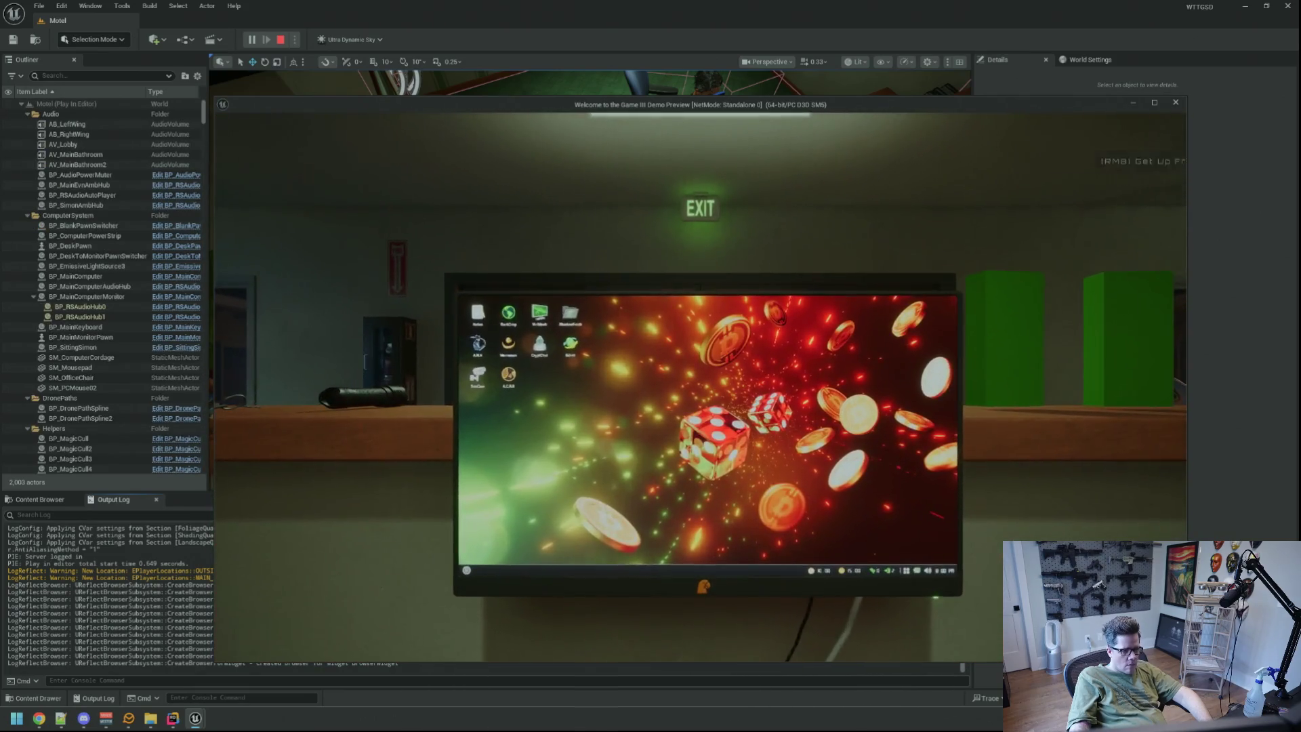
{"action": "key", "text": "grave"}
{"action": "key", "text": "Up"}
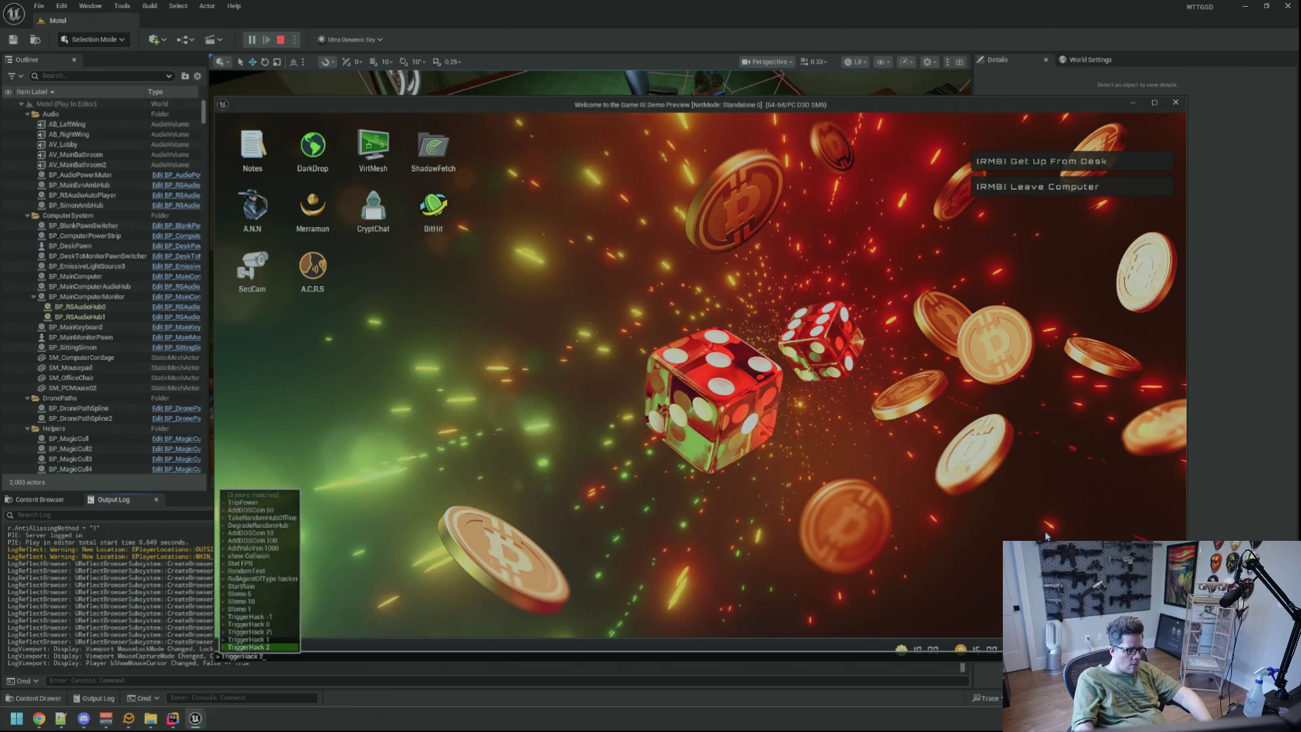
Run the hack, beat the deallocating minigame for 200 and 1.40, then trigger another hack.
{"action": "key", "text": "Return"}
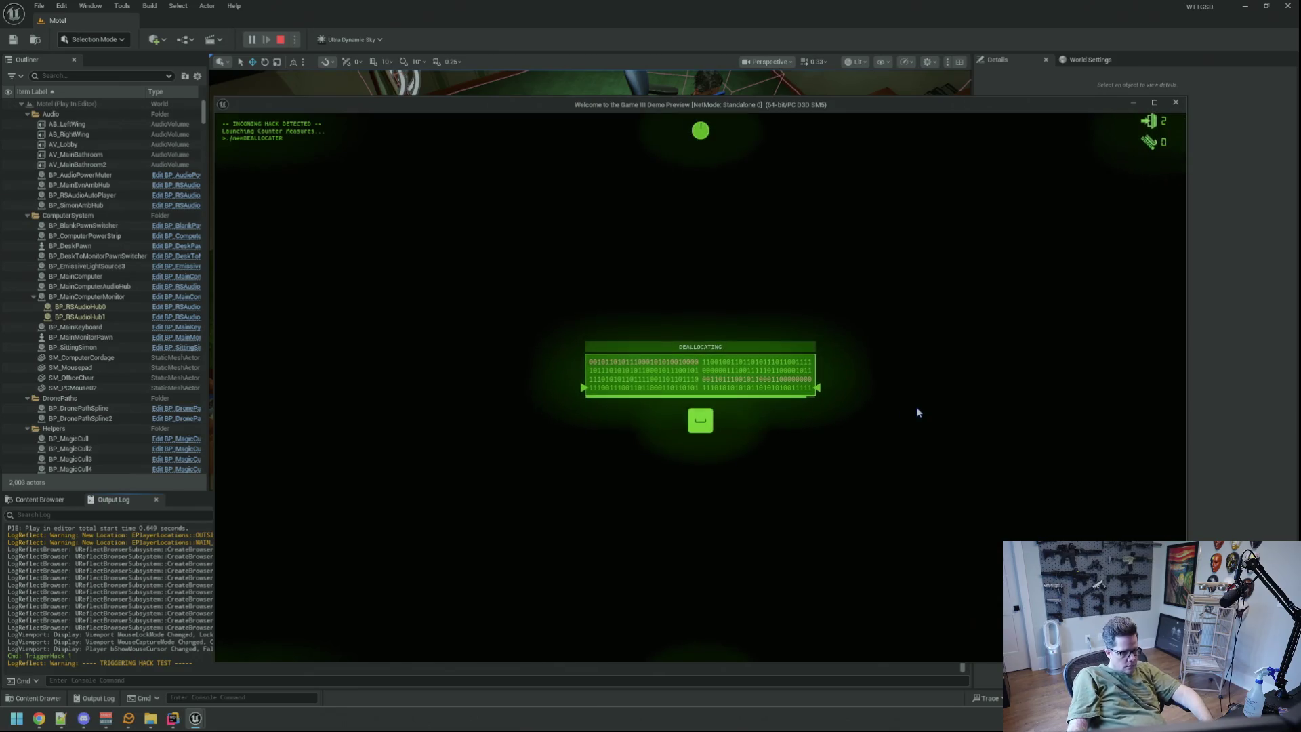
{"action": "key", "text": "space"}
{"action": "key", "text": "space"}
{"action": "key", "text": "space"}
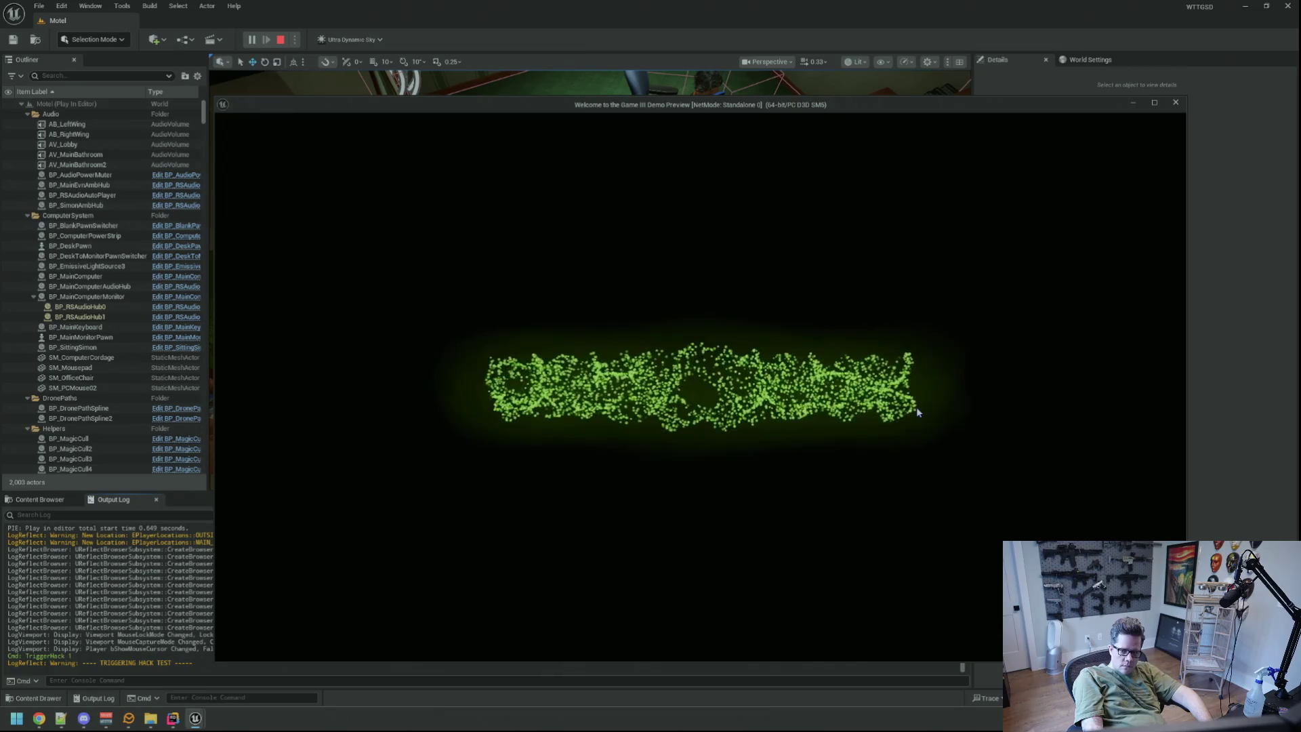
{"action": "key", "text": "grave"}
{"action": "key", "text": "Up"}
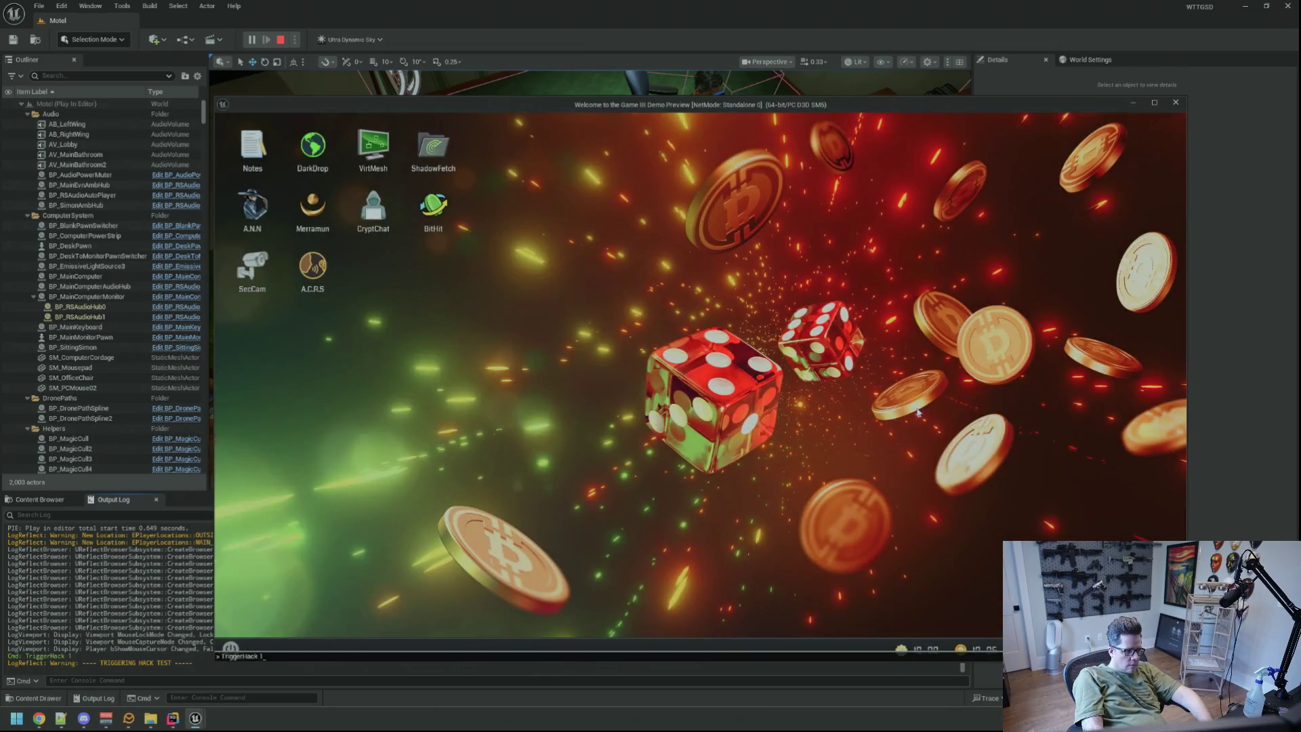
{"action": "key", "text": "Return"}
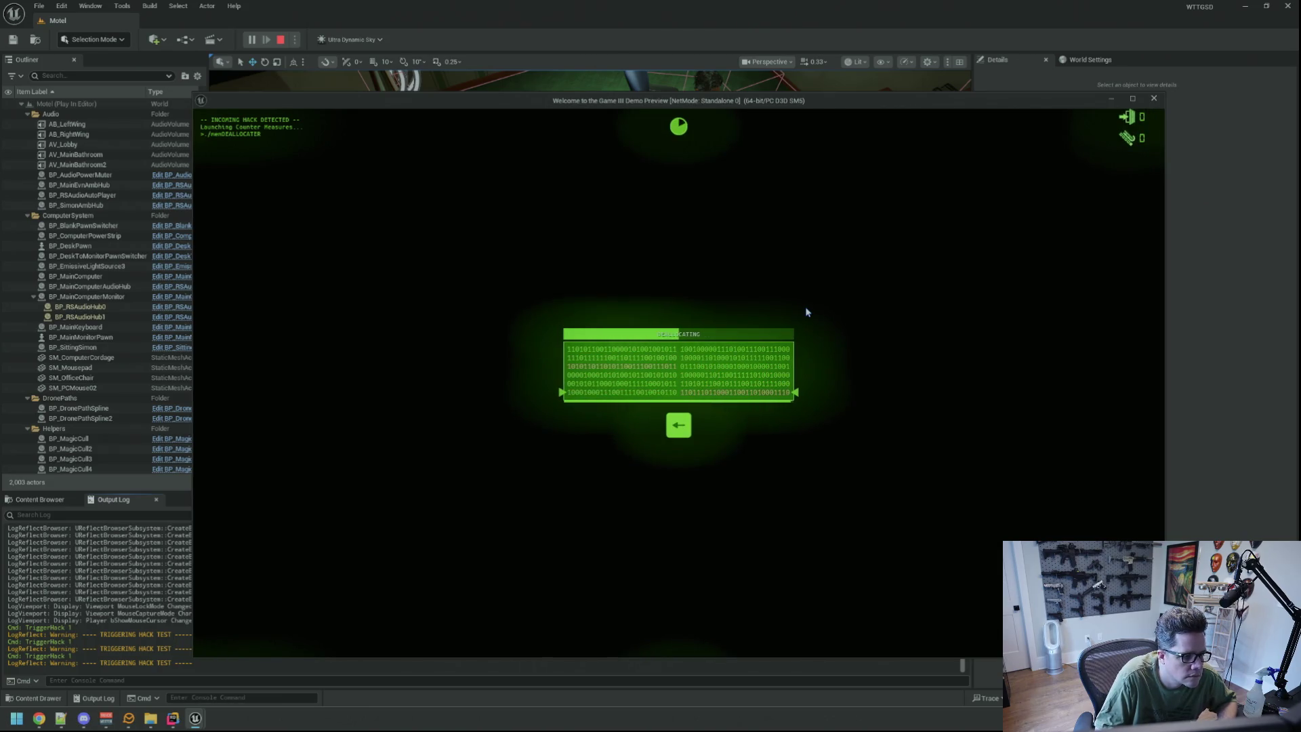
Finish the deallocating hack for a 500 reward and stop the play session.
{"action": "key", "text": "space"}
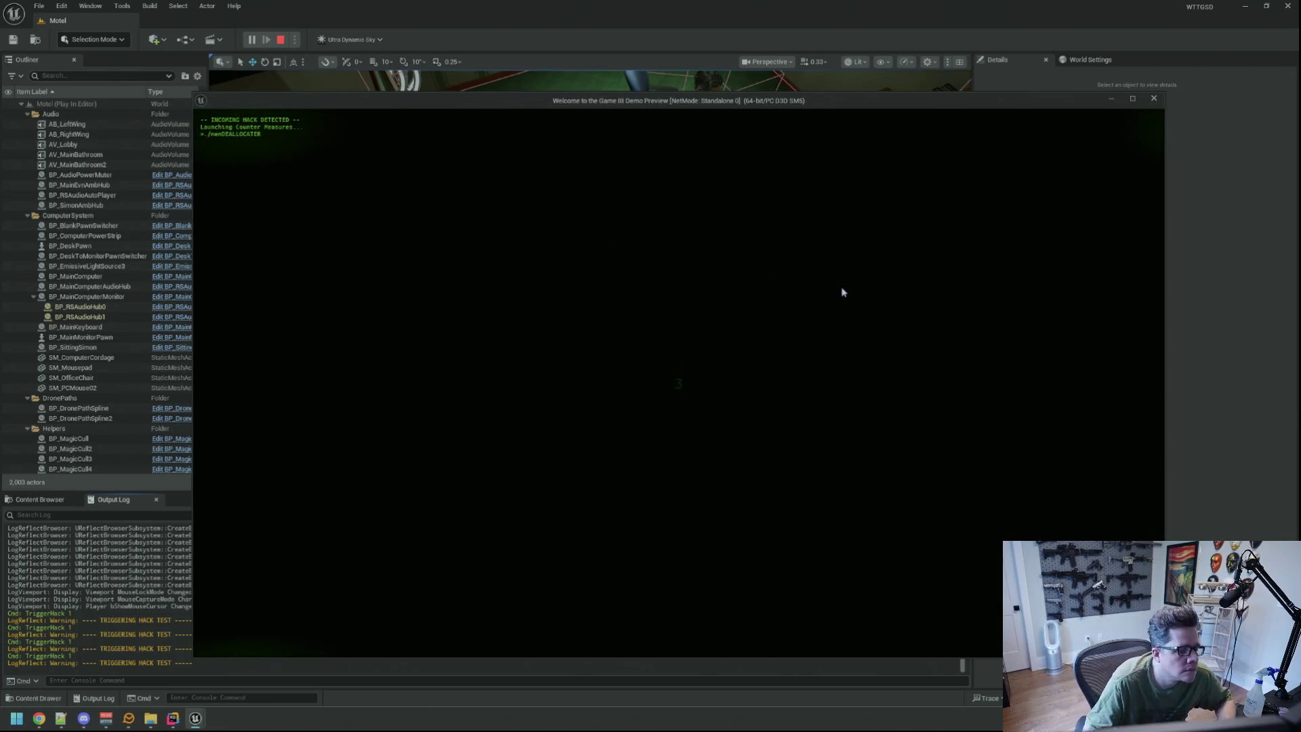
{"action": "key", "text": "Escape"}
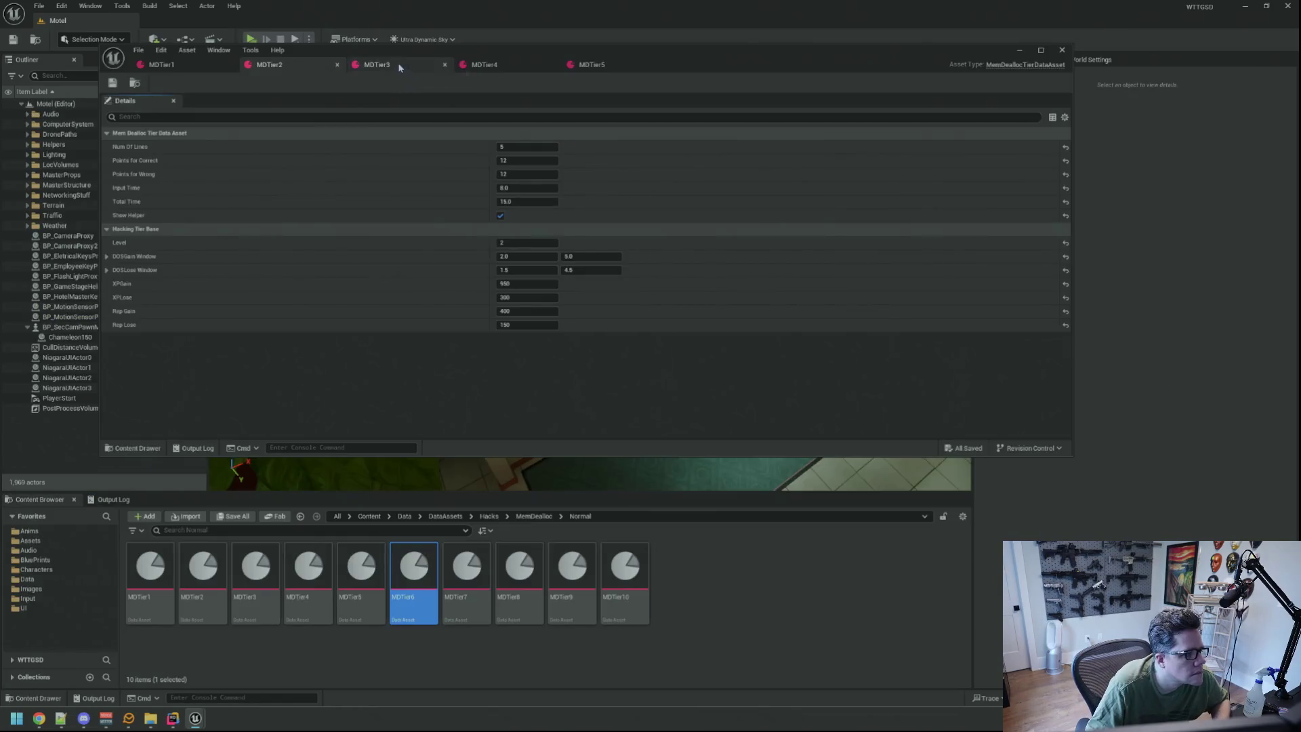
Set MDTier3's XPGain to 950 and XPLose to 600, and save it.
{"action": "left_click", "coordinate": [537, 285]}
{"action": "type", "text": "950"}
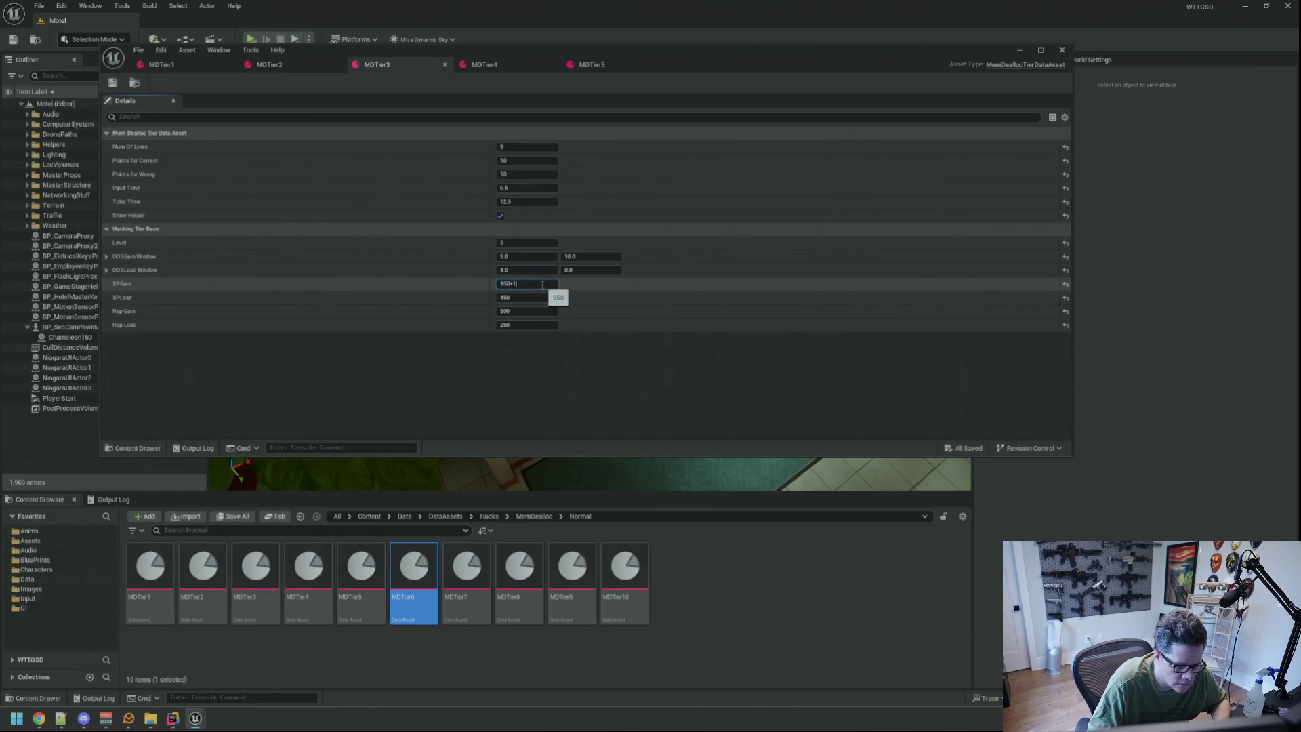
{"action": "key", "text": "Return"}
{"action": "left_click", "coordinate": [485, 65]}
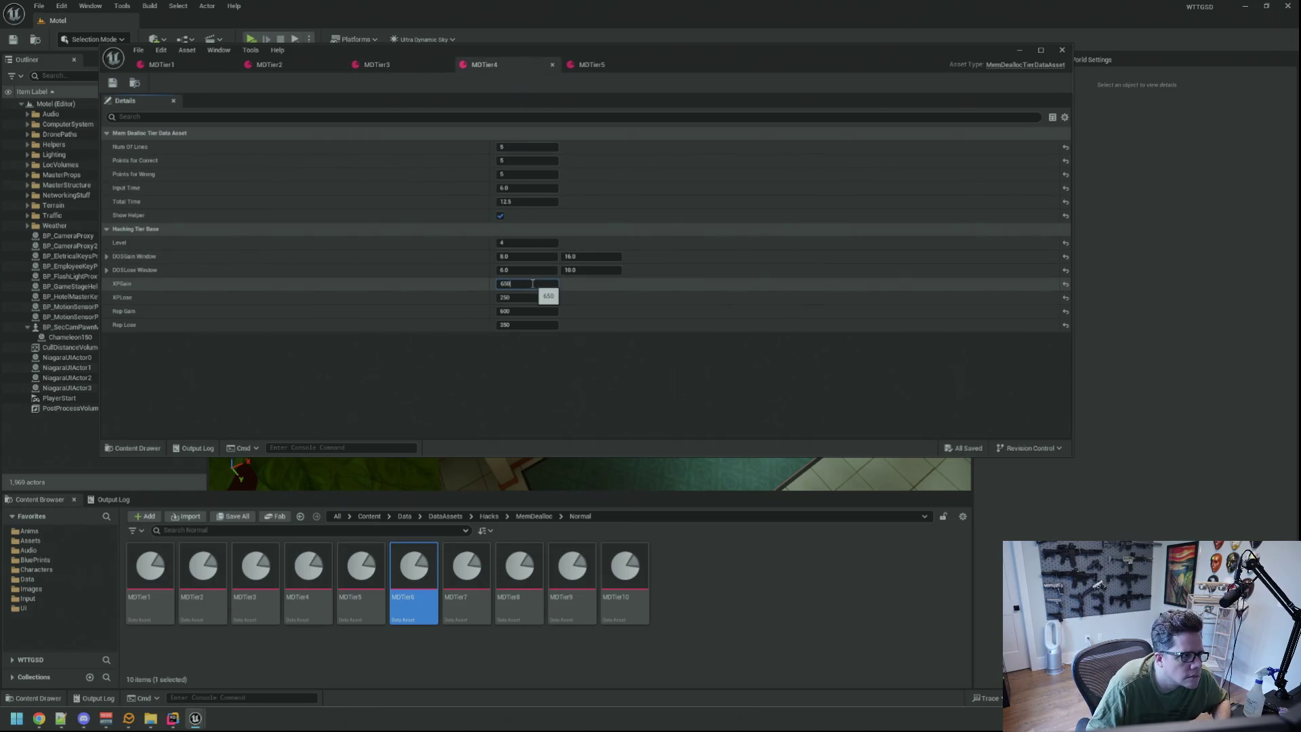
{"action": "key", "text": "Return"}
{"action": "left_click", "coordinate": [404, 66]}
{"action": "left_click", "coordinate": [312, 65]}
{"action": "left_click", "coordinate": [371, 66]}
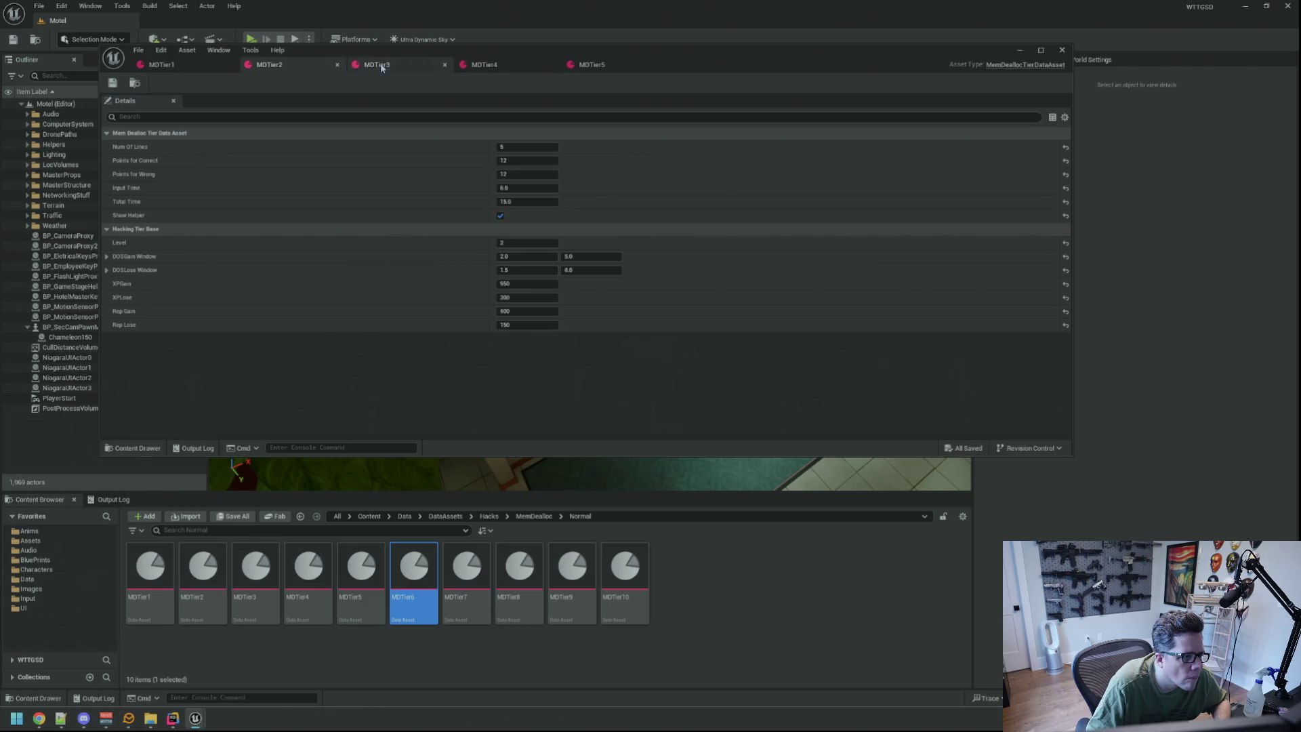
{"action": "left_click", "coordinate": [522, 297]}
{"action": "type", "text": "600"}
{"action": "key", "text": "Return"}
{"action": "key", "text": "ctrl+s"}
Set MDTier4's XPGain to 1200 and XPLose to 600, and save it.
{"action": "left_click", "coordinate": [485, 65]}
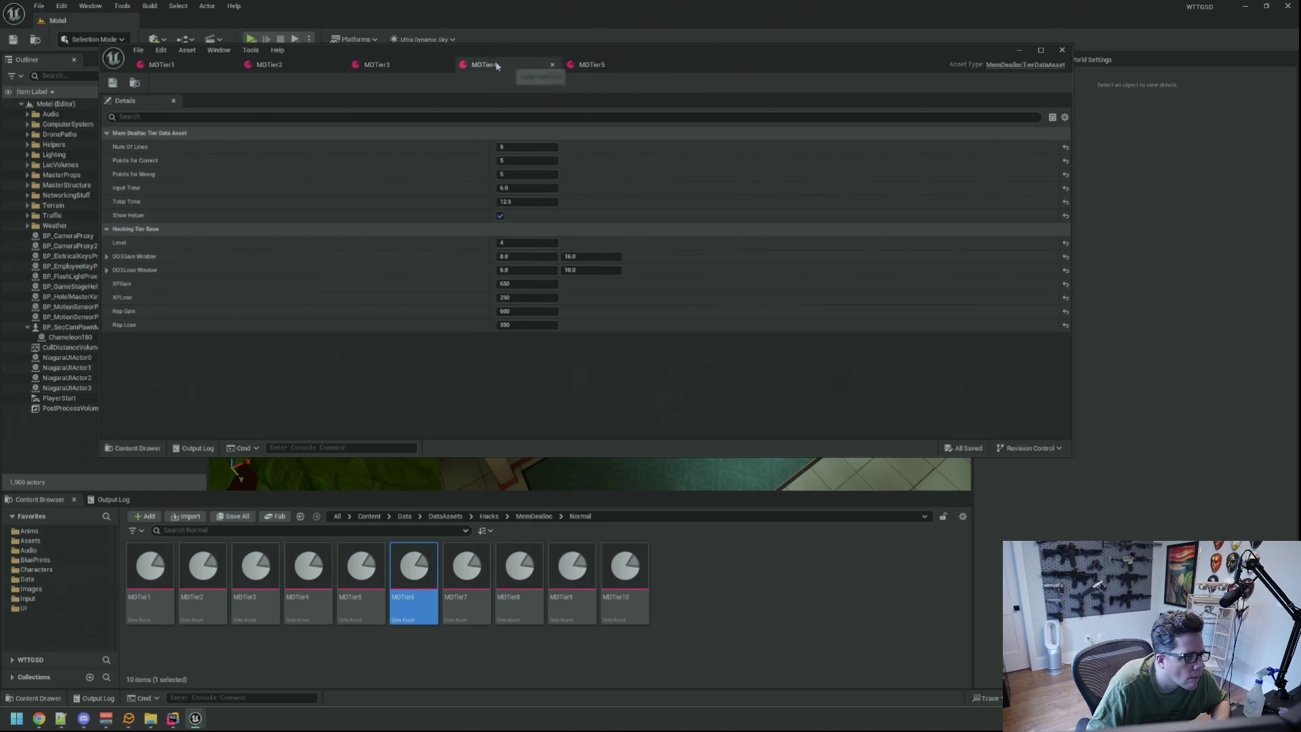
{"action": "left_click", "coordinate": [406, 63]}
{"action": "left_click", "coordinate": [492, 68]}
{"action": "left_click", "coordinate": [526, 284]}
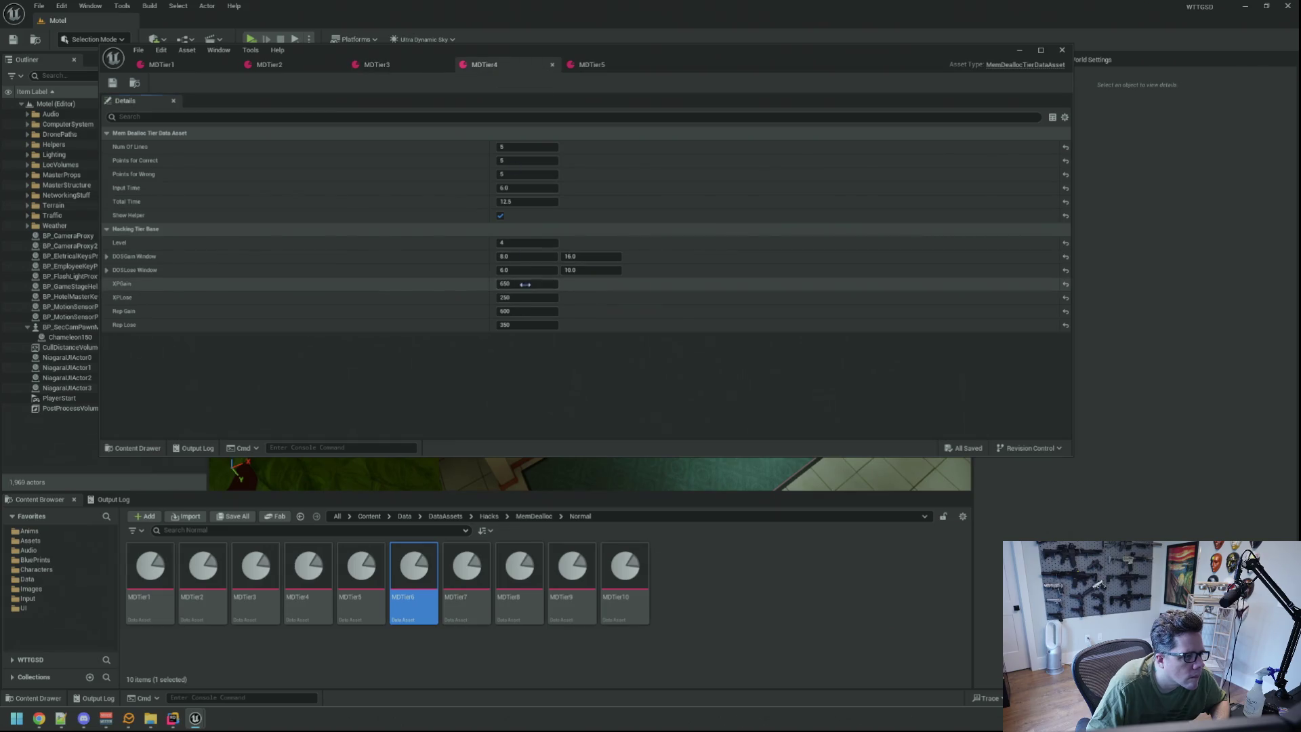
{"action": "type", "text": "10"}
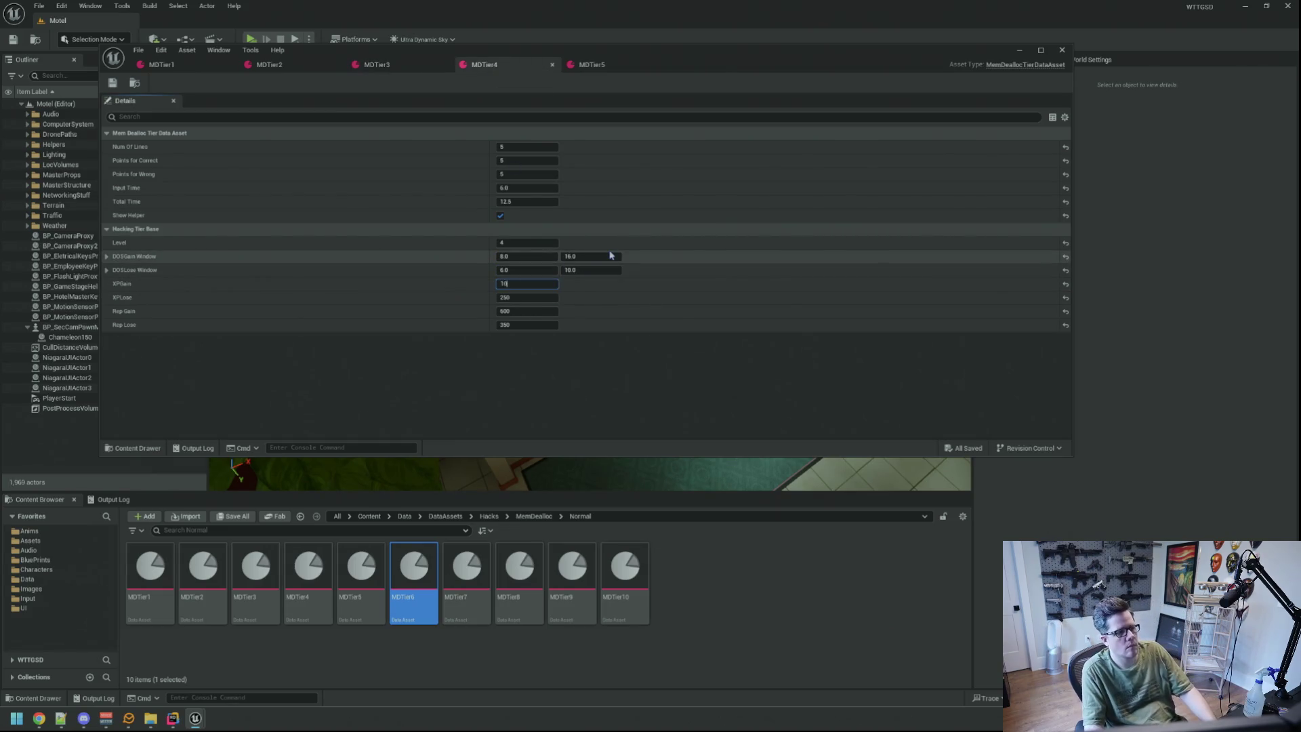
{"action": "type", "text": "200"}
{"action": "key", "text": "Tab"}
{"action": "type", "text": "6"}
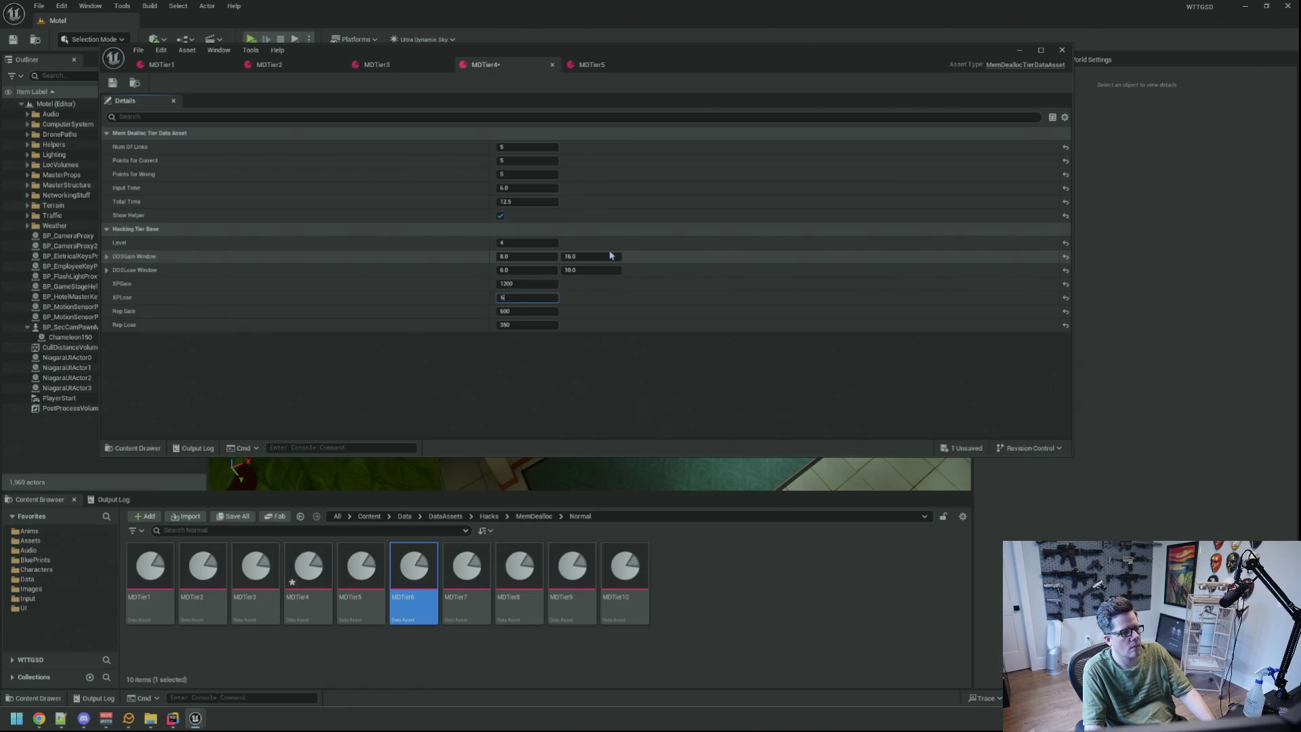
{"action": "key", "text": "ctrl+s"}
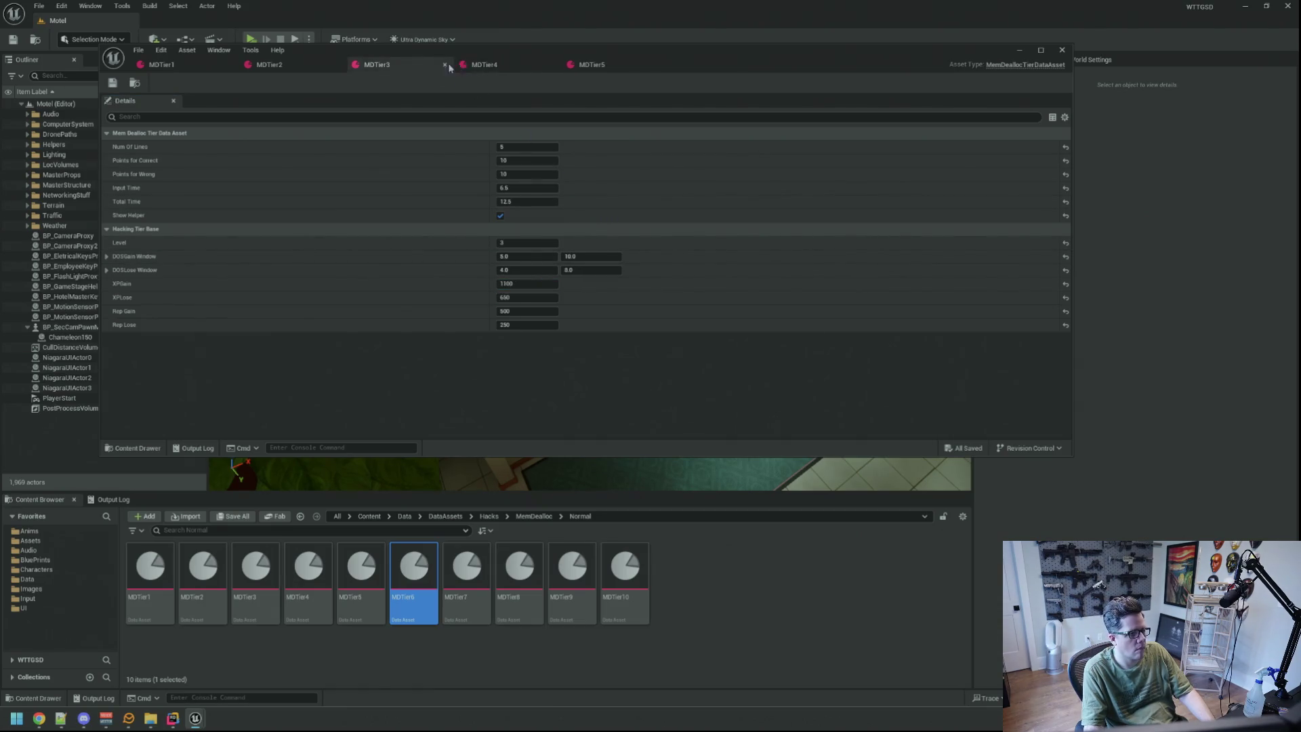
{"action": "left_click", "coordinate": [532, 296]}
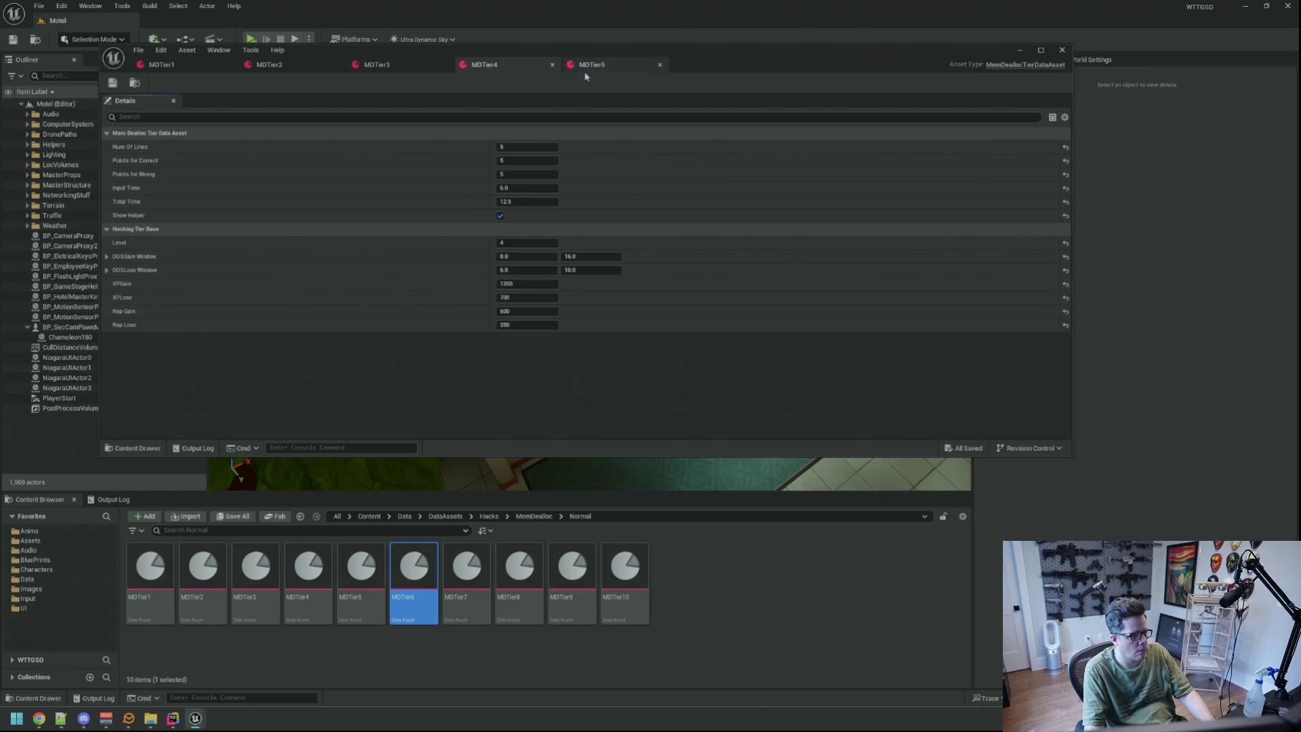
Set MDTier5's XPGain to 1300 and XPLose to 800, and save it.
{"action": "left_click", "coordinate": [586, 68]}
{"action": "left_click", "coordinate": [527, 283]}
{"action": "type", "text": "1300"}
{"action": "key", "text": "Tab"}
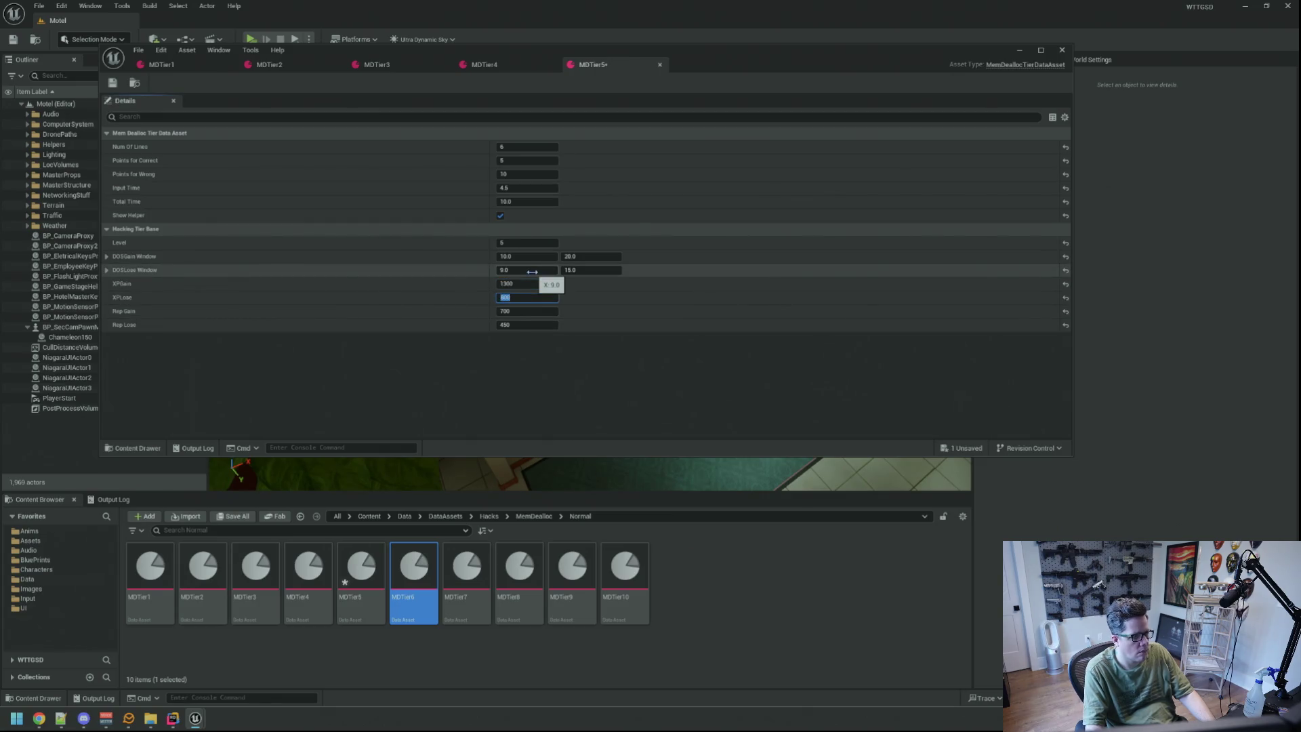
{"action": "key", "text": "ctrl+s"}
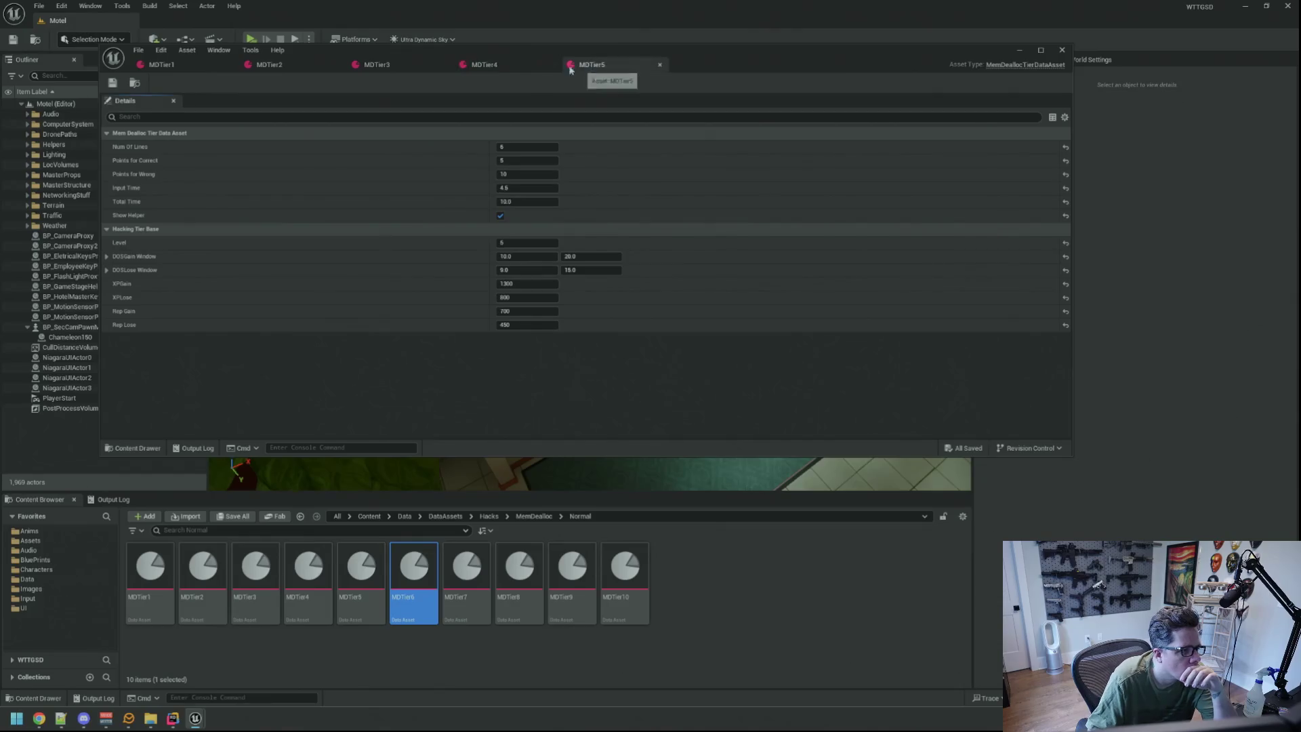
Review MDTier1 and MDTier2, close the tier asset editor, and show the Output Log.
{"action": "left_click", "coordinate": [222, 67]}
{"action": "left_click", "coordinate": [264, 65]}
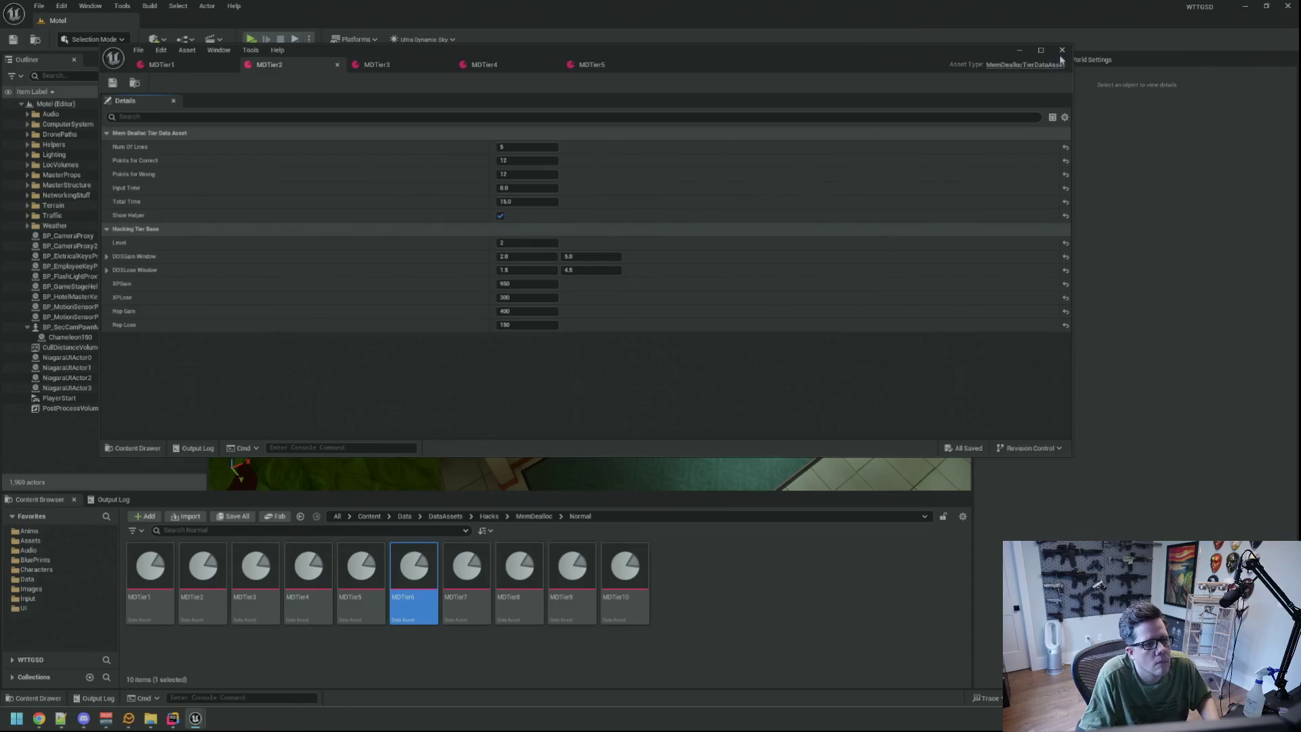
{"action": "left_click", "coordinate": [1062, 52]}
{"action": "left_click", "coordinate": [113, 499]}
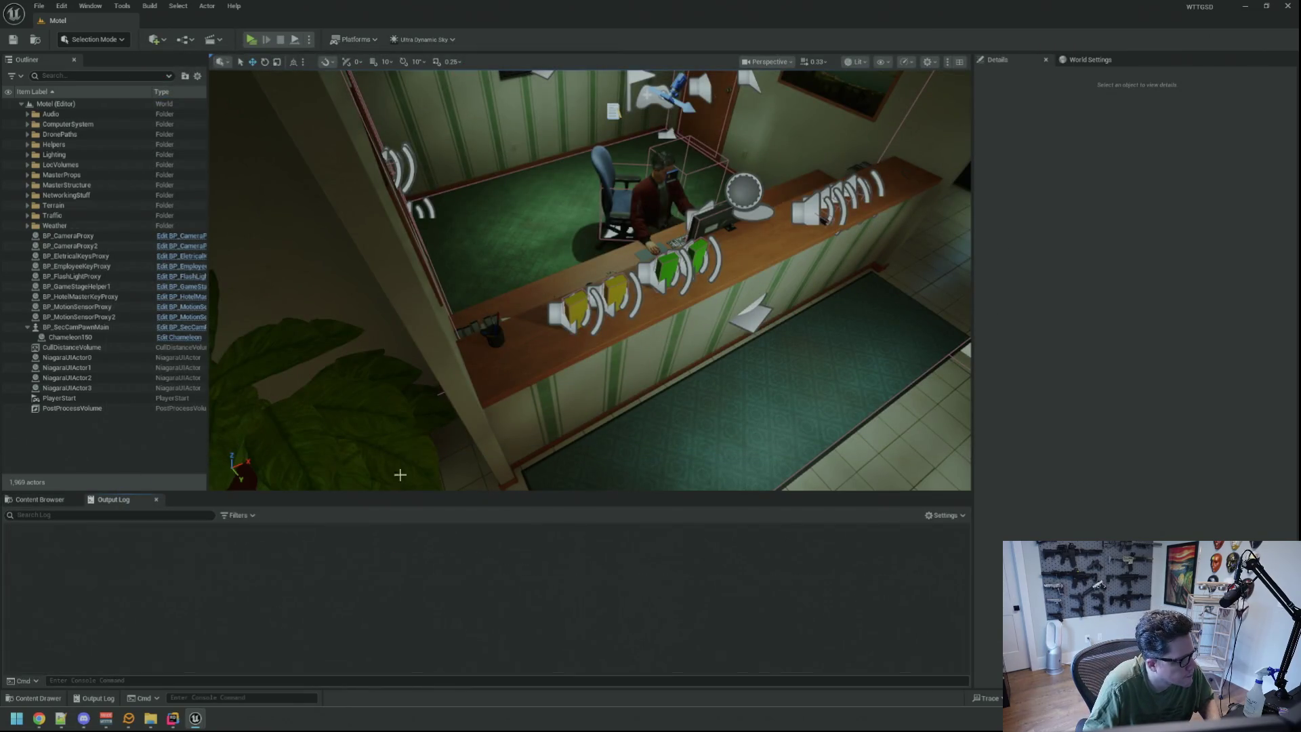
Fly the viewport camera through the motel rooms to the lobby's glass doors.
{"action": "key", "text": "w"}
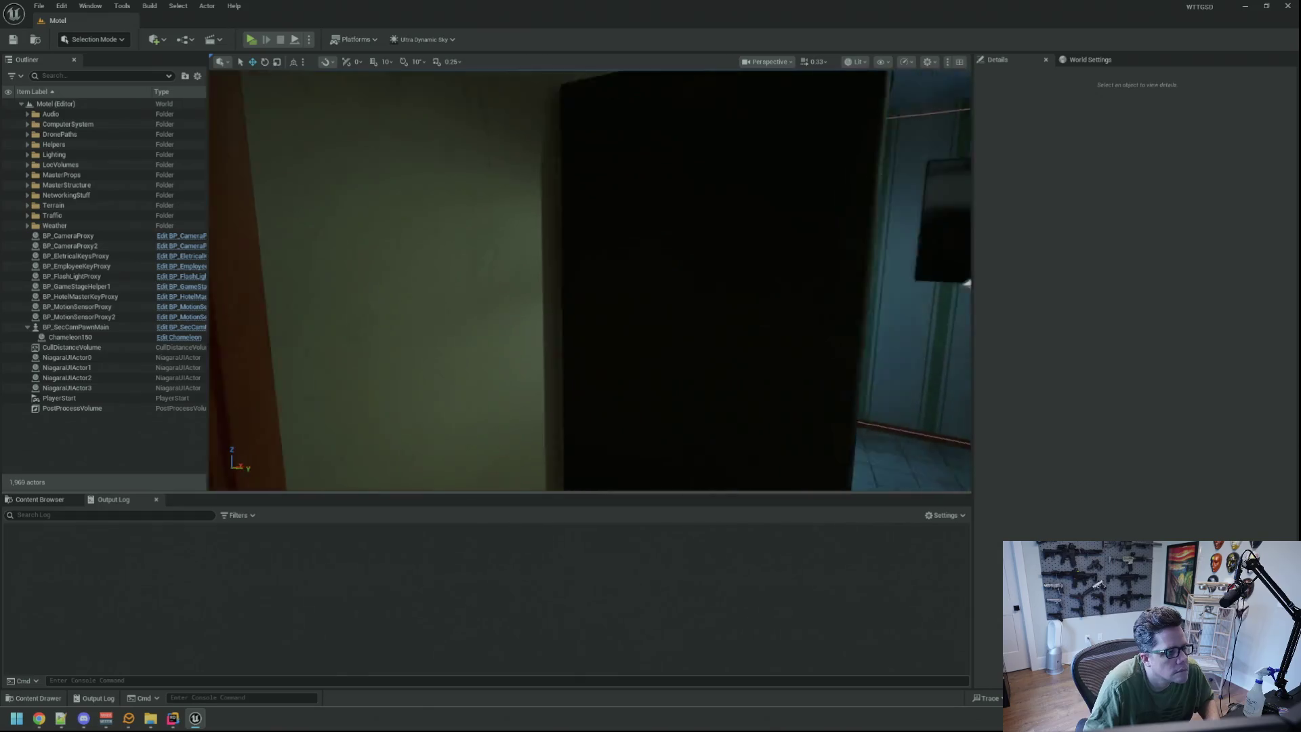
{"action": "key", "text": "w"}
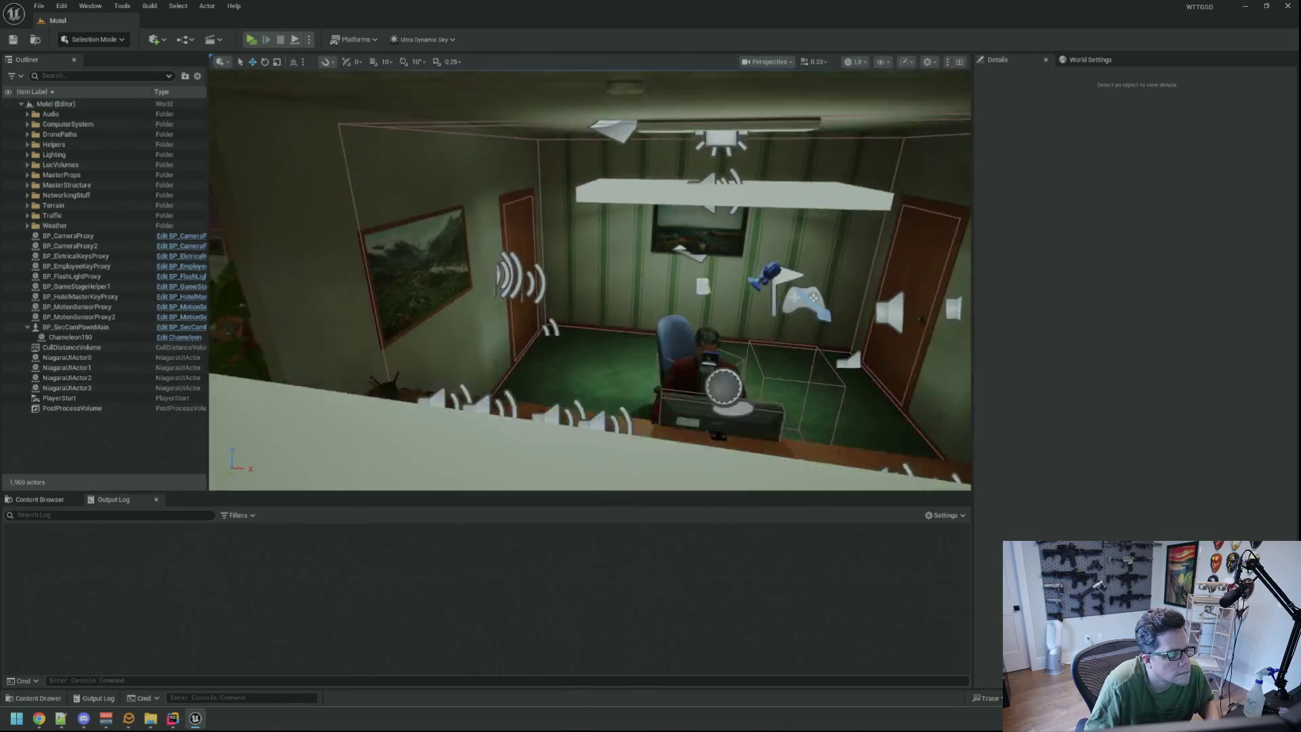
{"action": "key", "text": "w"}
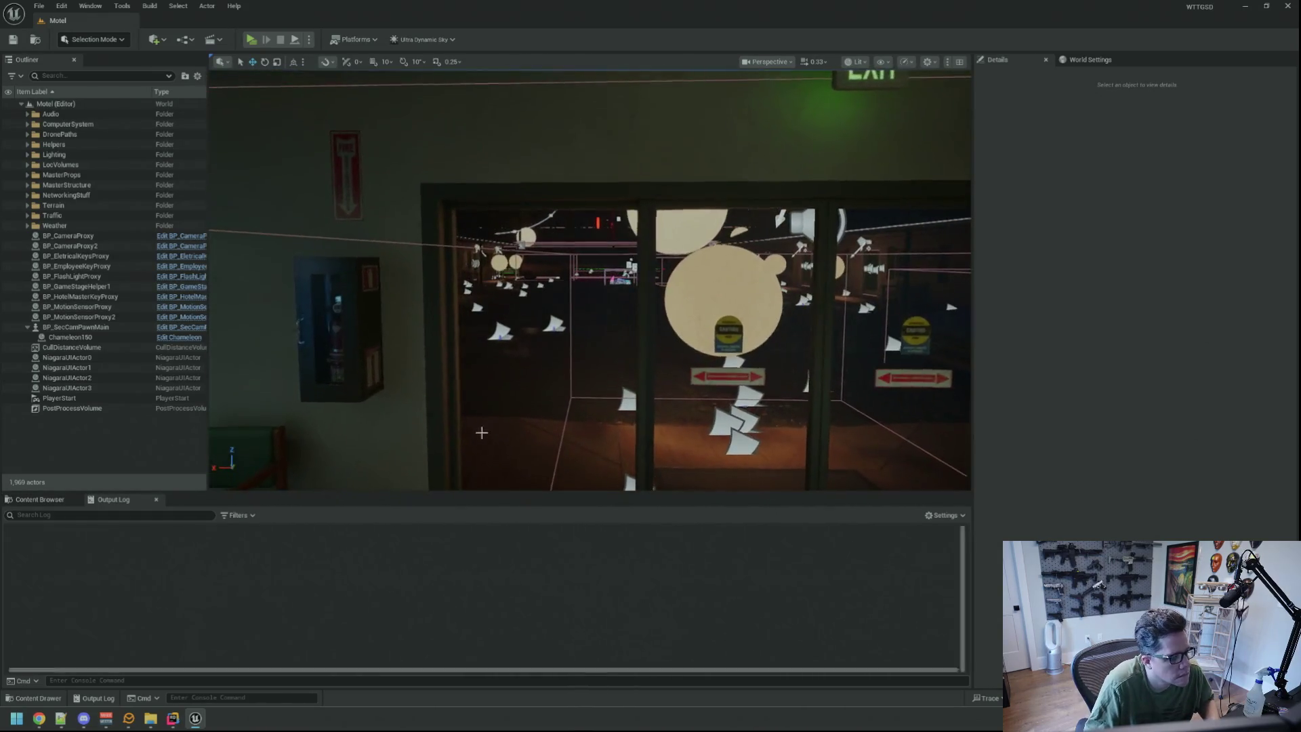
Launch GitHub Desktop and commit the 17 changed files to main with summary 'qq'.
{"action": "key", "text": "super"}
{"action": "type", "text": "github"}
{"action": "key", "text": "Return"}
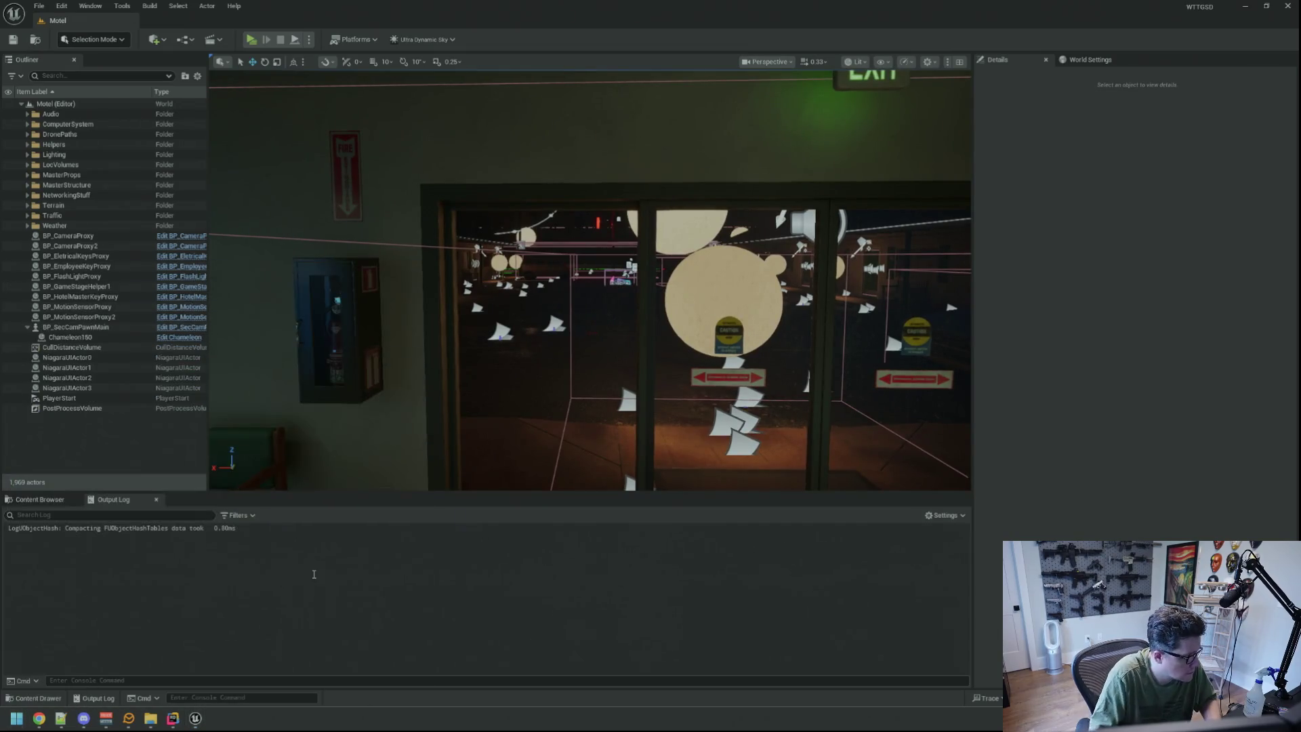
{"action": "type", "text": "qq"}
{"action": "key", "text": "Tab"}
{"action": "type", "text": "qq"}
{"action": "left_click", "coordinate": [263, 589]}
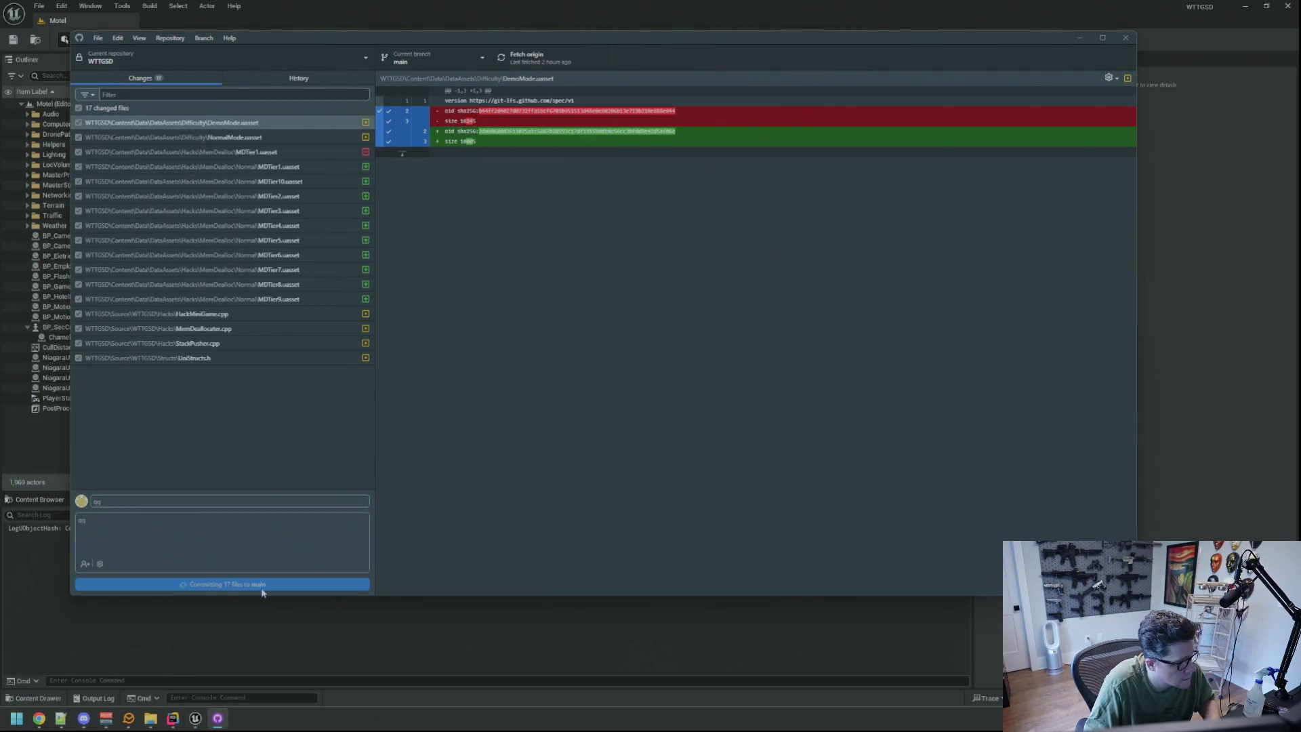
Push the new commit to origin, then close GitHub Desktop and return to the editor viewport.
{"action": "left_click", "coordinate": [573, 63]}
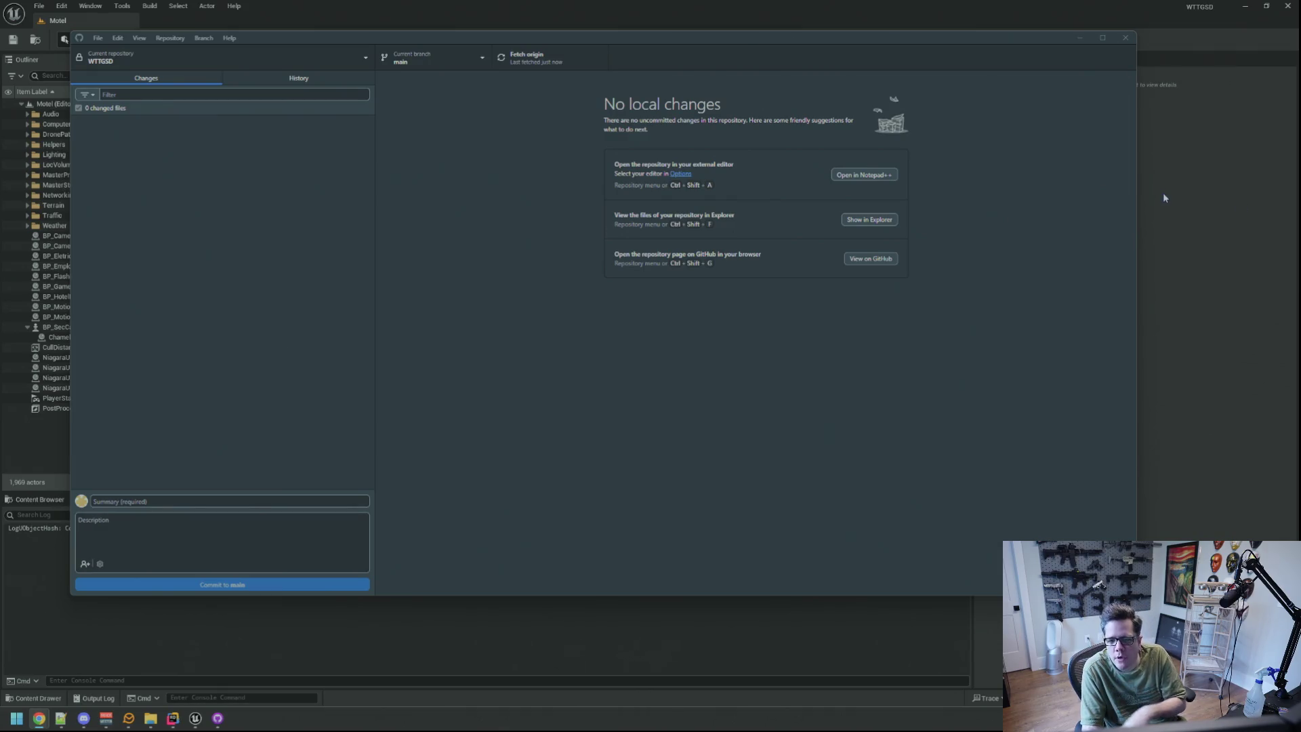
{"action": "left_click", "coordinate": [1126, 38]}
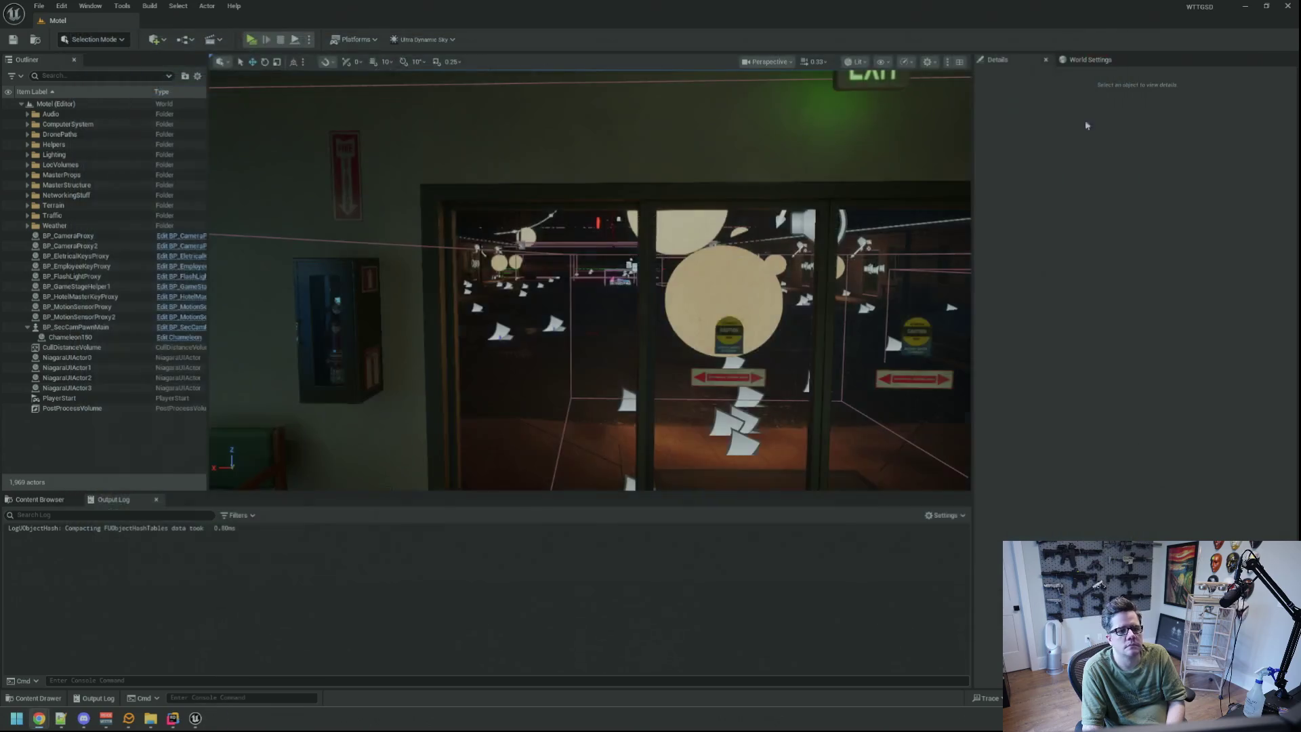
{"action": "left_click_drag", "start_coordinate": [645, 244], "coordinate": [645, 244]}
Reopen GitHub Desktop to confirm 'No local changes', then bring the Unreal editor back.
{"action": "left_click", "coordinate": [1245, 6]}
{"action": "left_click", "coordinate": [1242, 8]}
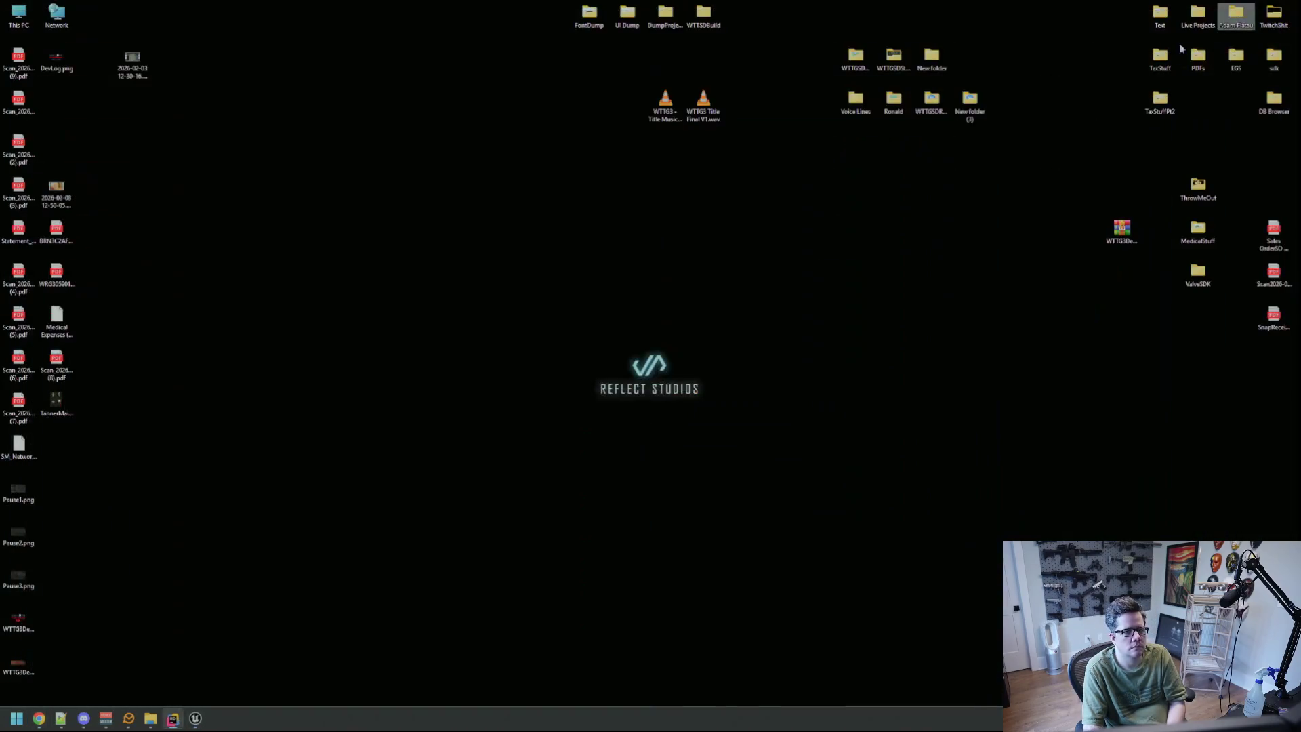
{"action": "key", "text": "super"}
{"action": "type", "text": "github"}
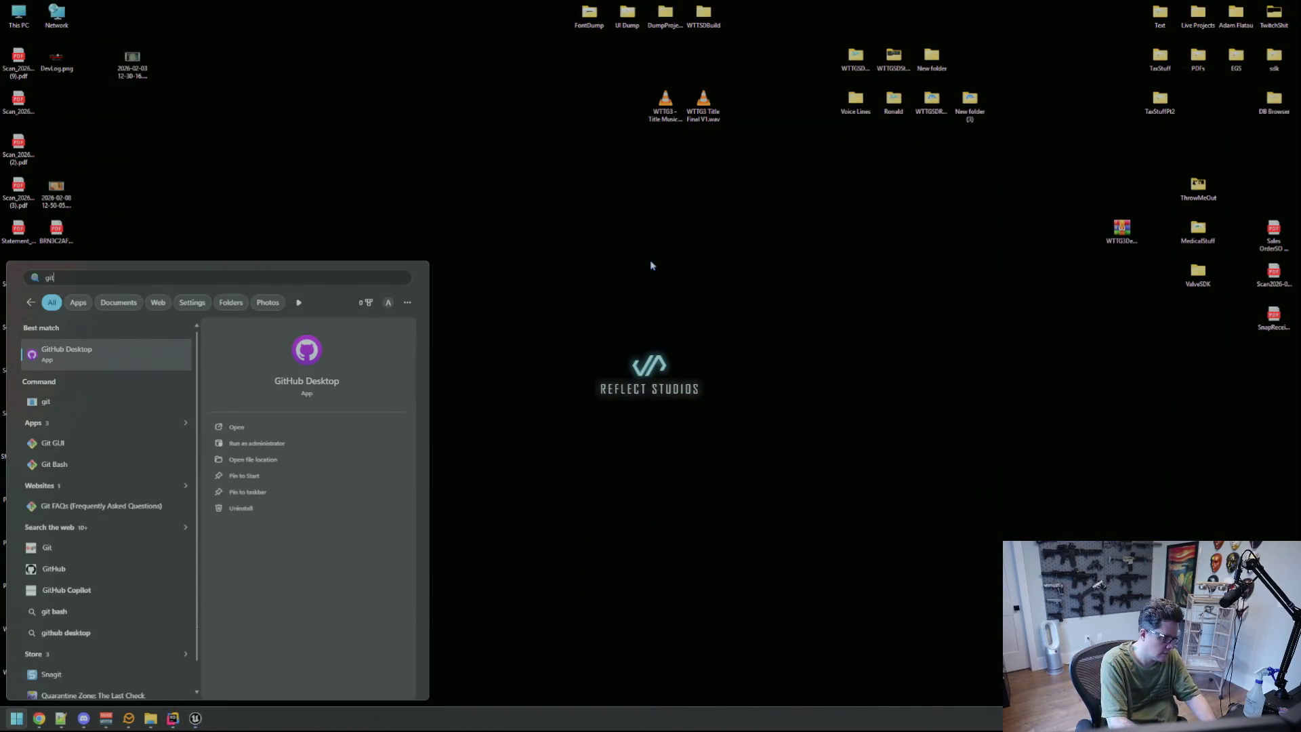
{"action": "key", "text": "Return"}
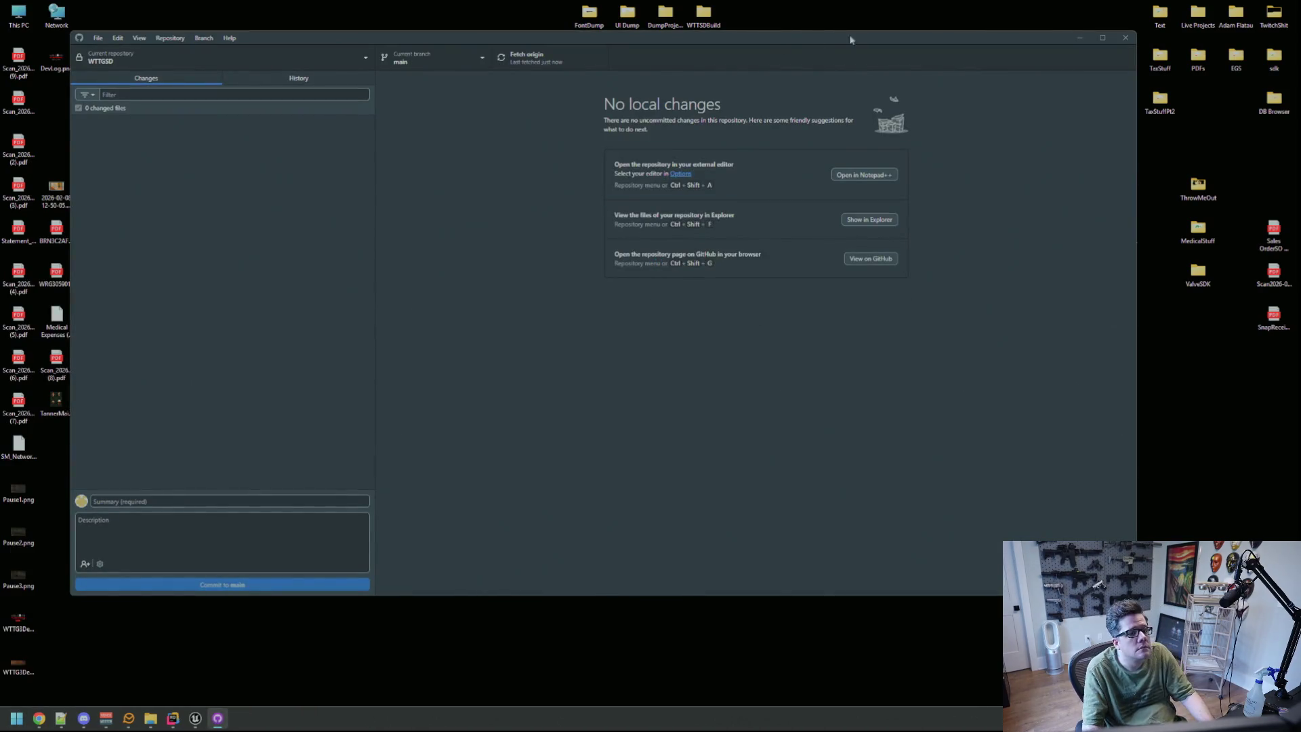
{"action": "left_click", "coordinate": [1126, 38]}
{"action": "left_click", "coordinate": [195, 718]}
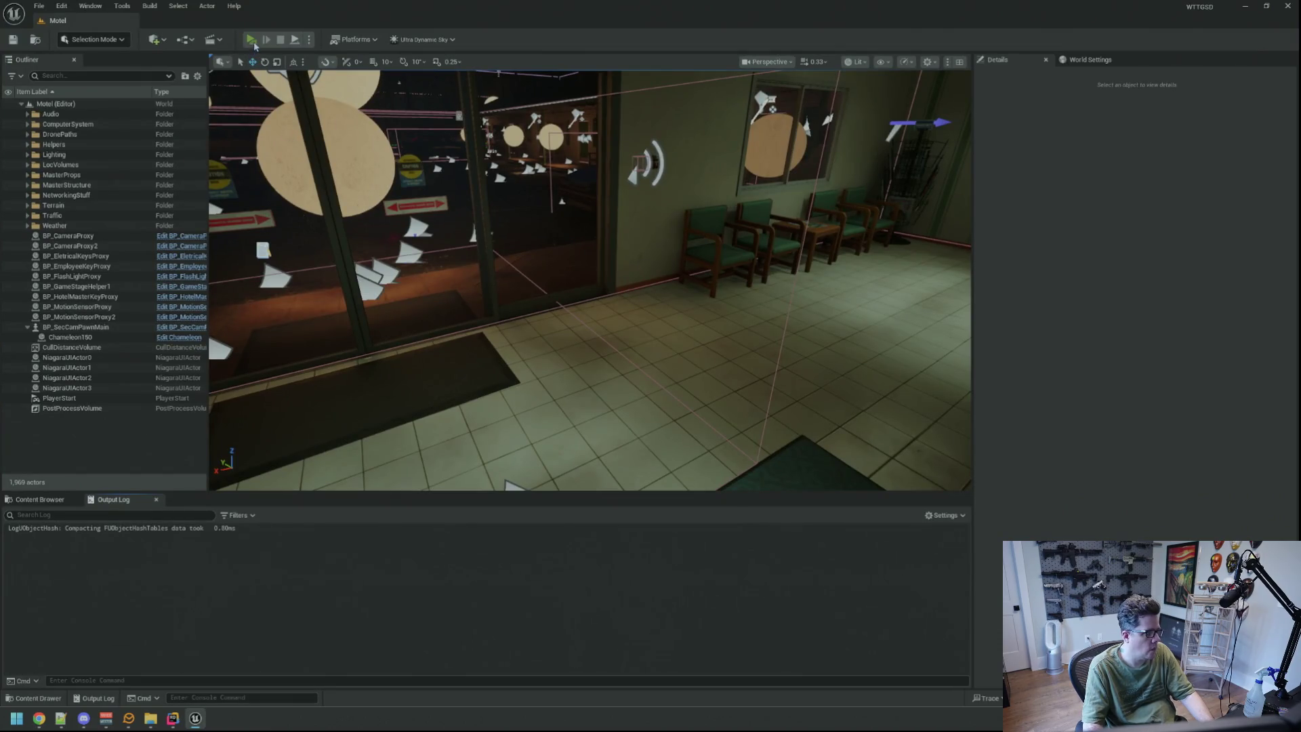
Start a play-in-editor session and run the TriggerHack console command.
{"action": "key", "text": "alt+p"}
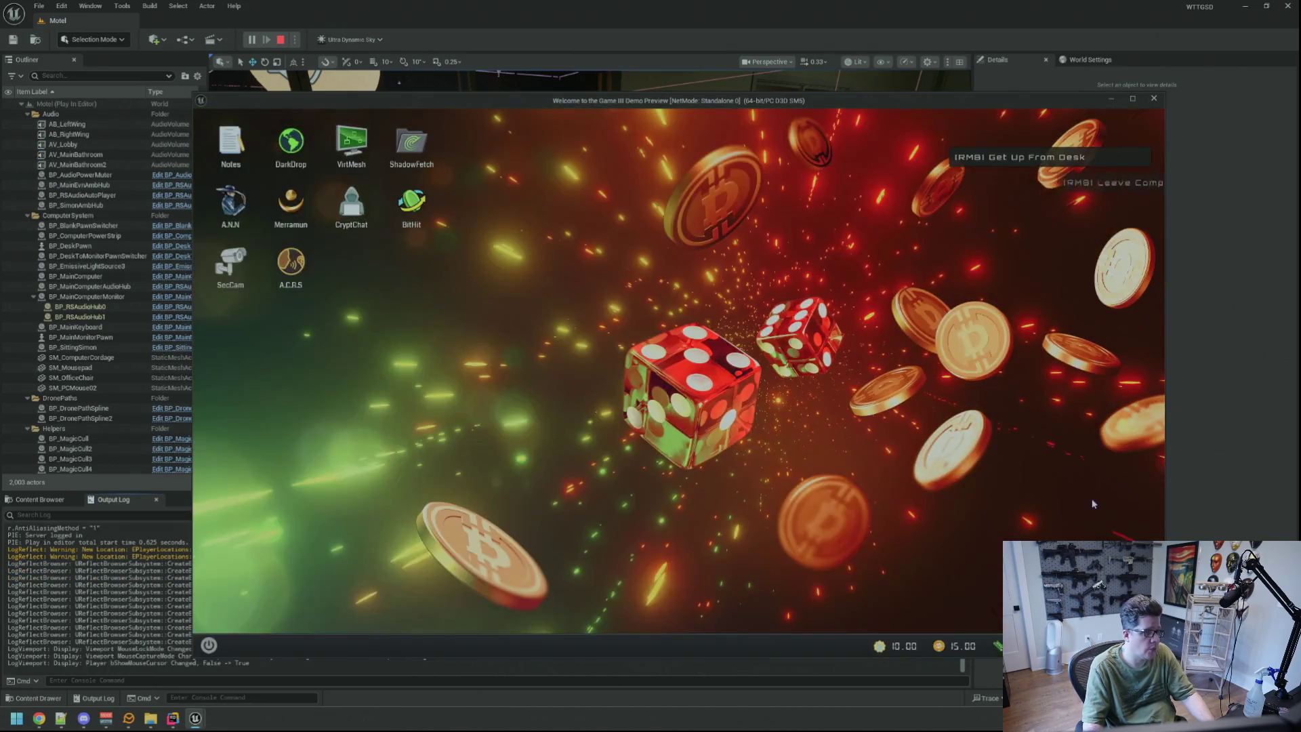
{"action": "key", "text": "grave"}
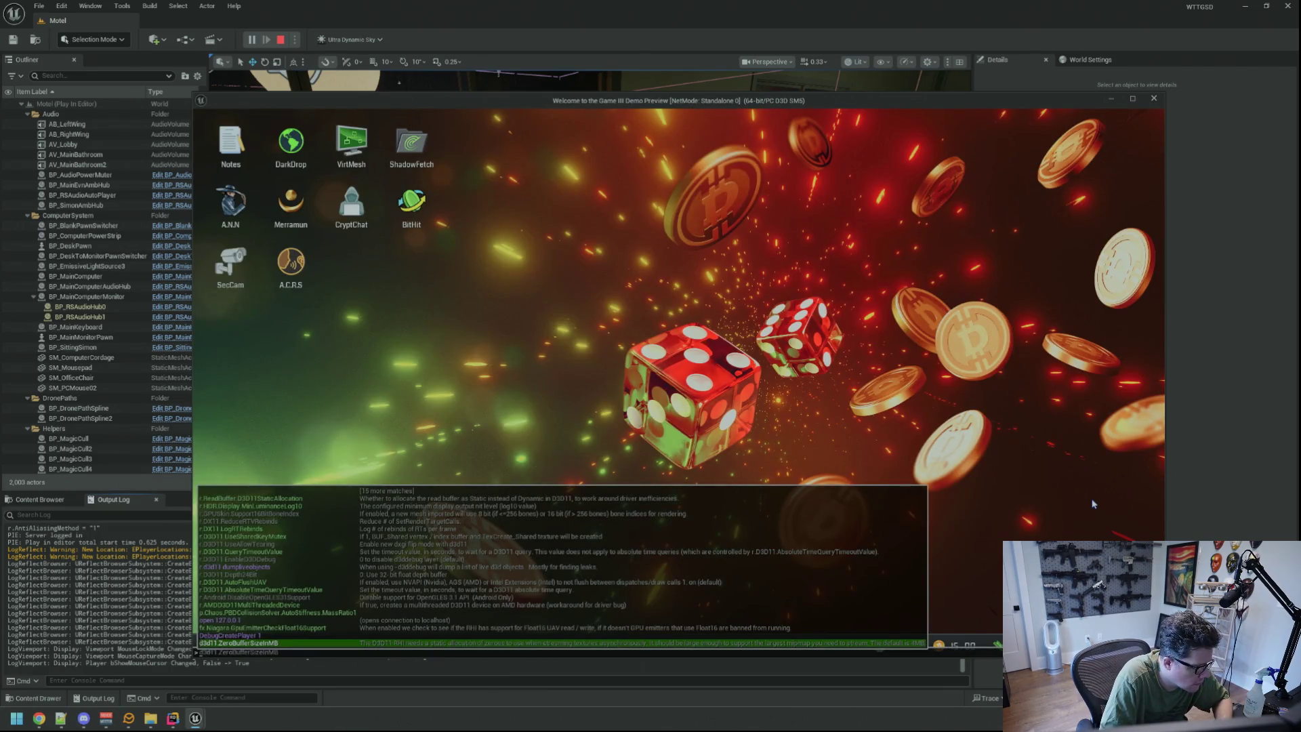
{"action": "type", "text": "TriggerHack"}
{"action": "key", "text": "Return"}
{"action": "type", "text": "import json; data = json.load"}
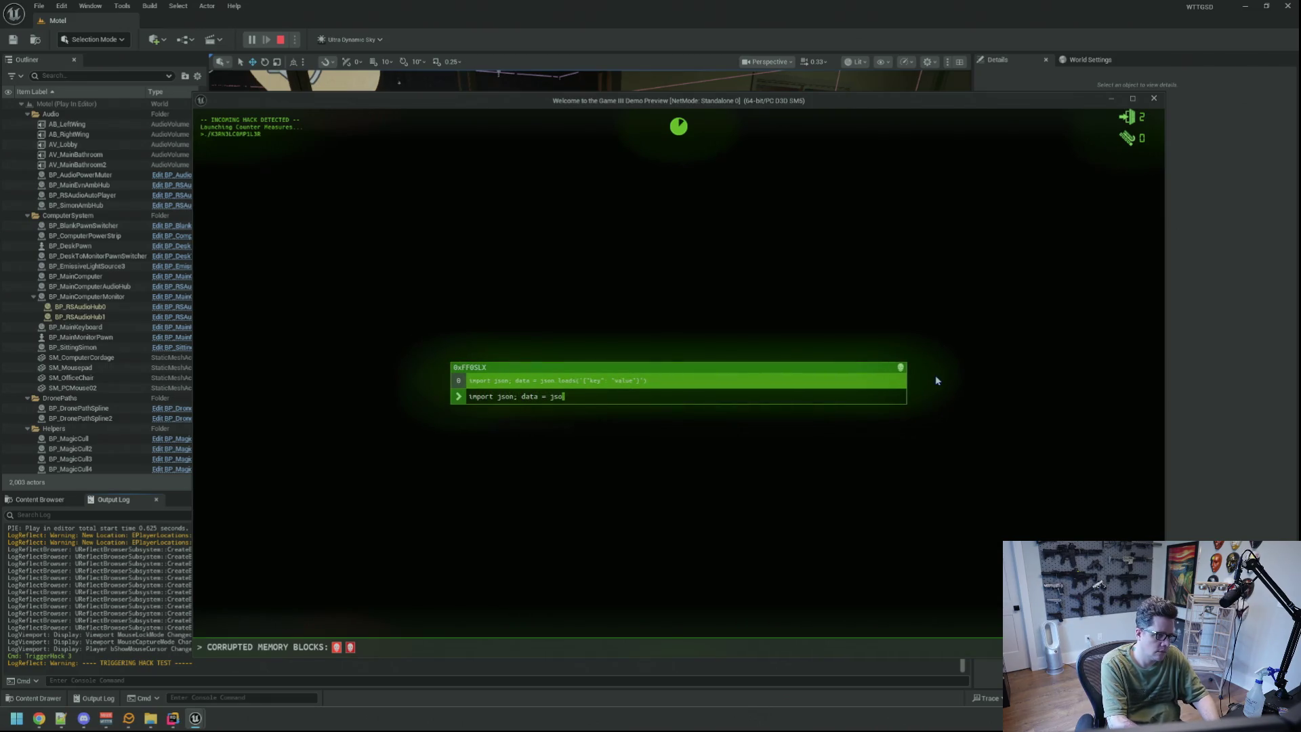
Type and submit the json.loads code line, then recall TriggerHack 3 in the console.
{"action": "type", "text": "('"}
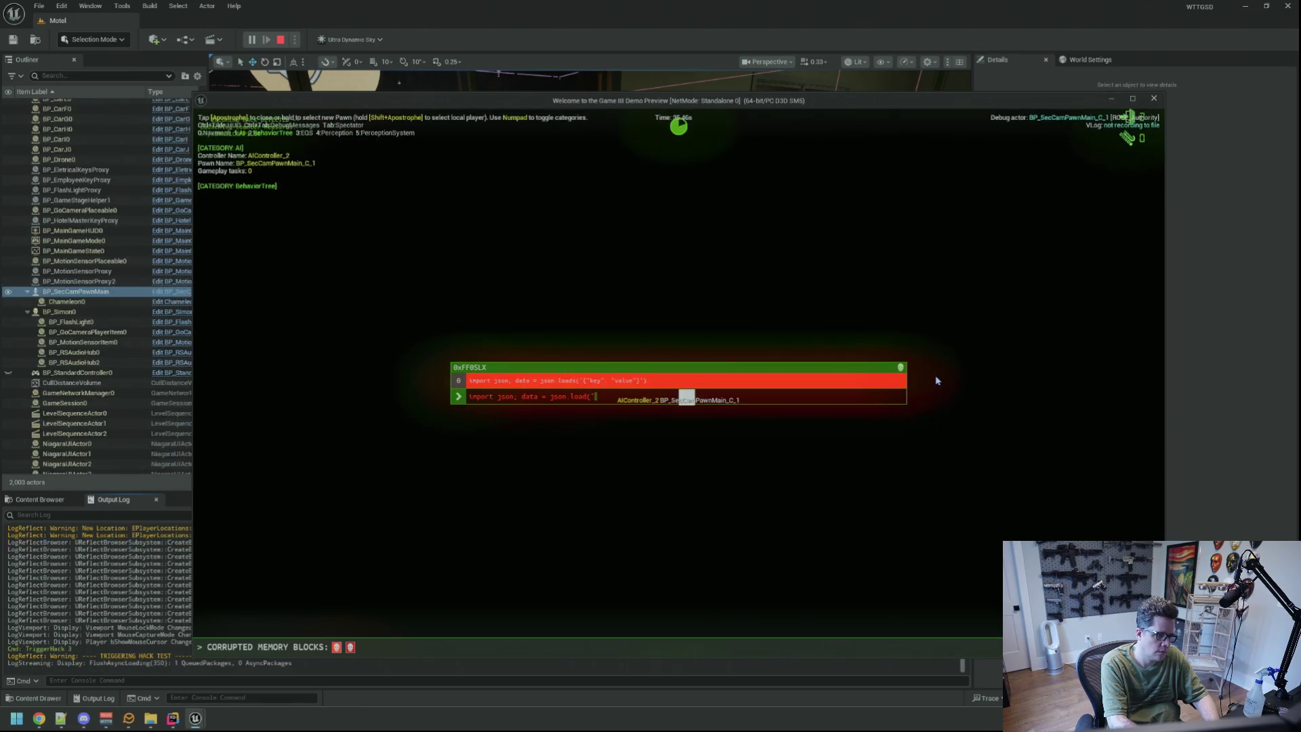
{"action": "type", "text": "'"}
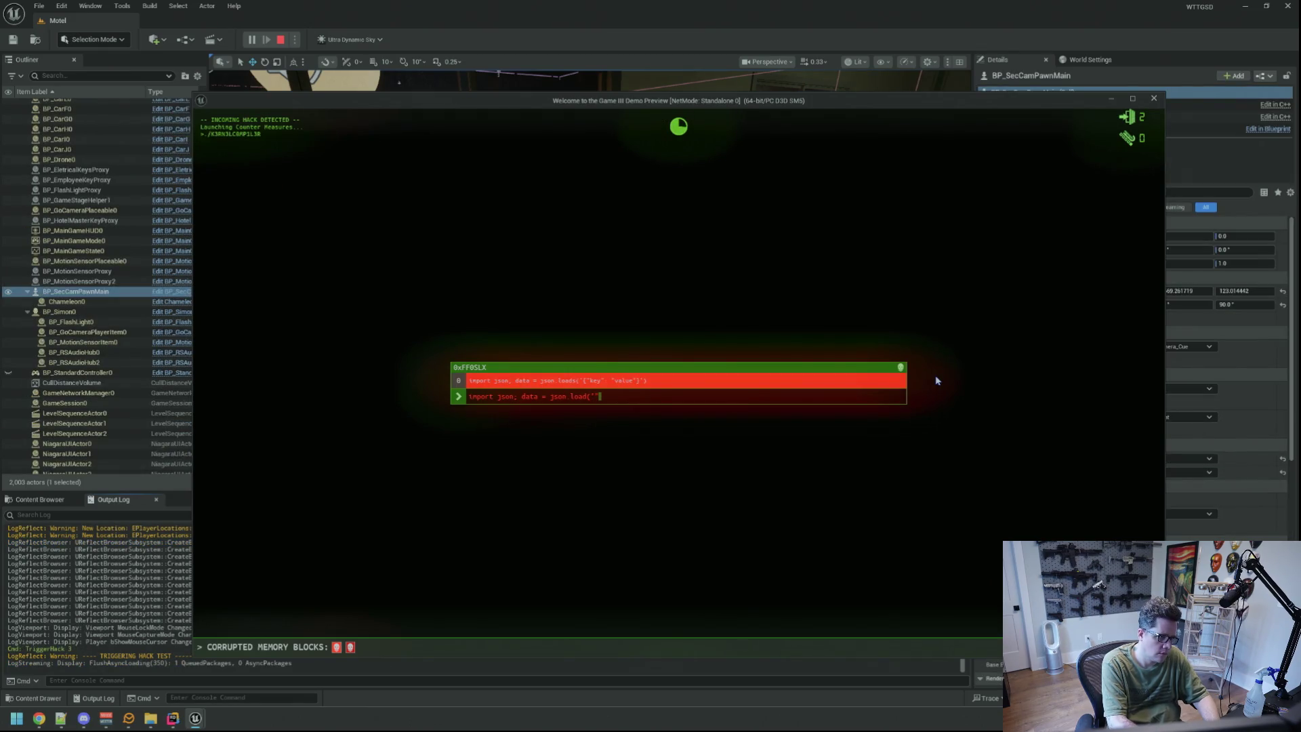
{"action": "type", "text": "'"}
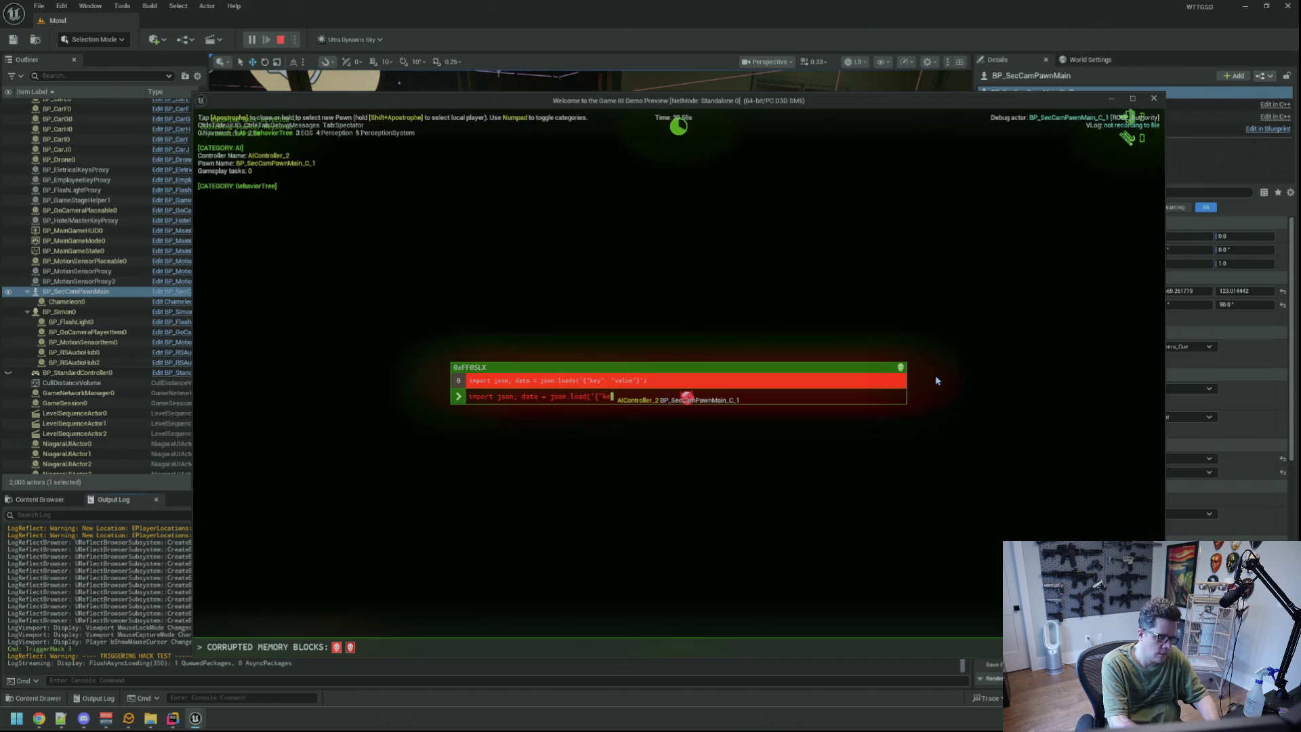
{"action": "type", "text": "\""}
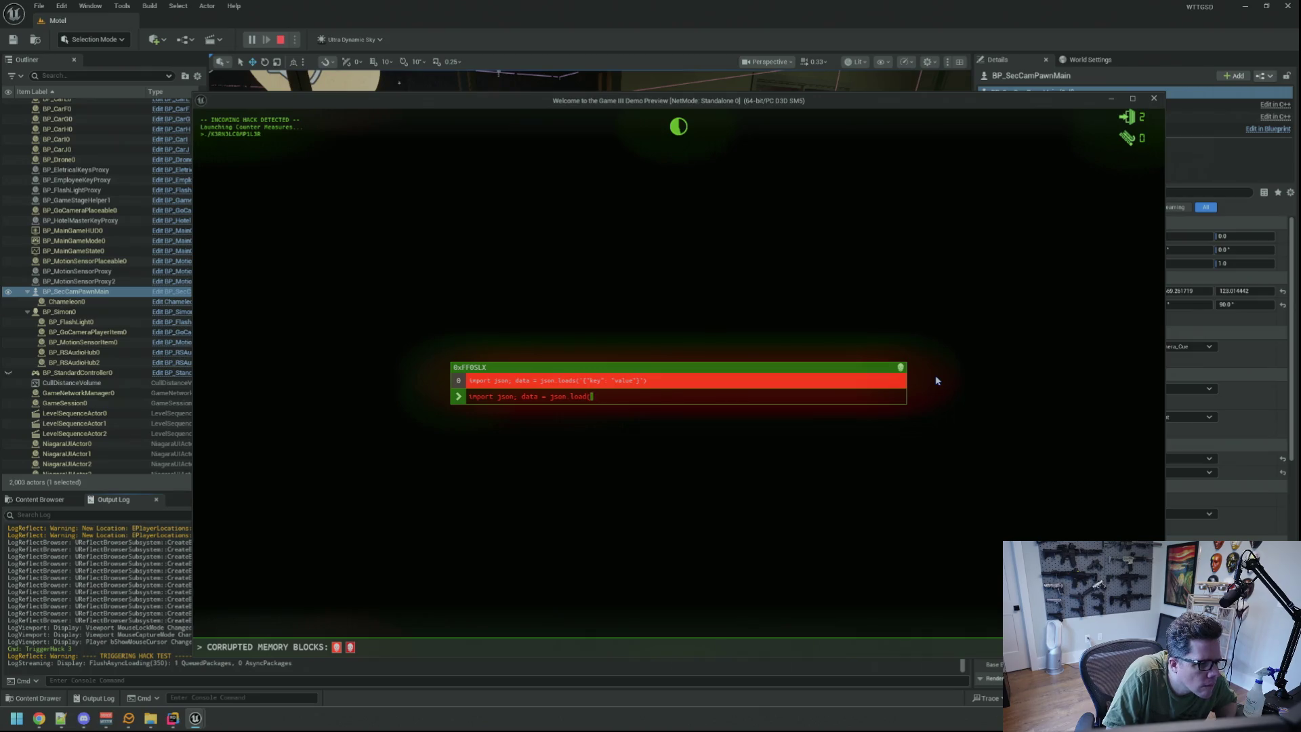
{"action": "key", "text": "BackSpace"}
{"action": "type", "text": "'"}
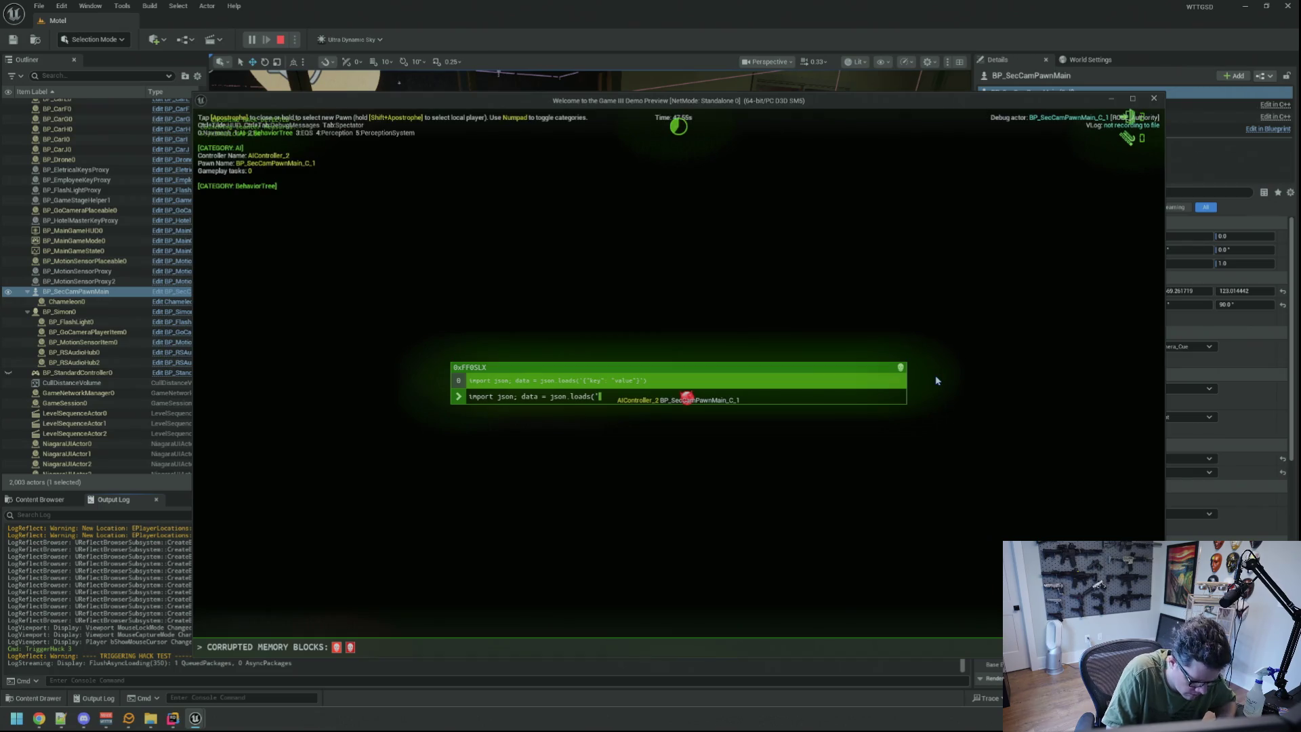
{"action": "type", "text": "{\"kle"}
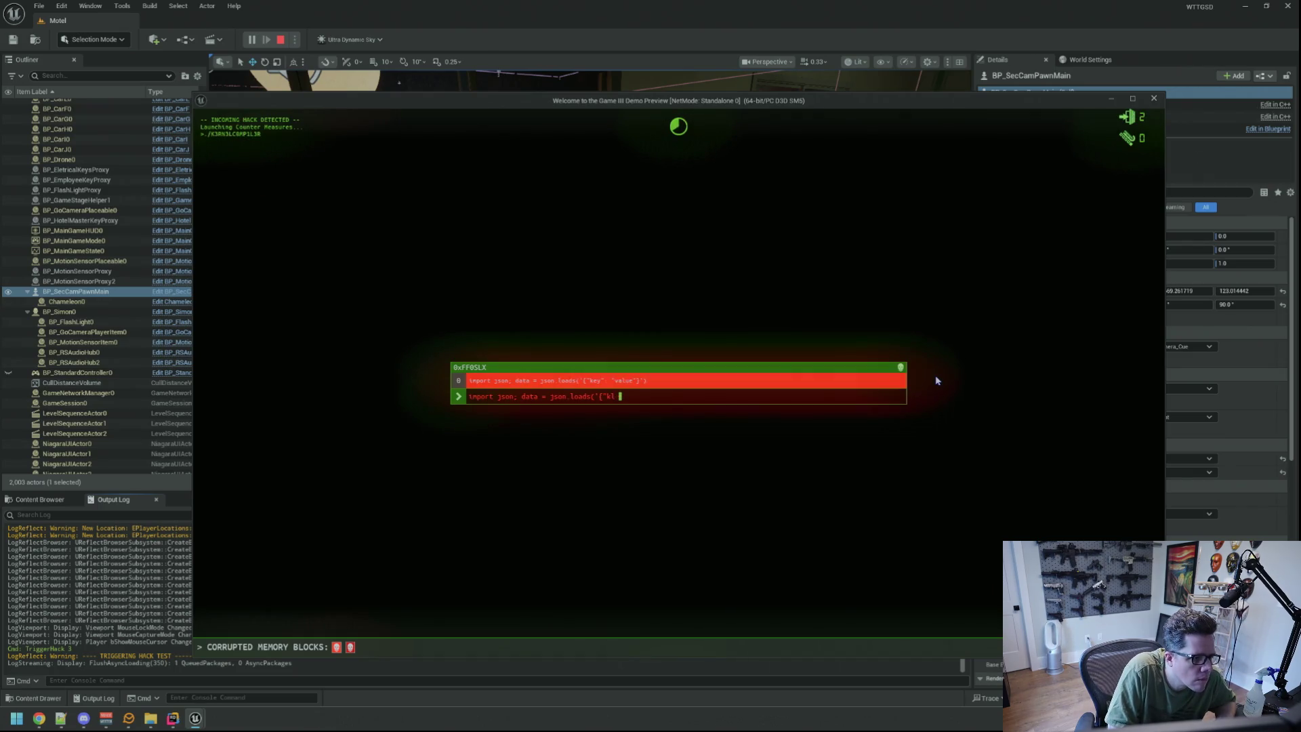
{"action": "key", "text": "BackSpace"}
{"action": "key", "text": "BackSpace"}
{"action": "type", "text": "ey\""}
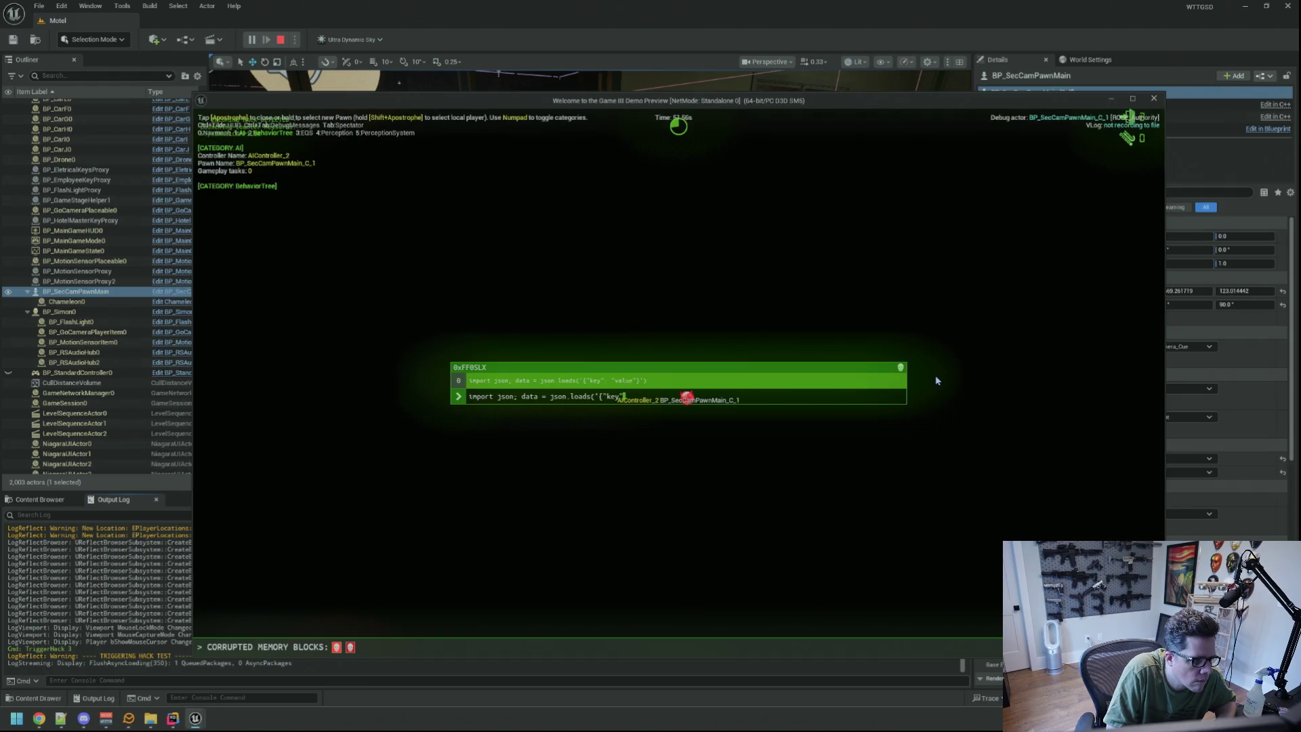
{"action": "type", "text": ": \"valu"}
{"action": "type", "text": "'"}
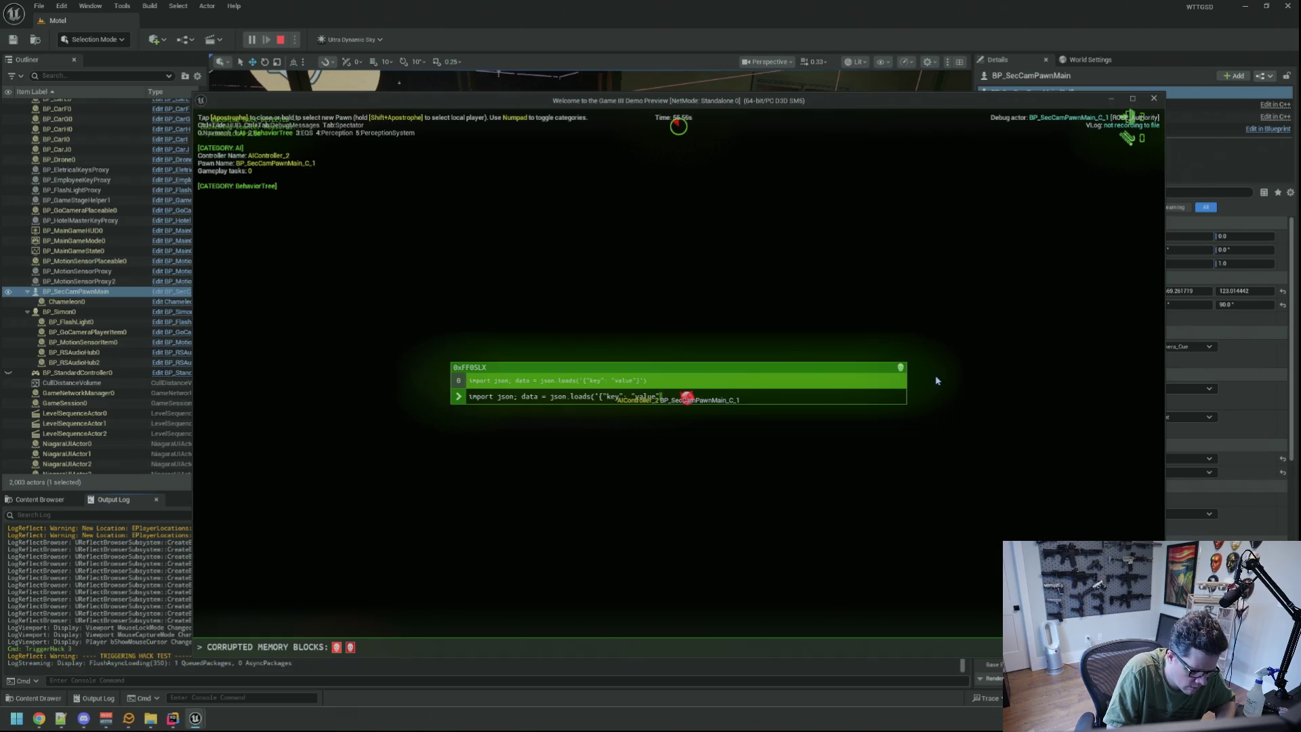
{"action": "type", "text": "')'"}
{"action": "key", "text": "Return"}
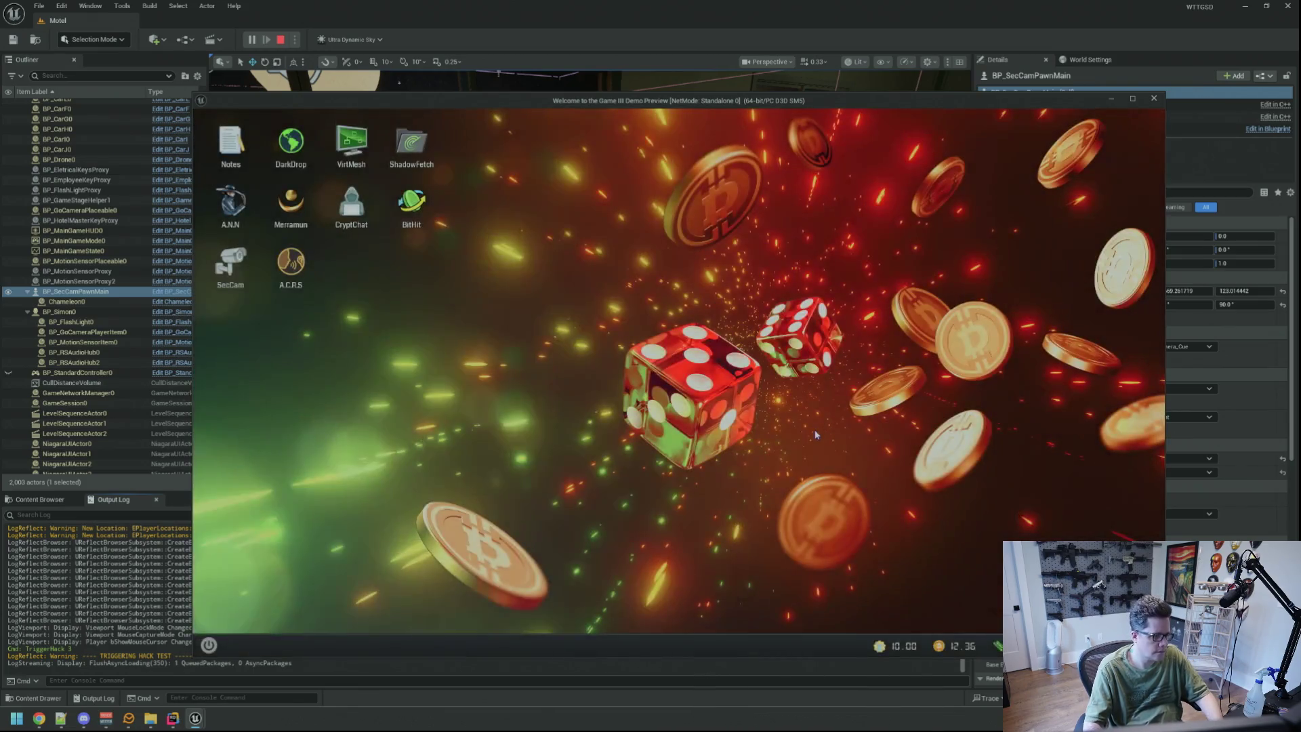
{"action": "key", "text": "grave"}
{"action": "key", "text": "Up"}
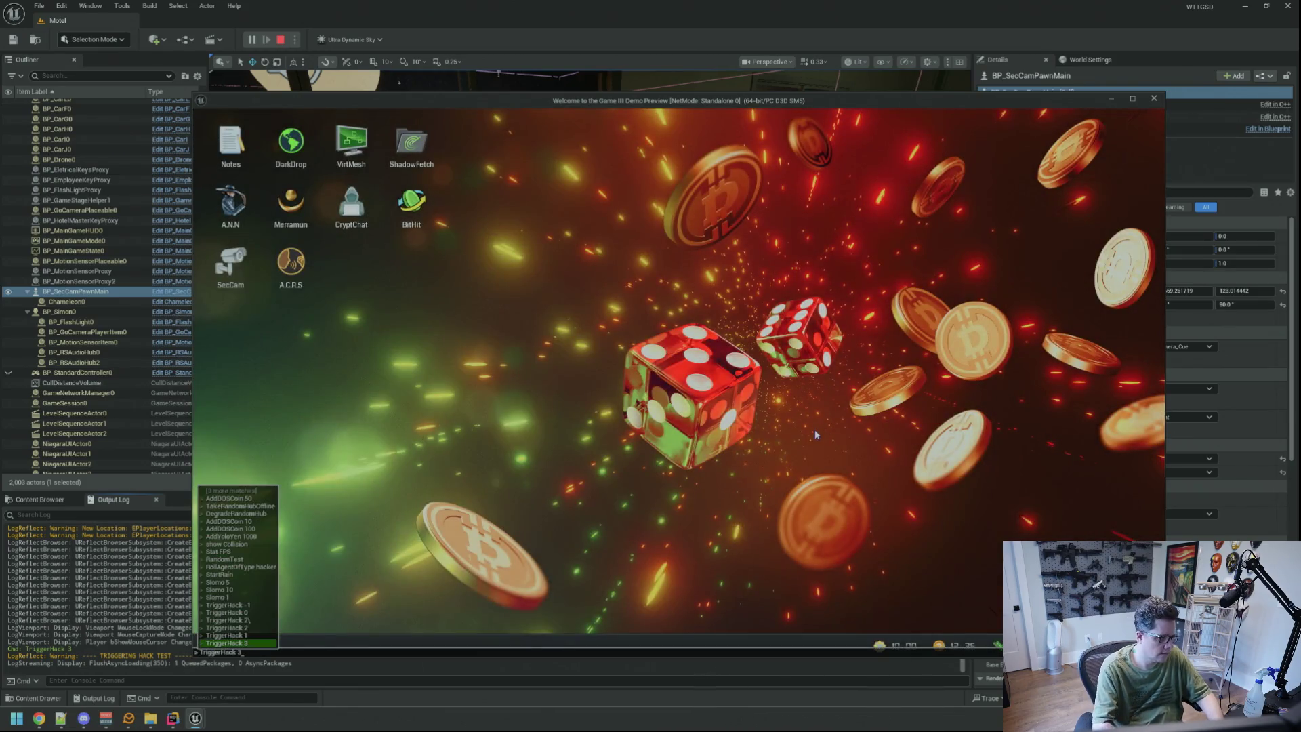
Rerun hack test 3 and type the Queue class line, fixing the typo.
{"action": "key", "text": "Return"}
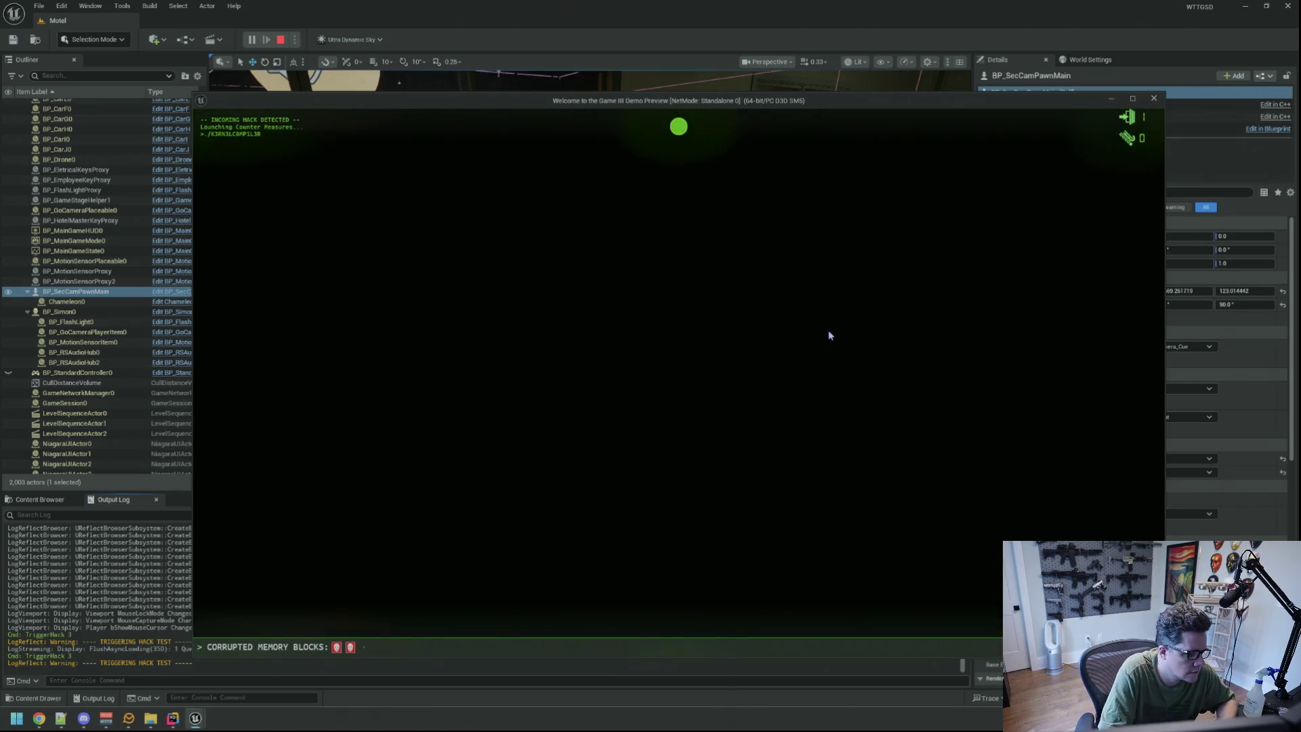
{"action": "type", "text": "c;ass"}
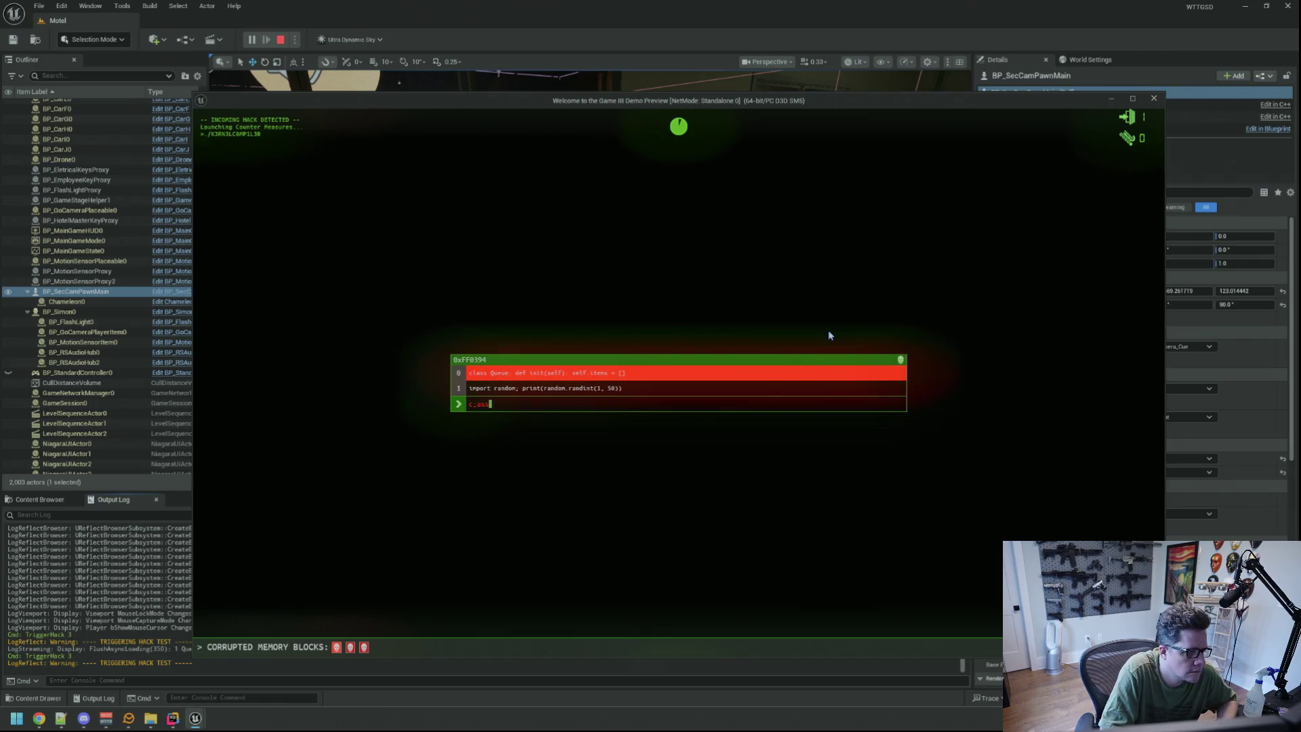
{"action": "key", "text": "BackSpace"}
{"action": "type", "text": "ue:"}
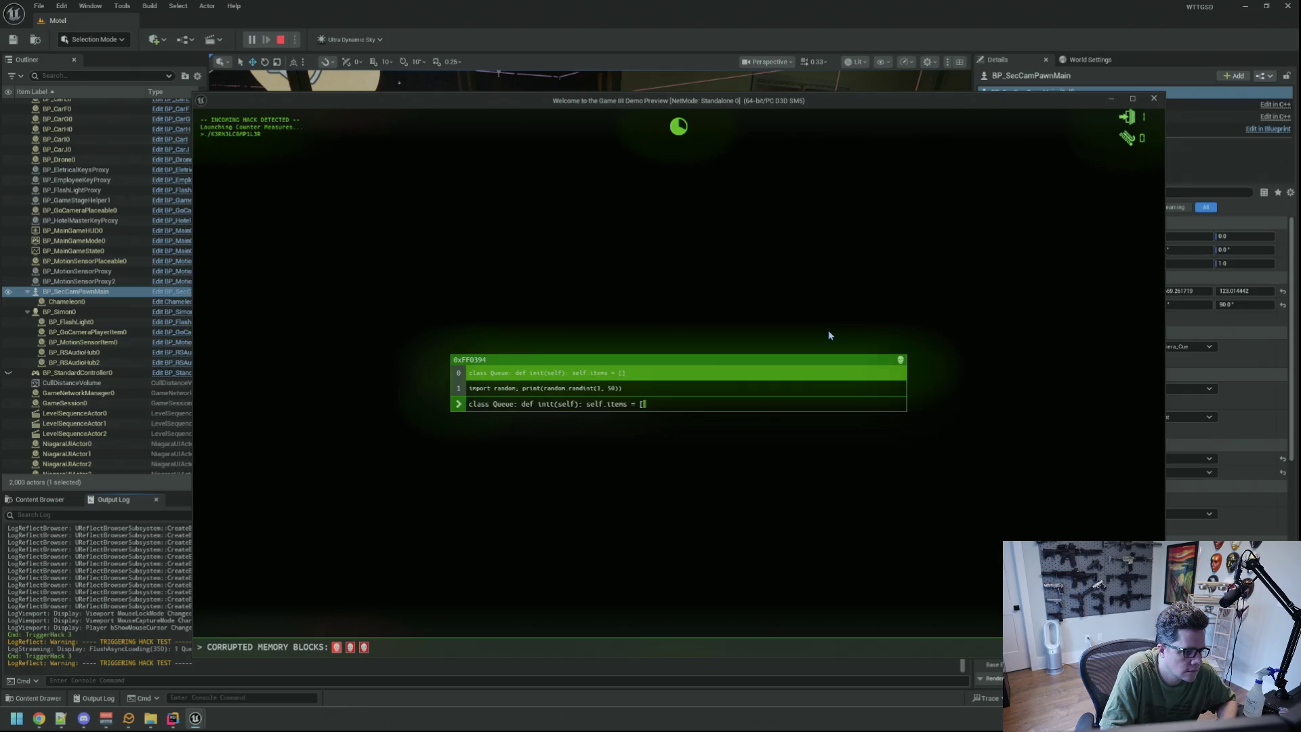
{"action": "key", "text": "Return"}
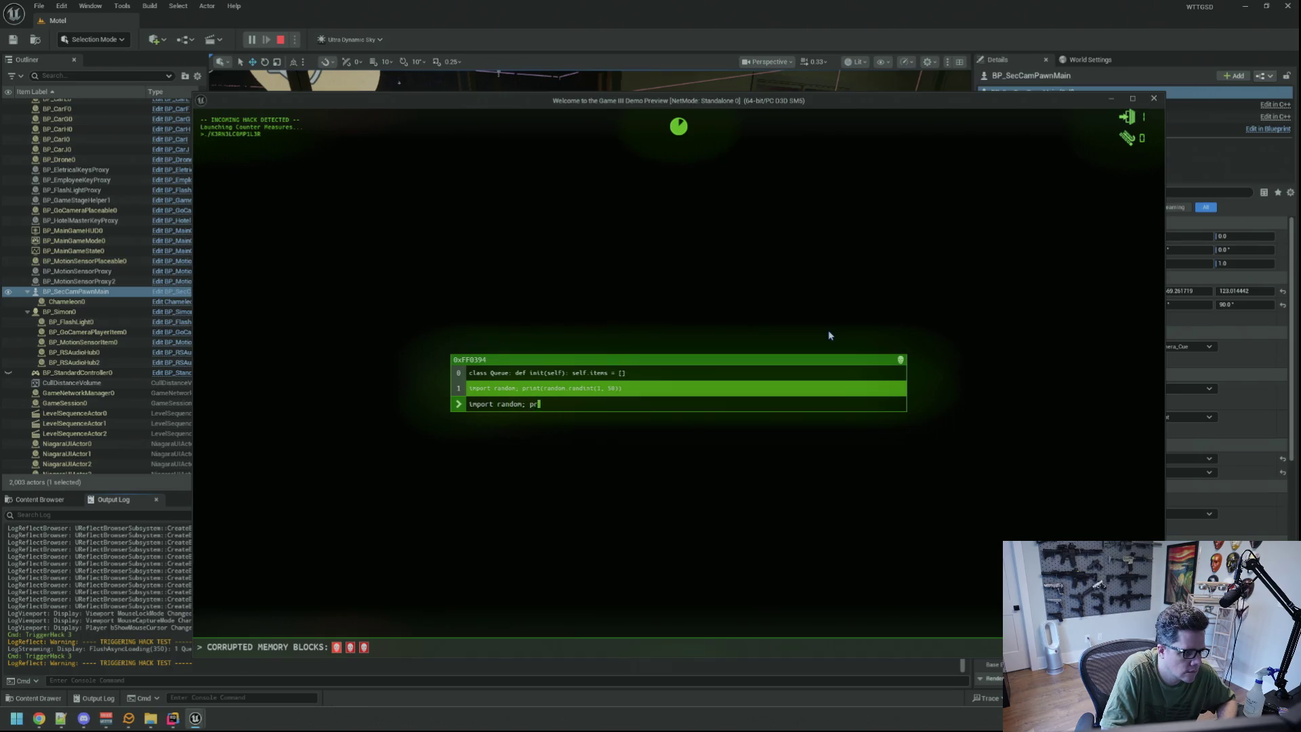
Enter the random.randint line and the reduce line, correcting mistyped letters.
{"action": "type", "text": "random.randit"}
{"action": "key", "text": "BackSpace"}
{"action": "type", "text": "nt(1, 50"}
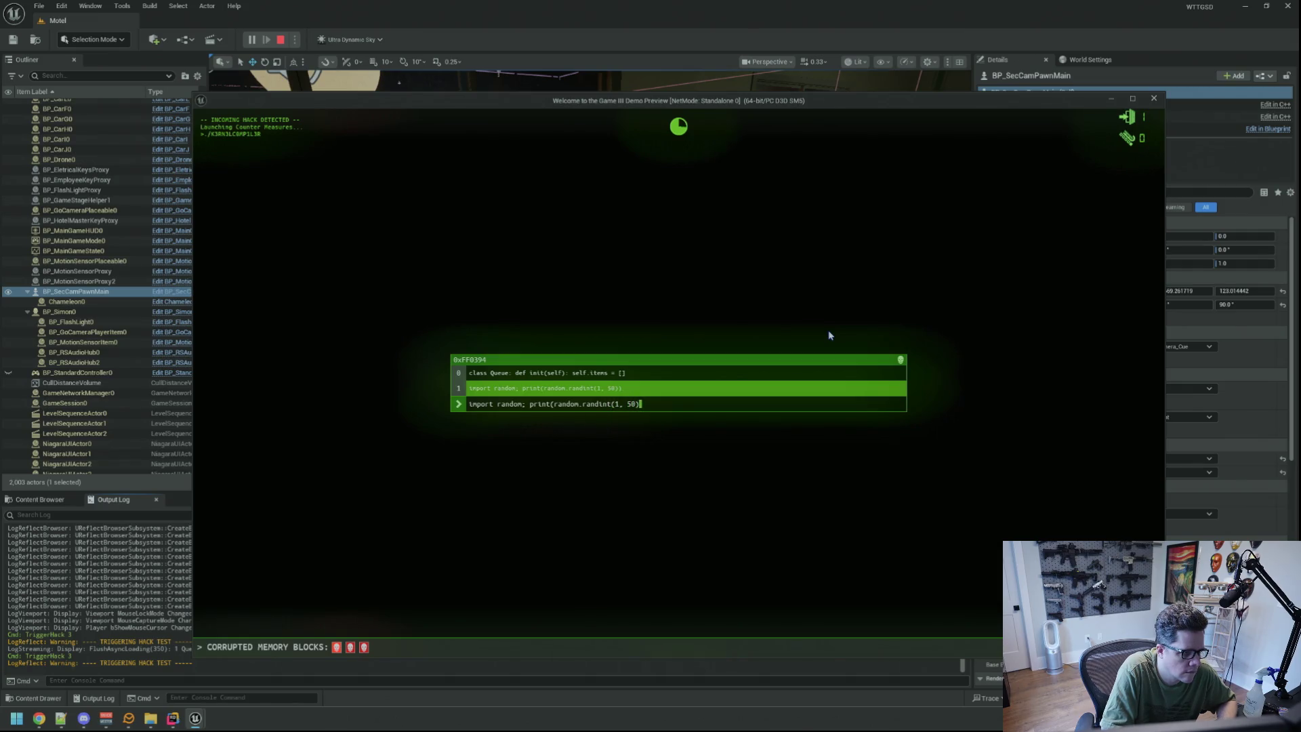
{"action": "key", "text": "Return"}
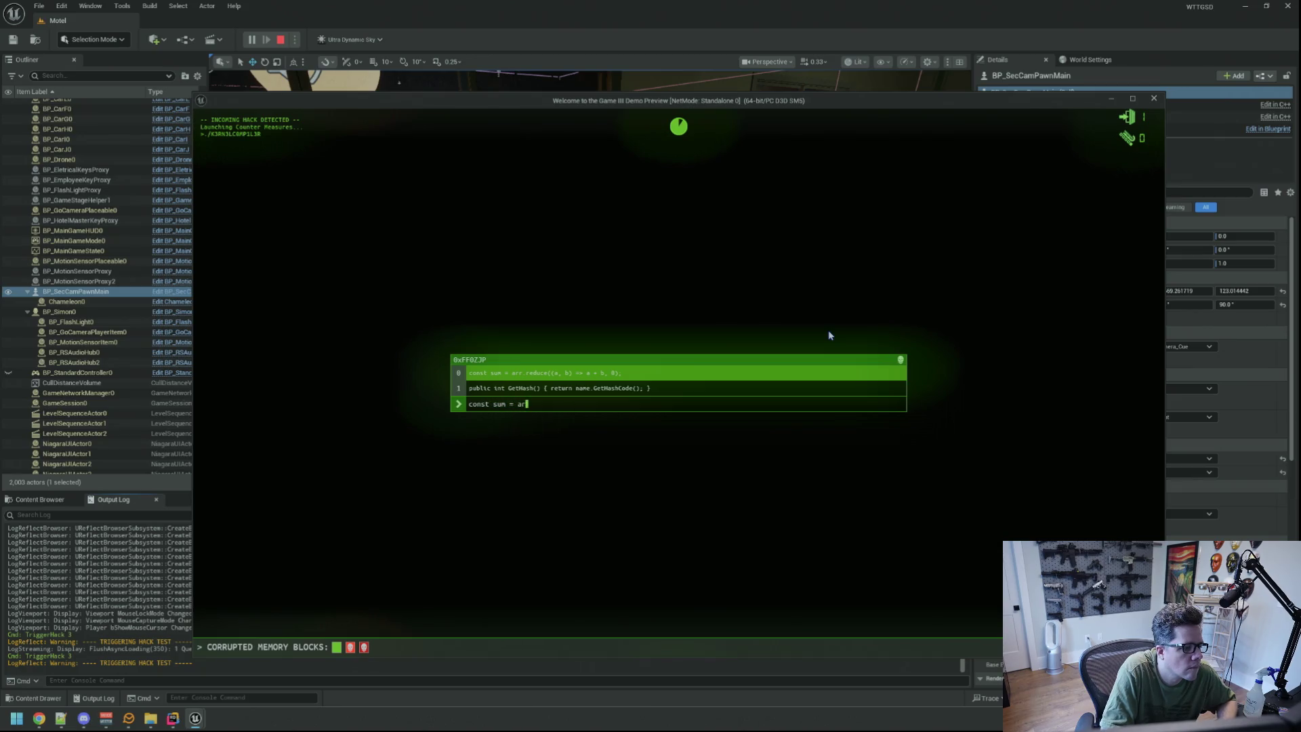
{"action": "type", "text": "educe((aa"}
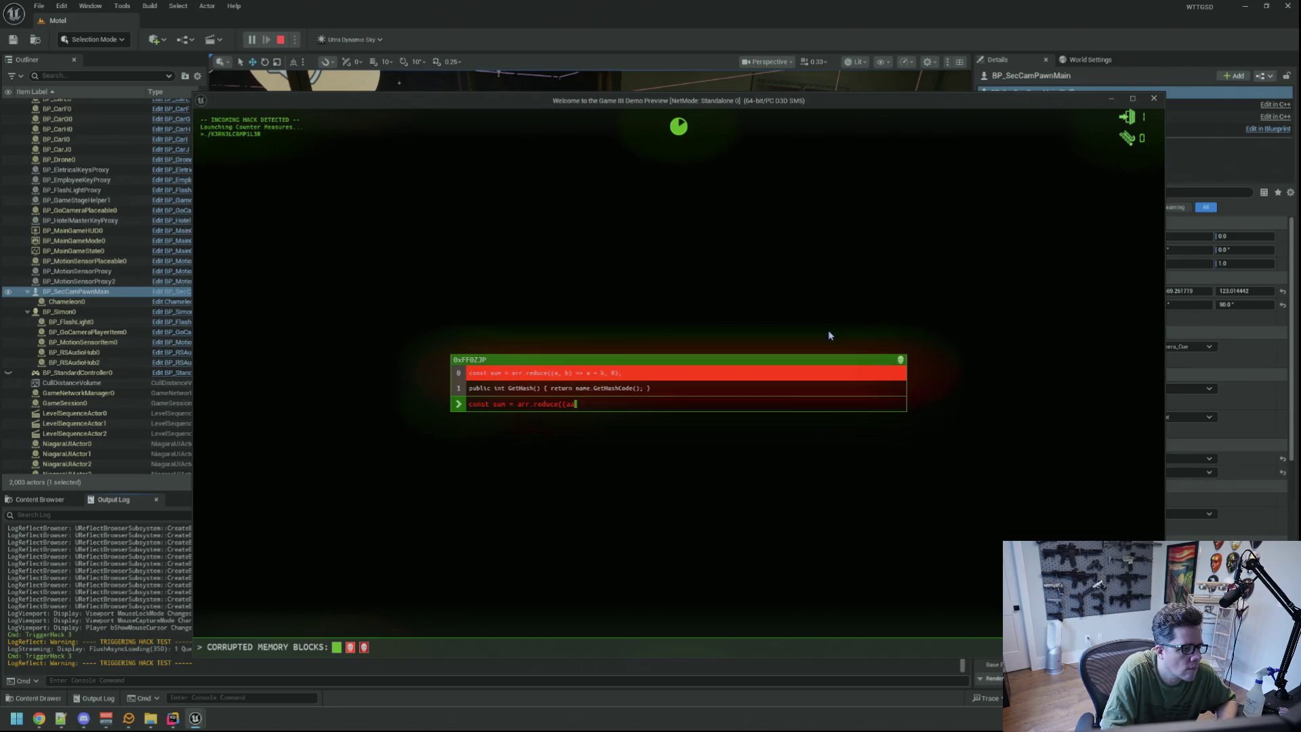
{"action": "key", "text": "BackSpace"}
{"action": "key", "text": "BackSpace"}
{"action": "type", "text": ", b) => a + b, 0);"}
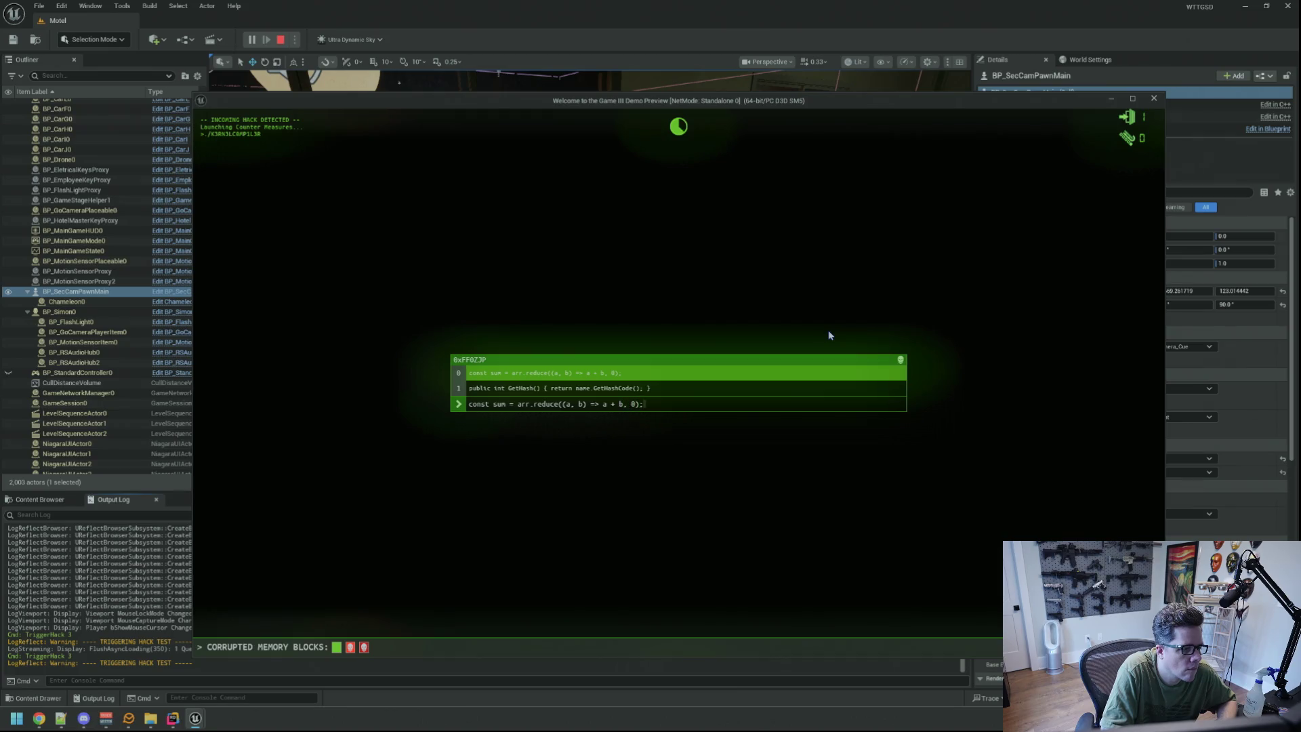
{"action": "key", "text": "Return"}
Submit the GetHash line and the final echo status 'ok' line to reach HACK BLOCKED.
{"action": "type", "text": "pub"}
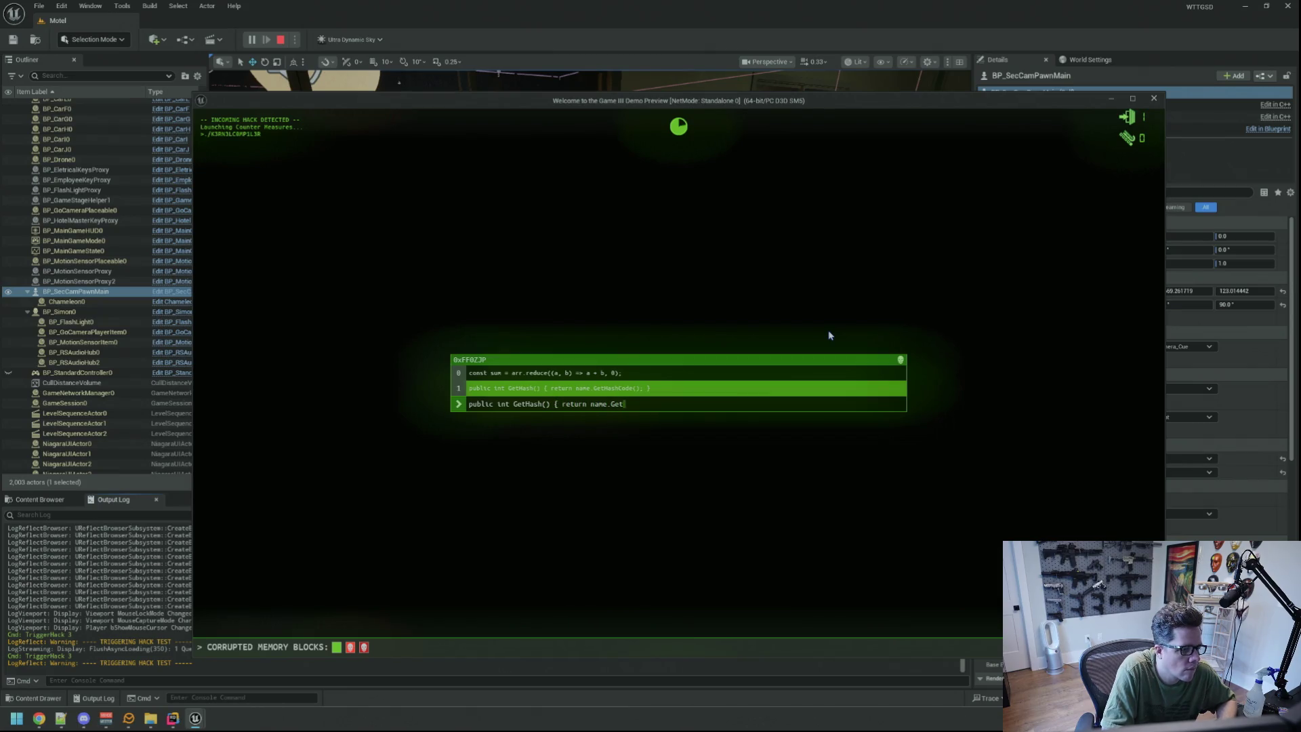
{"action": "type", "text": "hCode();"}
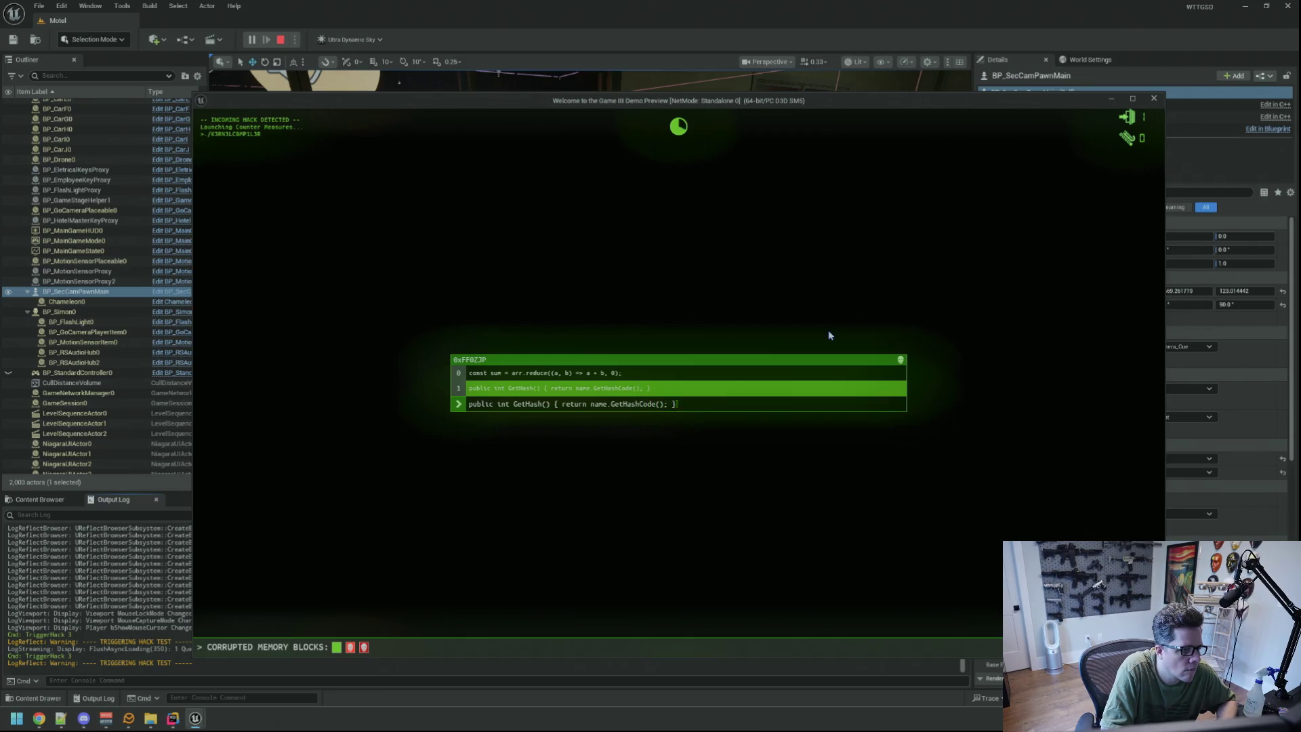
{"action": "key", "text": "Return"}
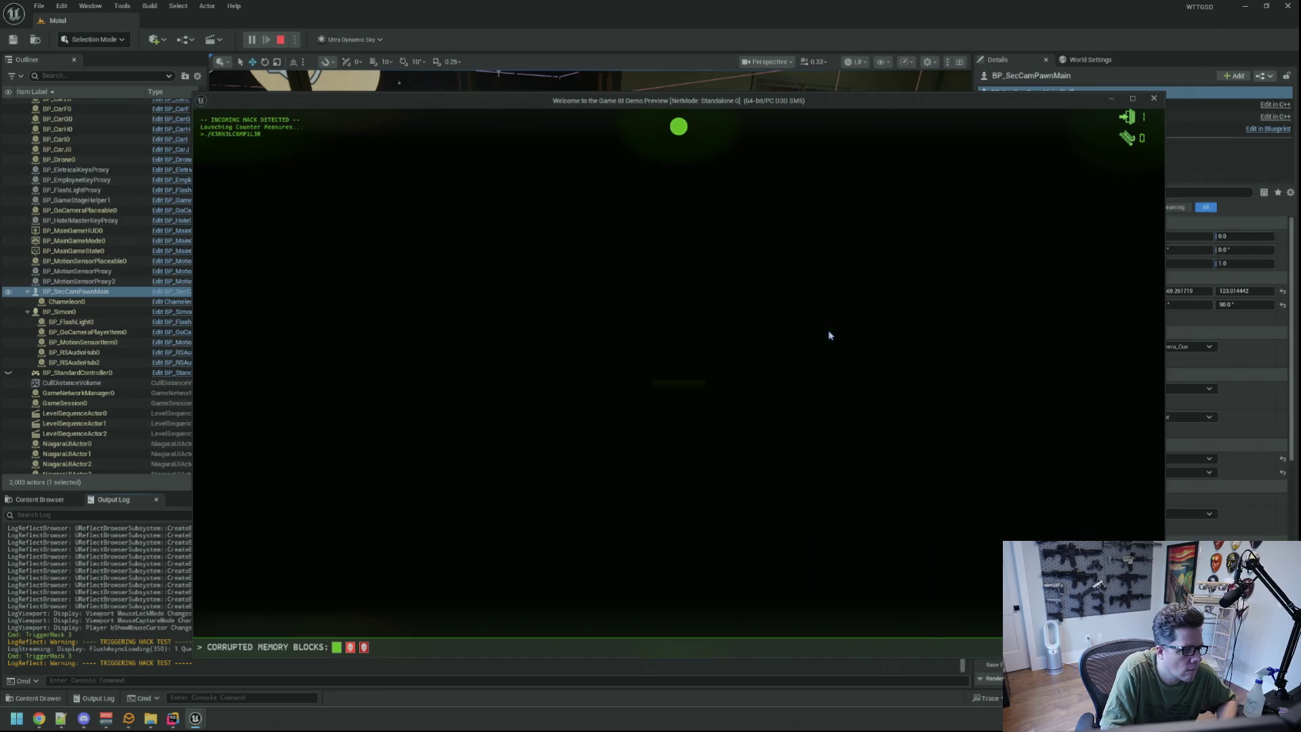
{"action": "type", "text": "private boolean checkRang"}
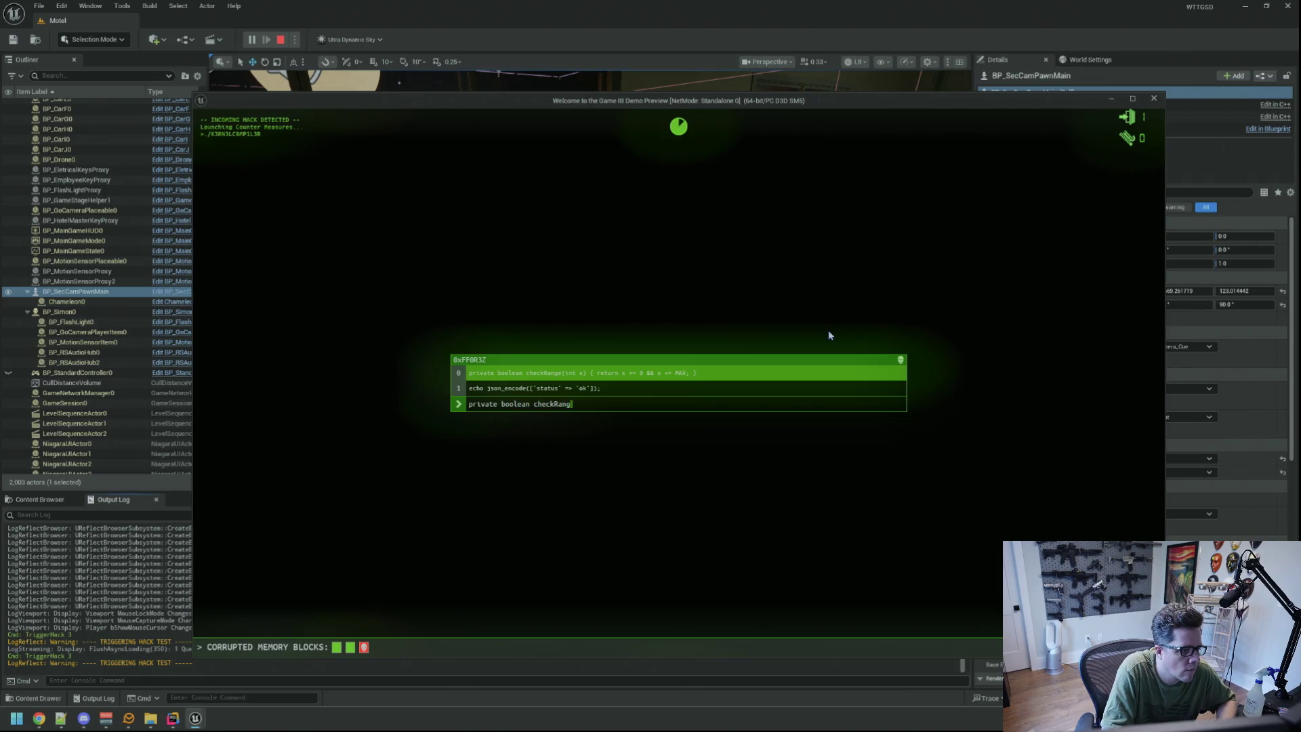
{"action": "type", "text": "e(int x) {"}
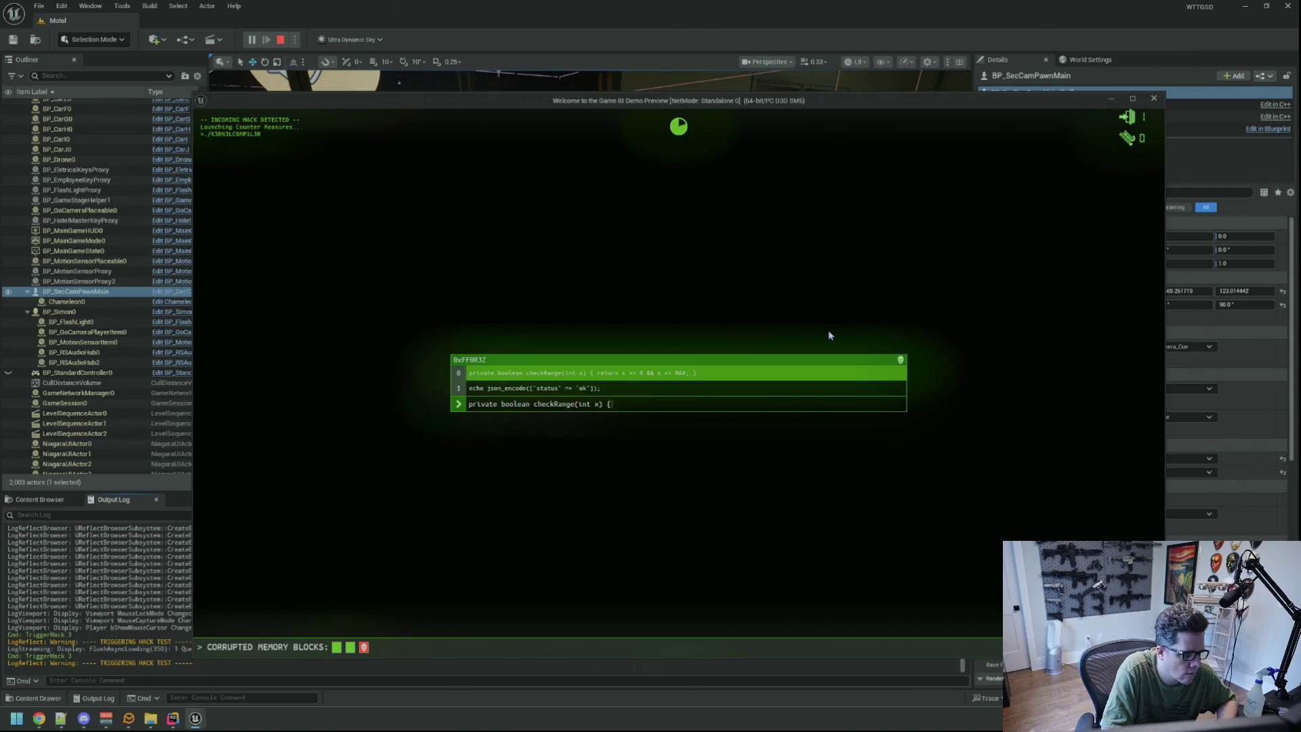
{"action": "type", "text": " >= 0 && x"}
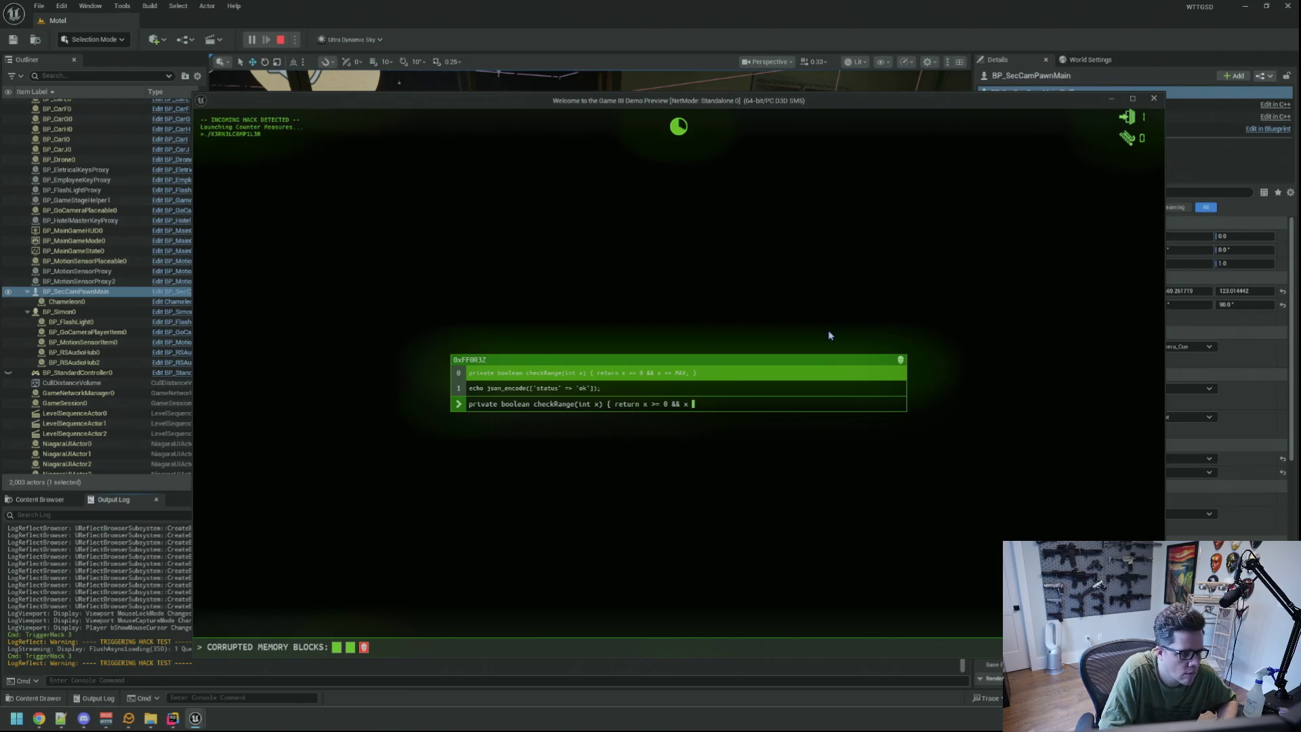
{"action": "type", "text": "<= MAX; }"}
{"action": "type", "text": "echo json_encod"}
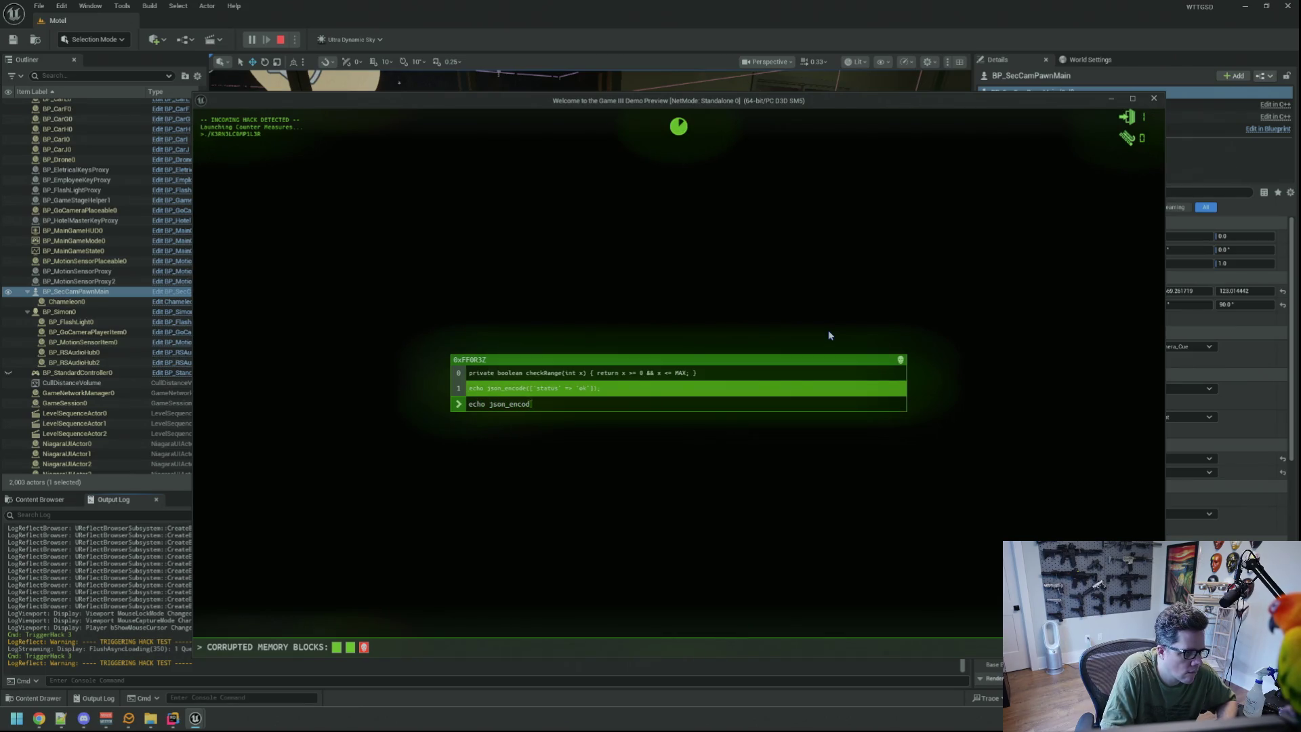
{"action": "type", "text": "(['status']"}
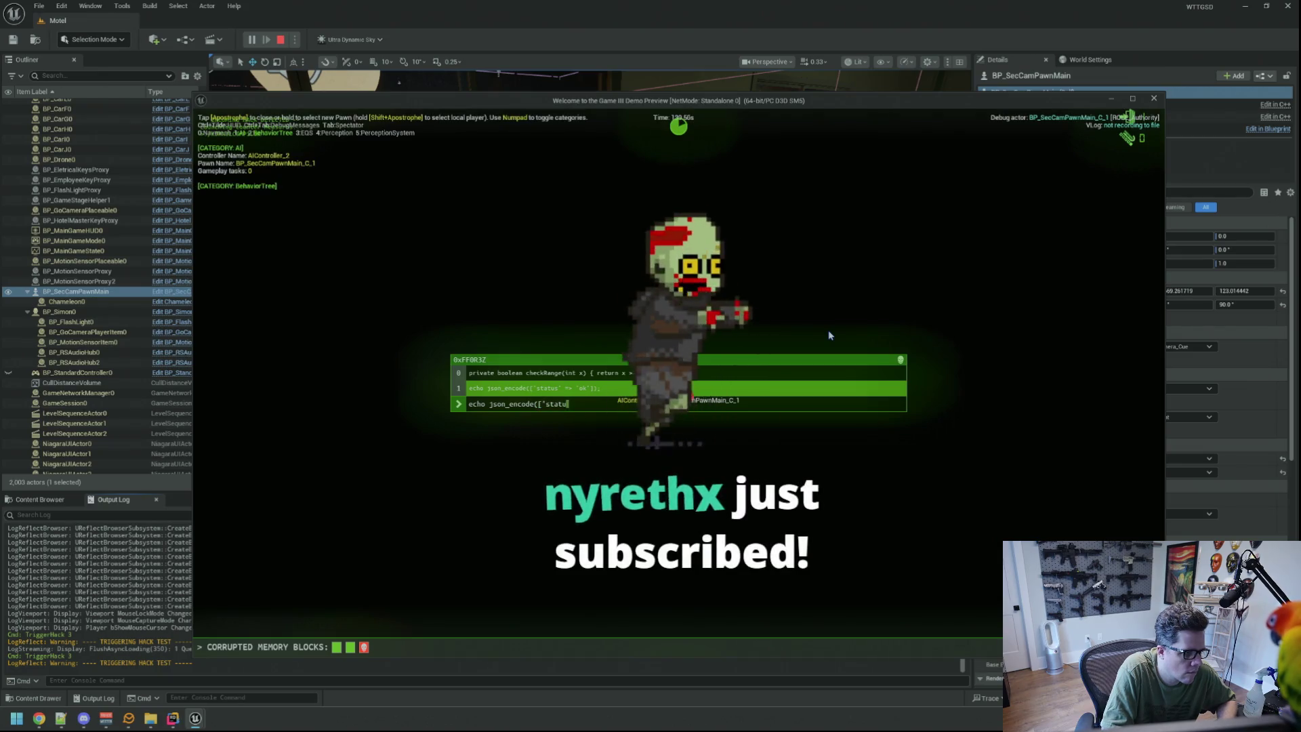
{"action": "key", "text": "BackSpace"}
{"action": "type", "text": "="}
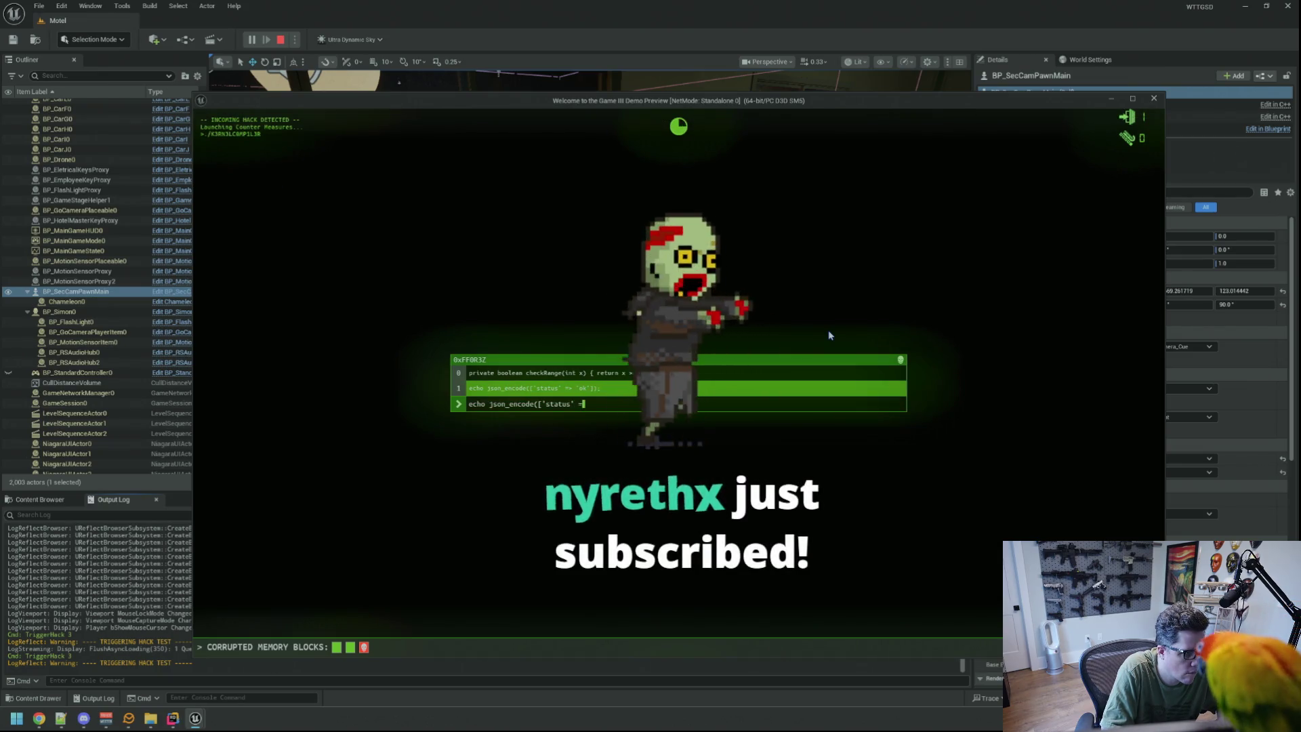
{"action": "type", "text": "> "}
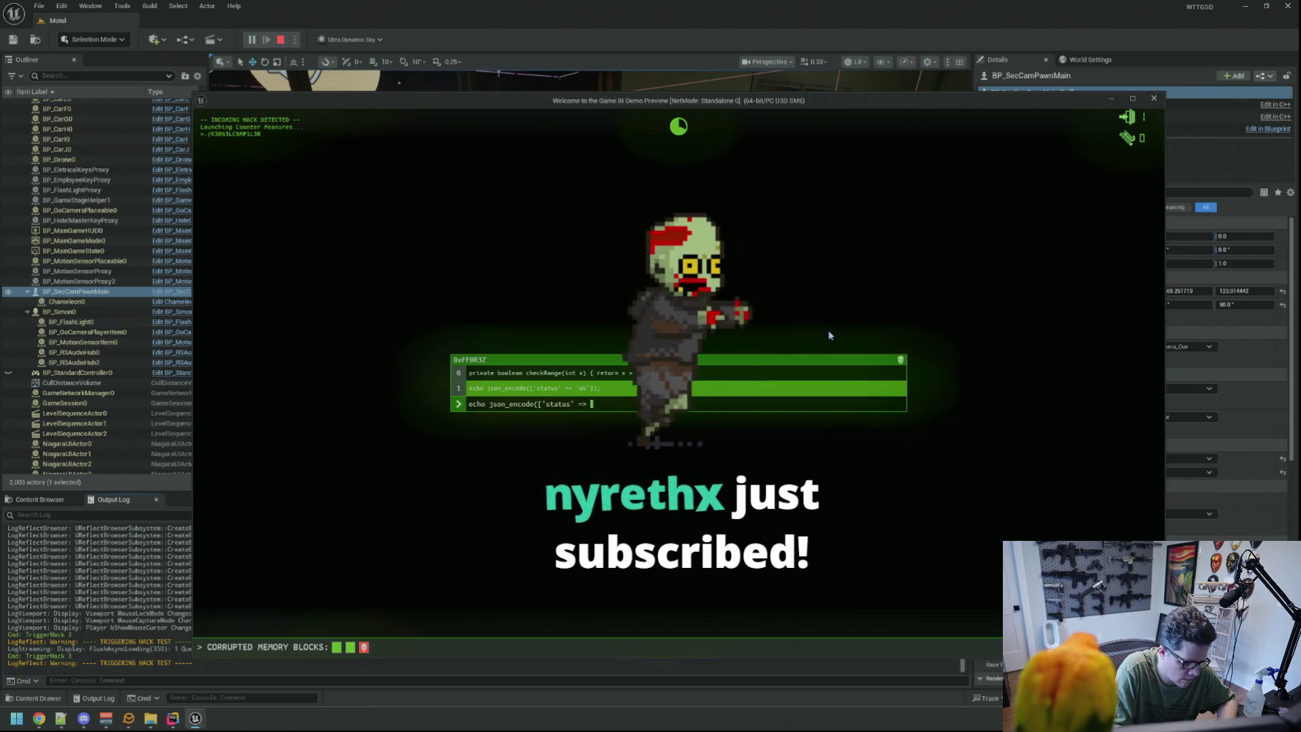
{"action": "type", "text": "'ok']"}
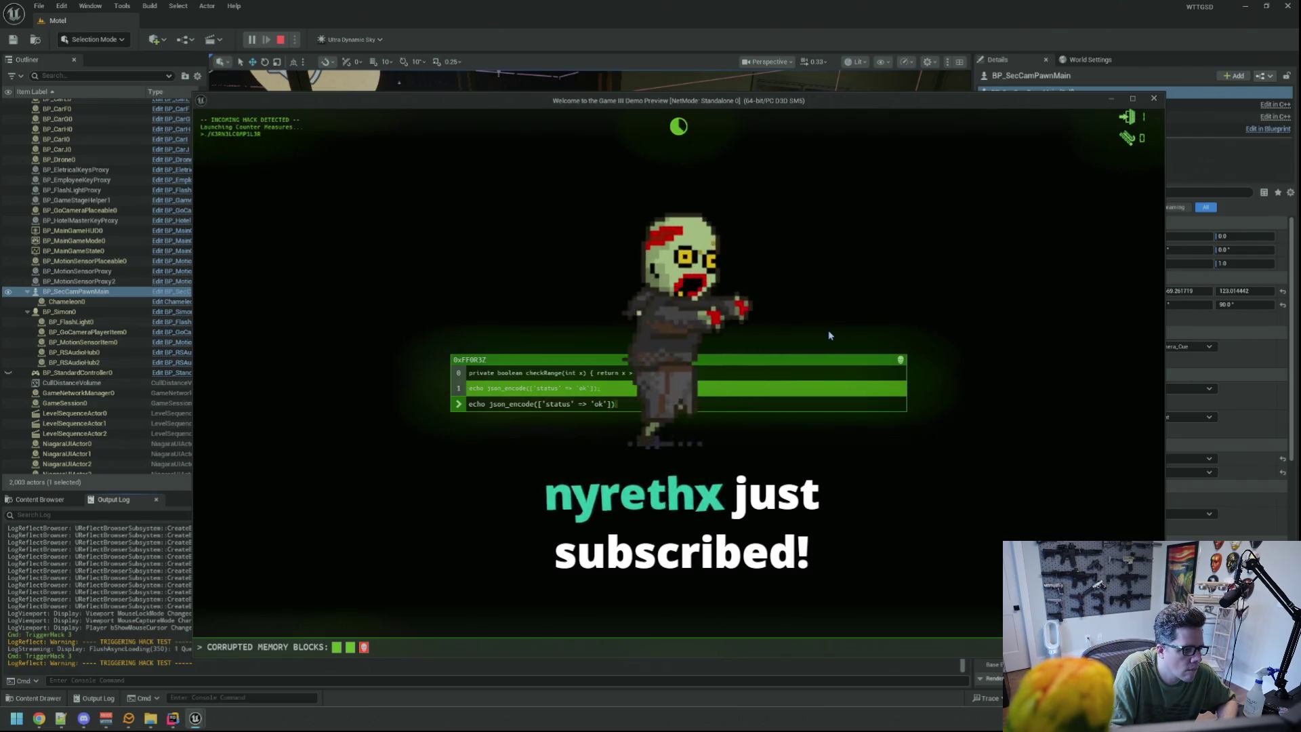
{"action": "type", "text": ");"}
{"action": "key", "text": "Return"}
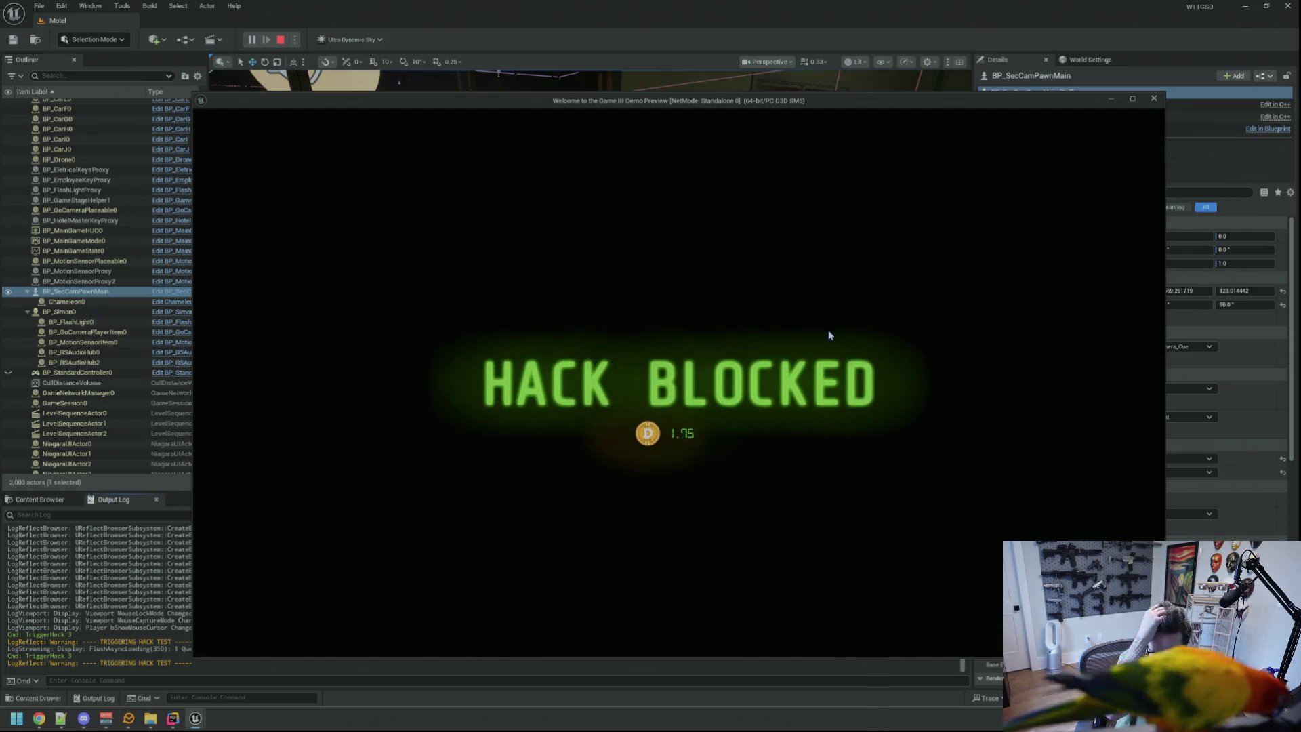
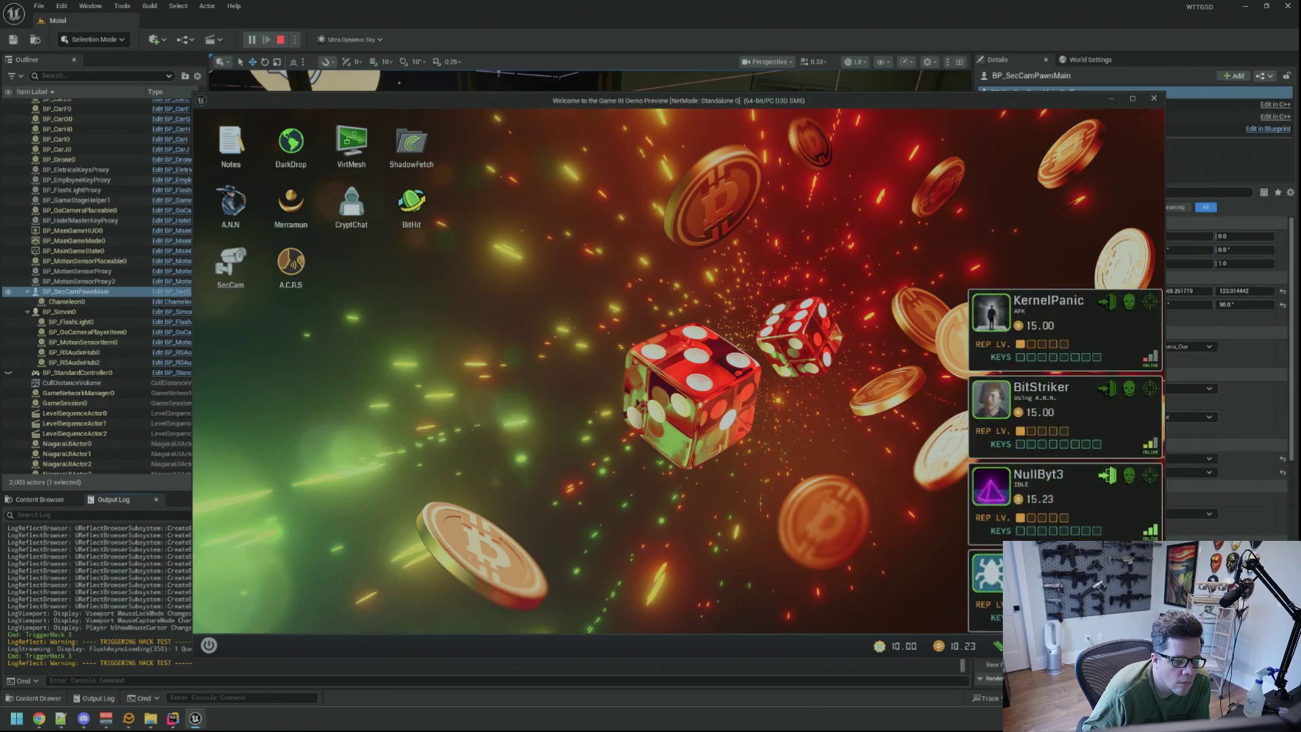
Open the A.C.R.S chat and scroll through its older messages, then close it and launch Merramun.
{"action": "double_click", "coordinate": [290, 264]}
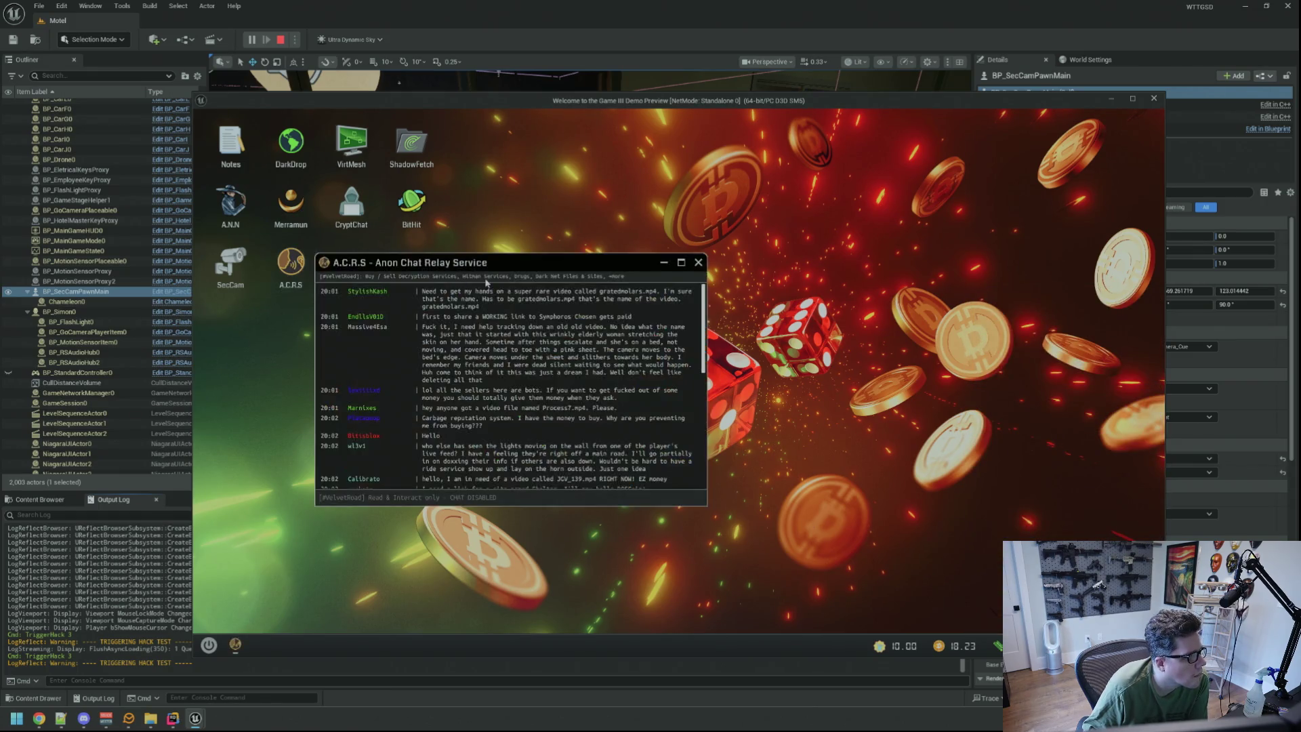
{"action": "scroll", "coordinate": [590, 410], "scroll_direction": "down", "scroll_amount": 5}
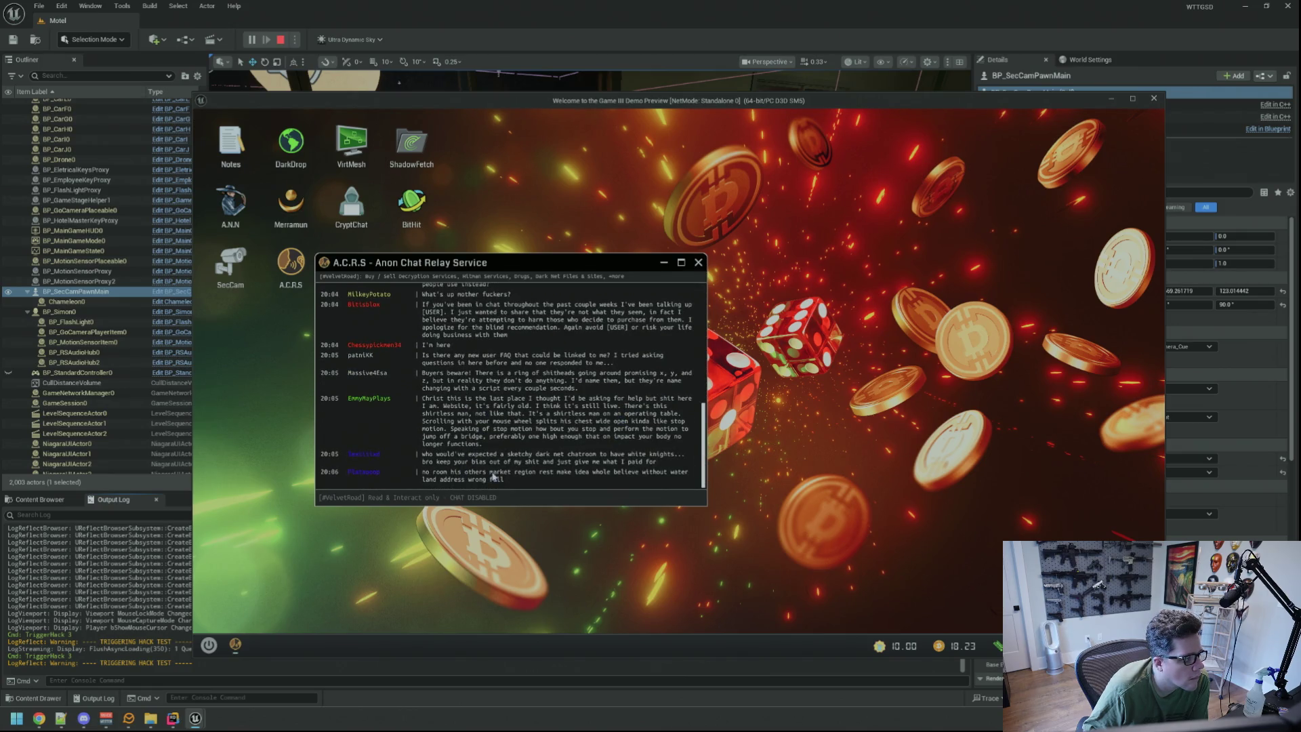
{"action": "scroll", "coordinate": [519, 468], "scroll_direction": "up", "scroll_amount": 2}
{"action": "scroll", "coordinate": [455, 417], "scroll_direction": "up", "scroll_amount": 3}
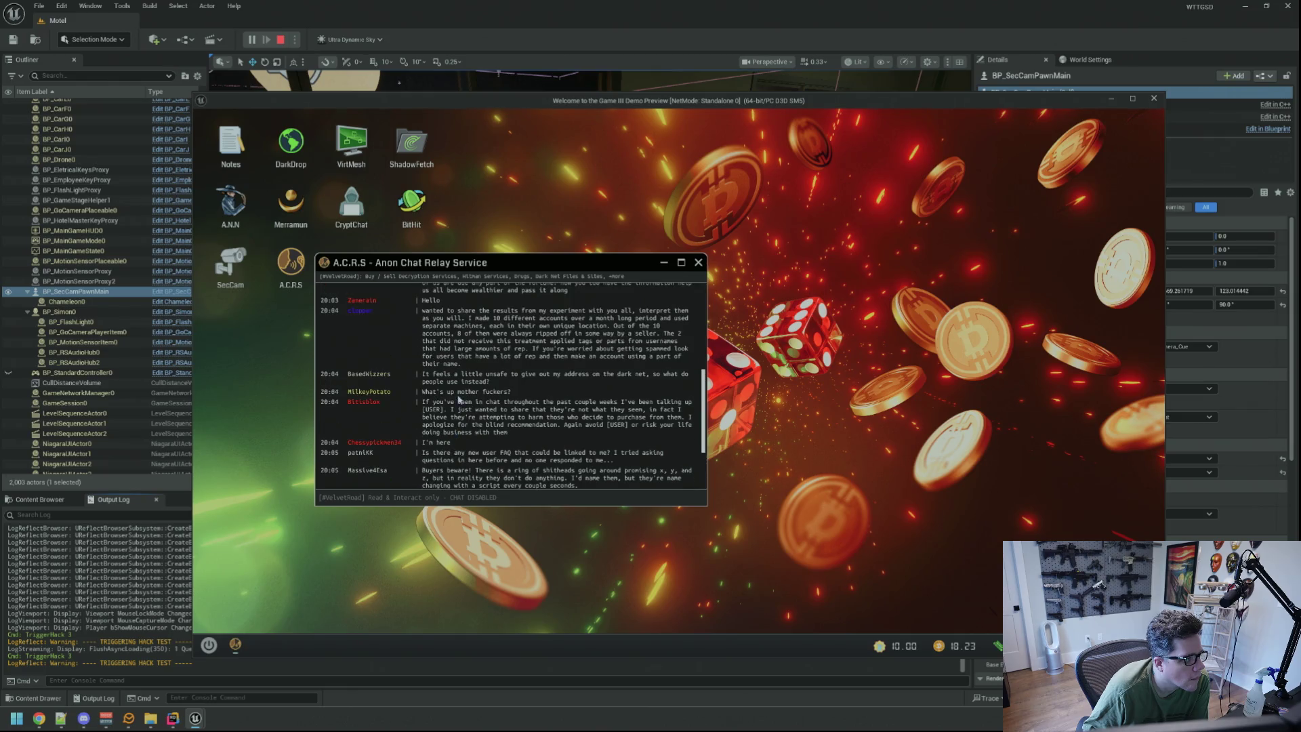
{"action": "scroll", "coordinate": [475, 391], "scroll_direction": "up", "scroll_amount": 9}
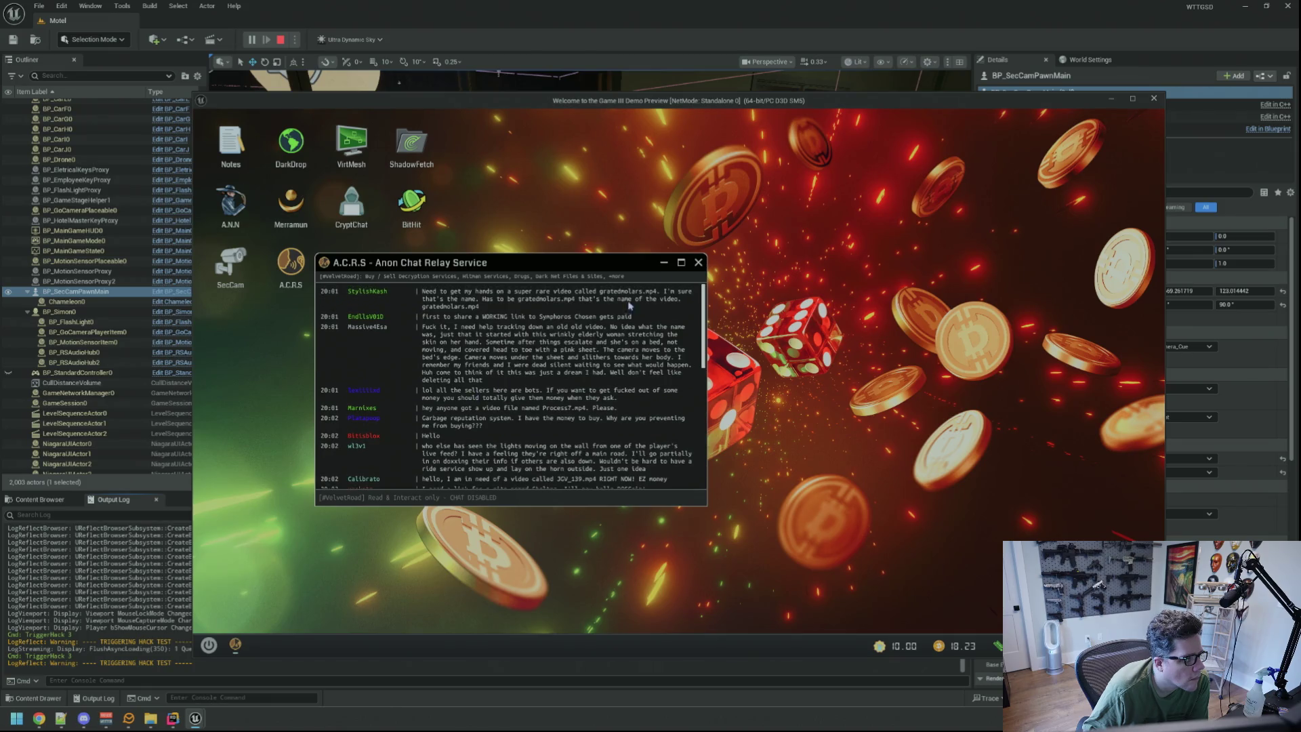
{"action": "left_click", "coordinate": [698, 262]}
{"action": "double_click", "coordinate": [290, 203]}
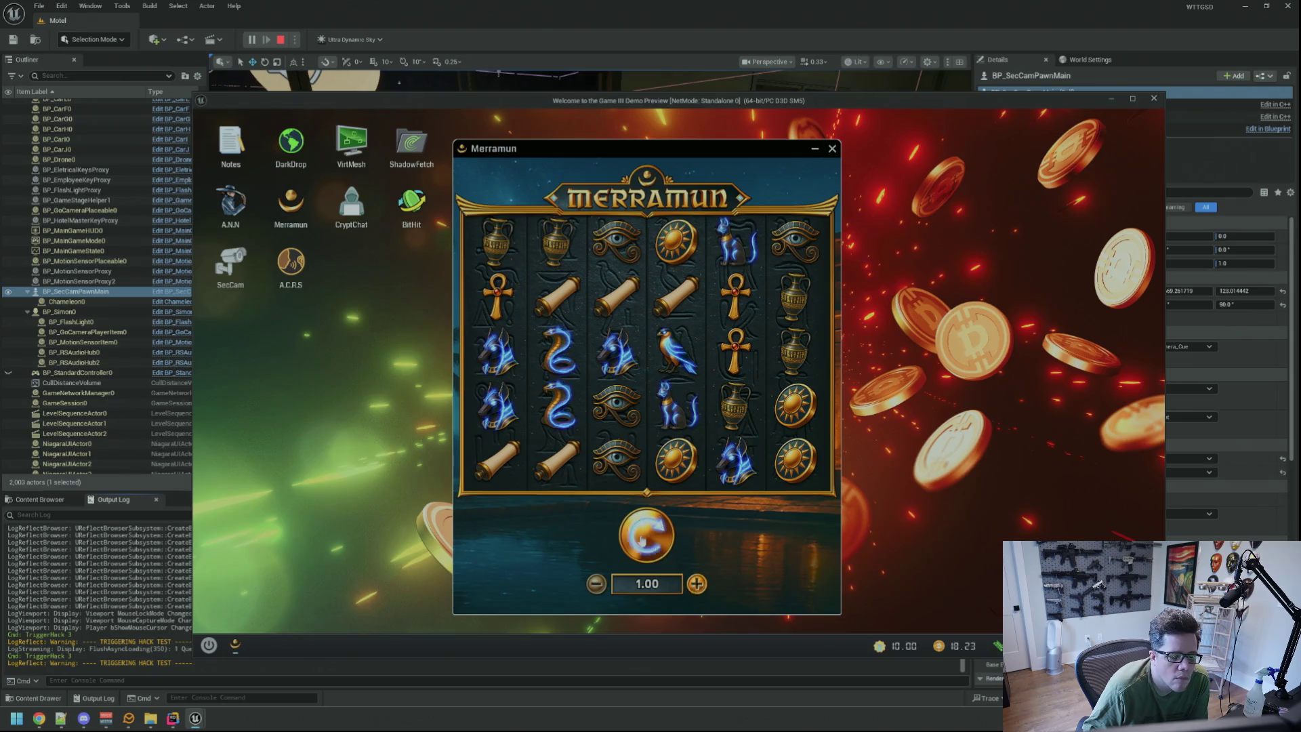
Spin the Merramun reels nine times at 1.00 until the balance drops to 0.50, then launch BitHit.
{"action": "left_click", "coordinate": [663, 531]}
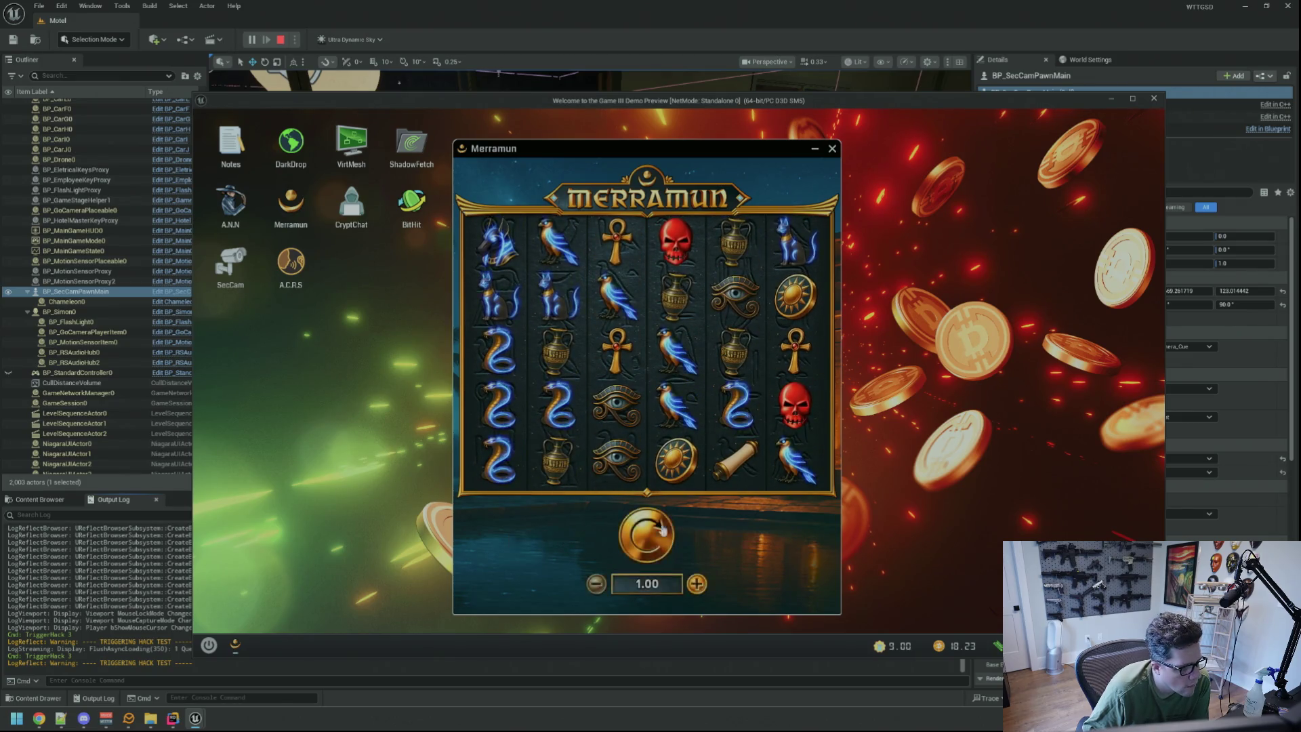
{"action": "left_click", "coordinate": [663, 531]}
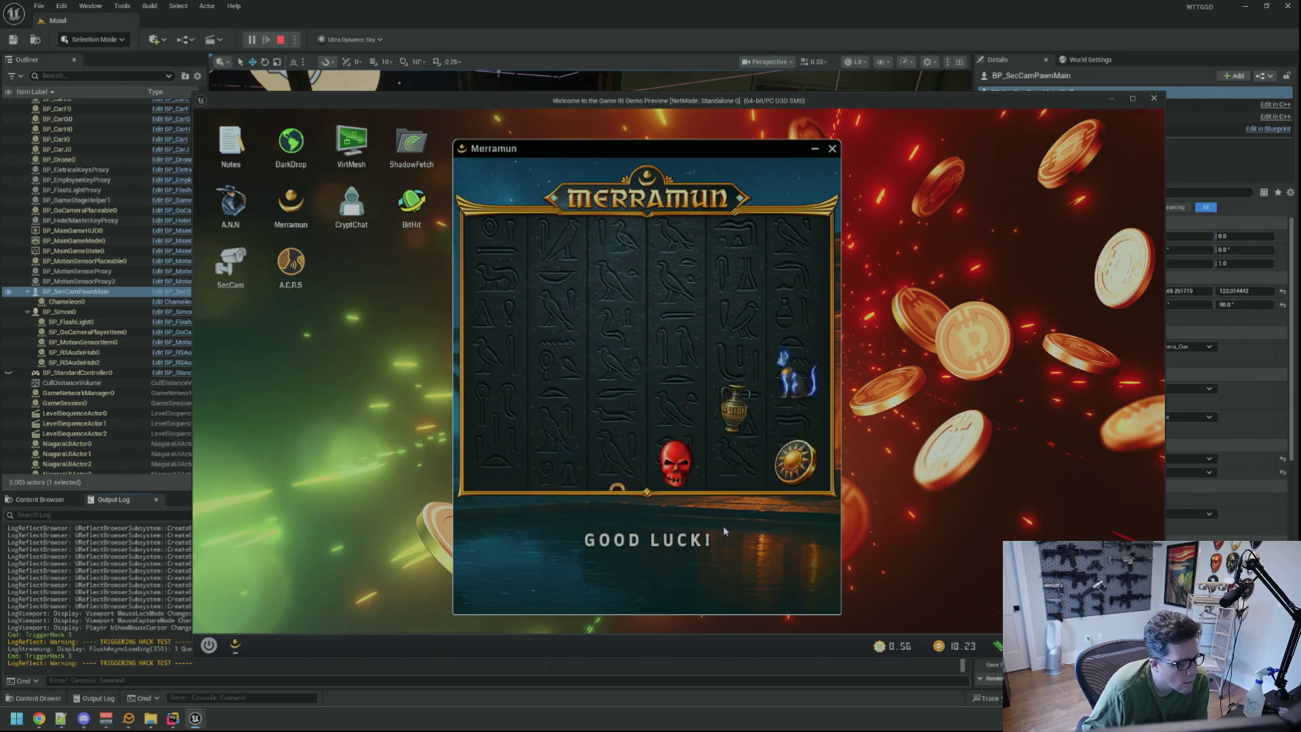
{"action": "left_click", "coordinate": [645, 517]}
{"action": "left_click", "coordinate": [646, 518]}
{"action": "left_click", "coordinate": [647, 520]}
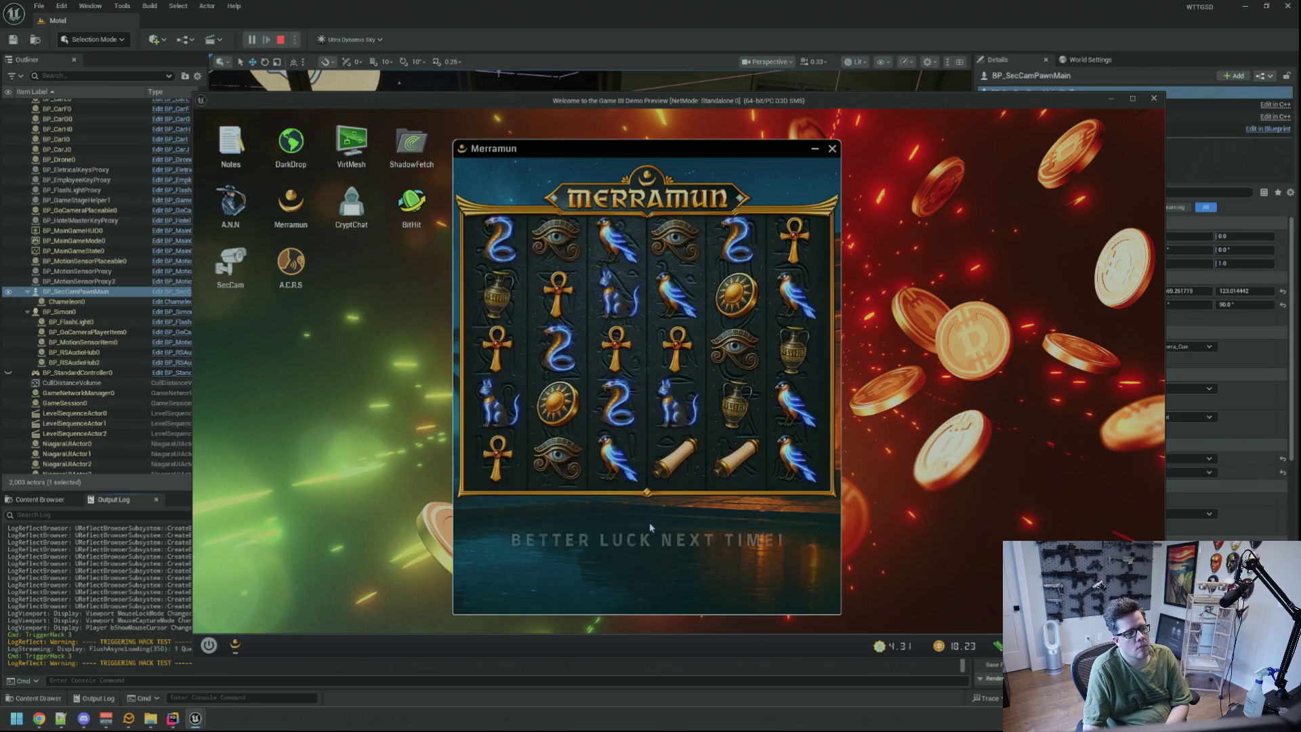
{"action": "left_click", "coordinate": [650, 523]}
{"action": "left_click", "coordinate": [650, 523]}
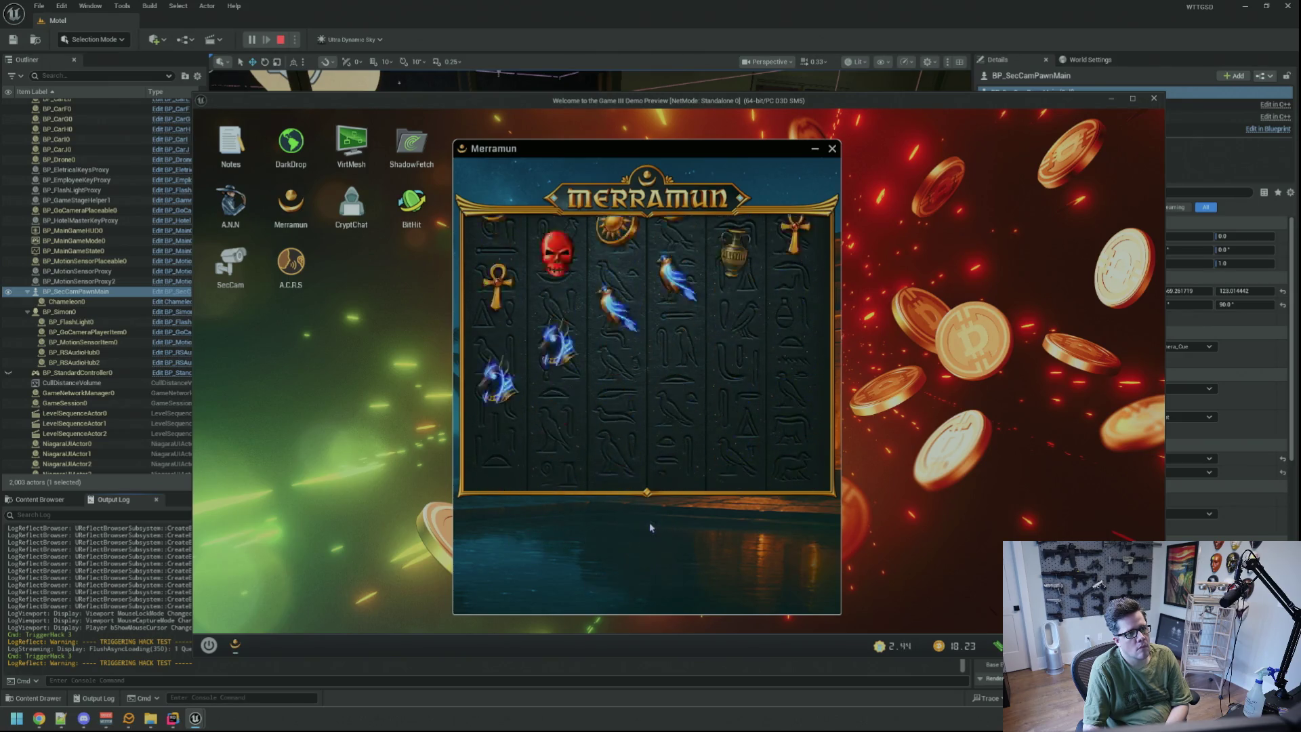
{"action": "left_click", "coordinate": [650, 528]}
{"action": "left_click", "coordinate": [649, 527]}
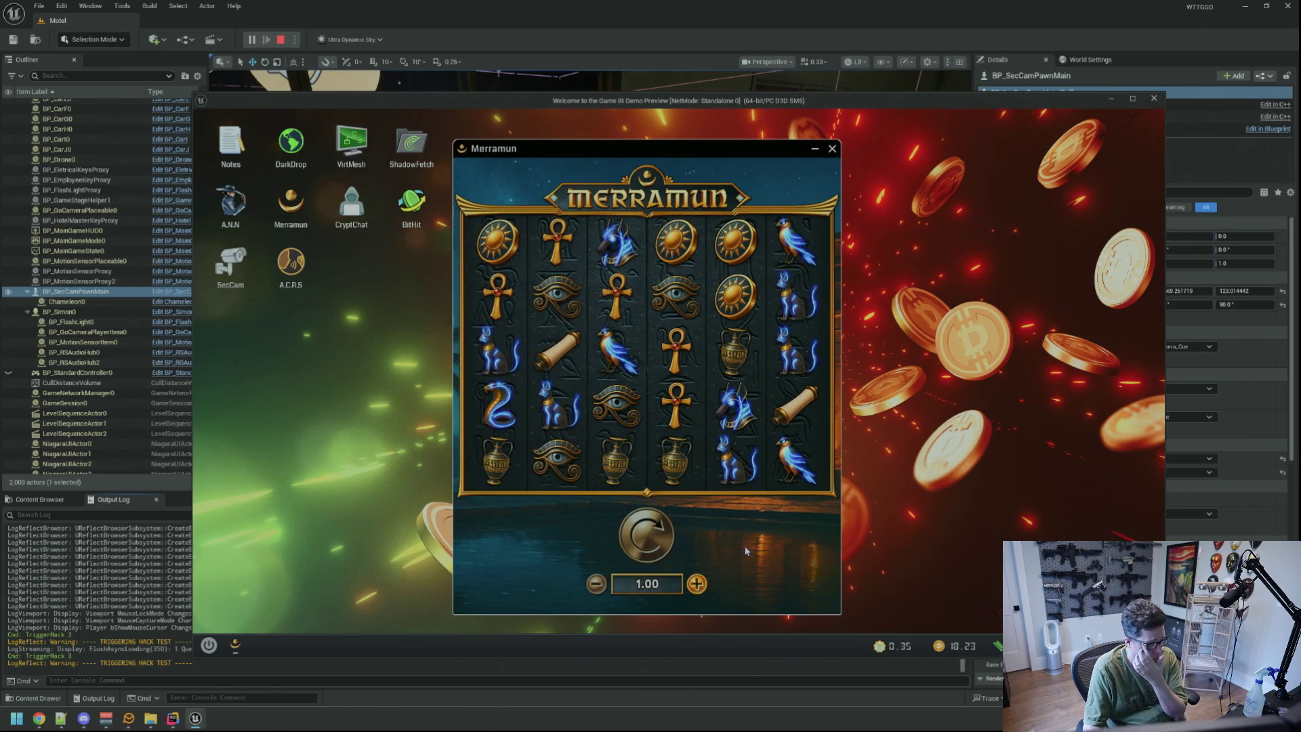
{"action": "double_click", "coordinate": [415, 204]}
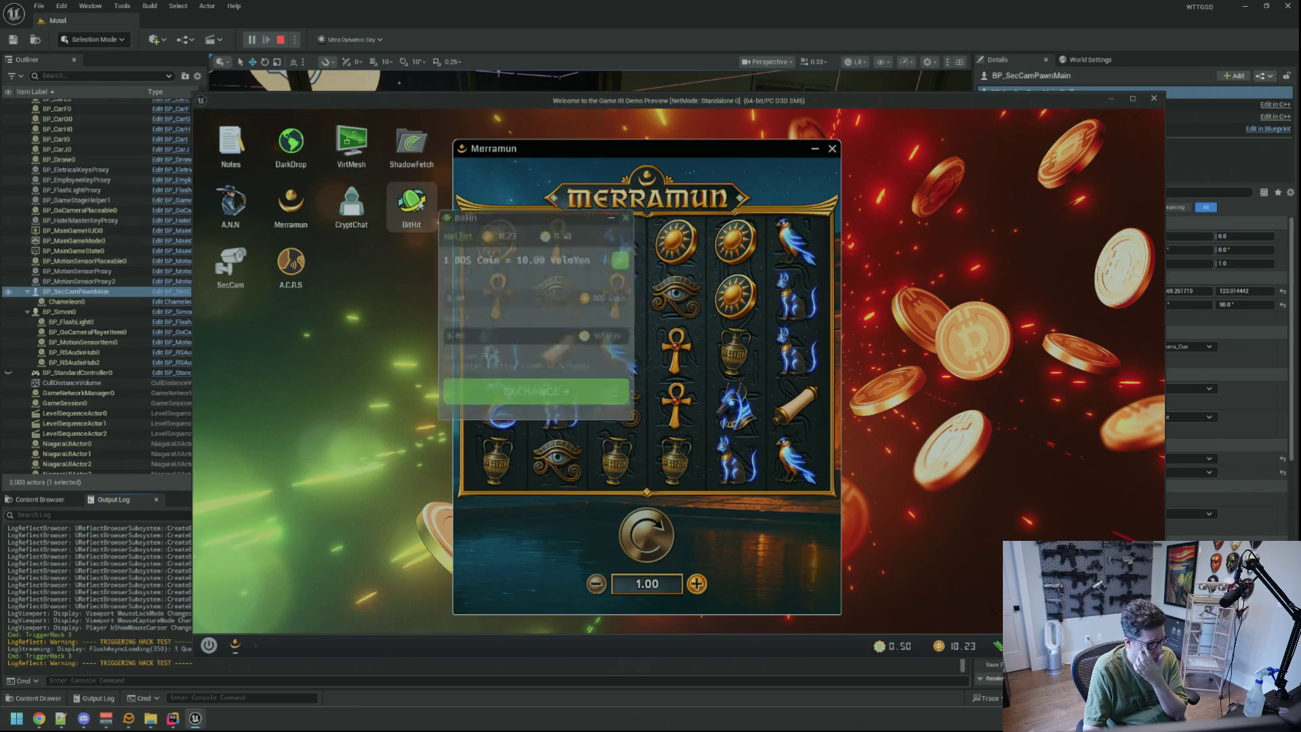
Exchange 18 DOS Coin for YoloYen in BitHit and place the BitHit and Merramun windows side by side.
{"action": "double_click", "coordinate": [541, 294]}
{"action": "type", "text": "18"}
{"action": "left_click", "coordinate": [536, 404]}
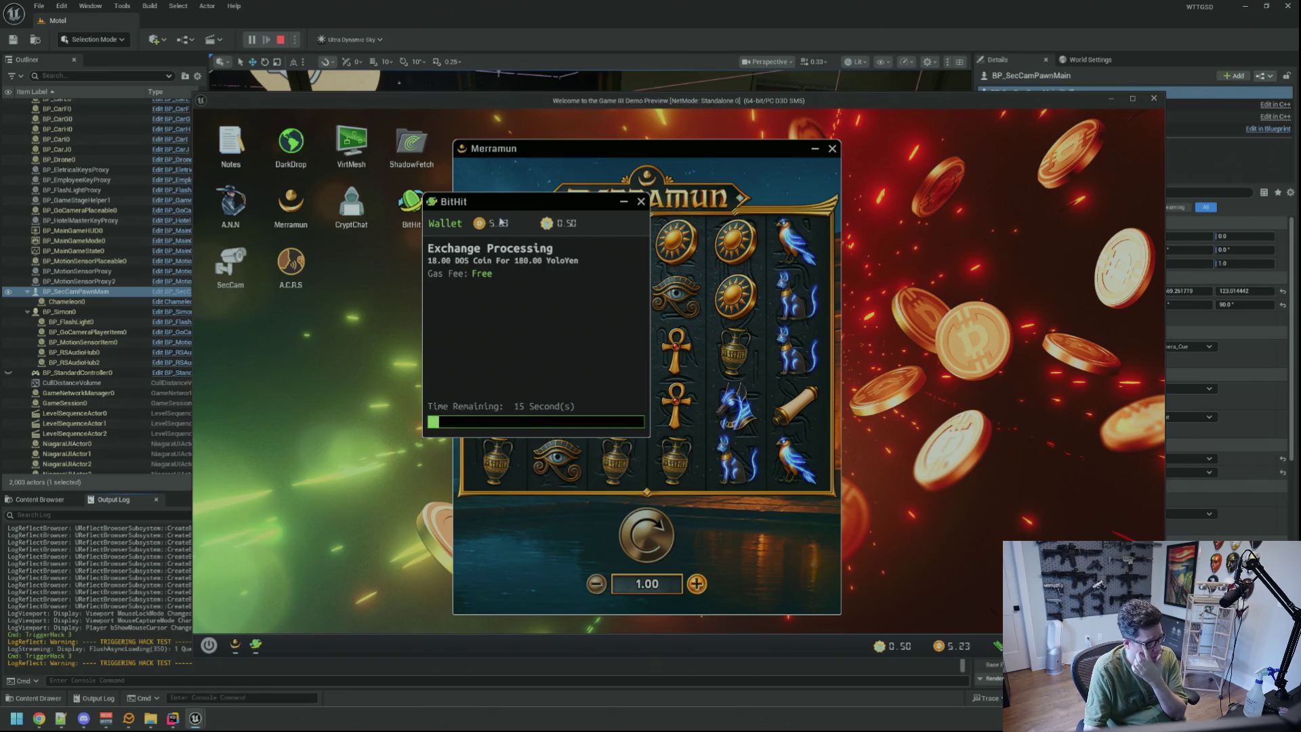
{"action": "left_click_drag", "start_coordinate": [505, 201], "coordinate": [344, 247]}
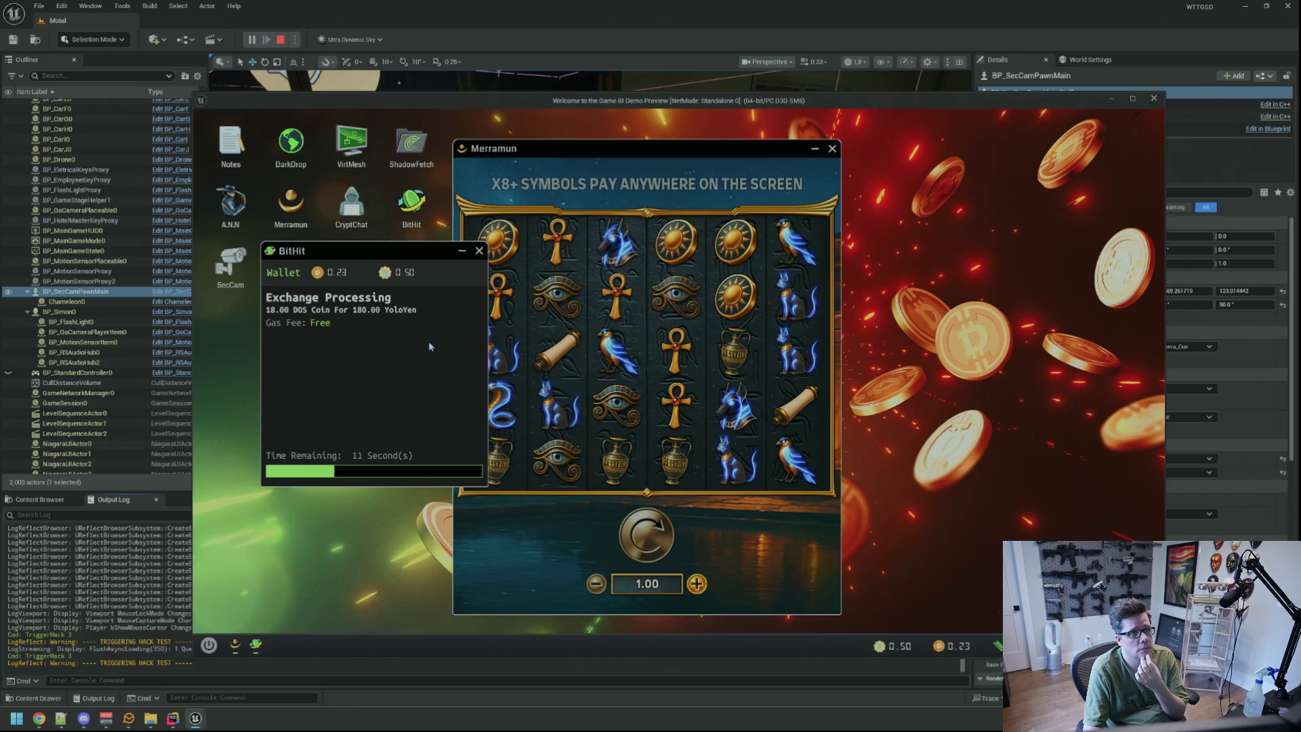
{"action": "left_click", "coordinate": [647, 326]}
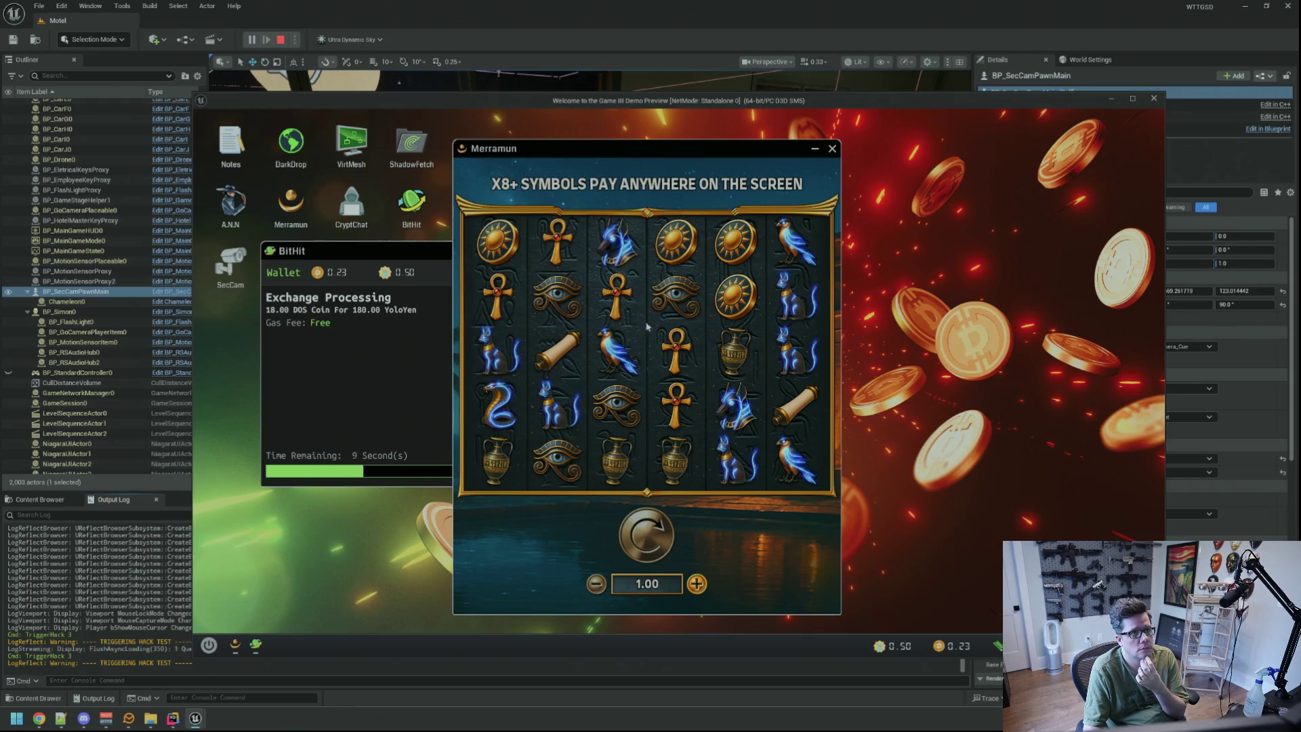
{"action": "left_click_drag", "start_coordinate": [579, 148], "coordinate": [665, 153]}
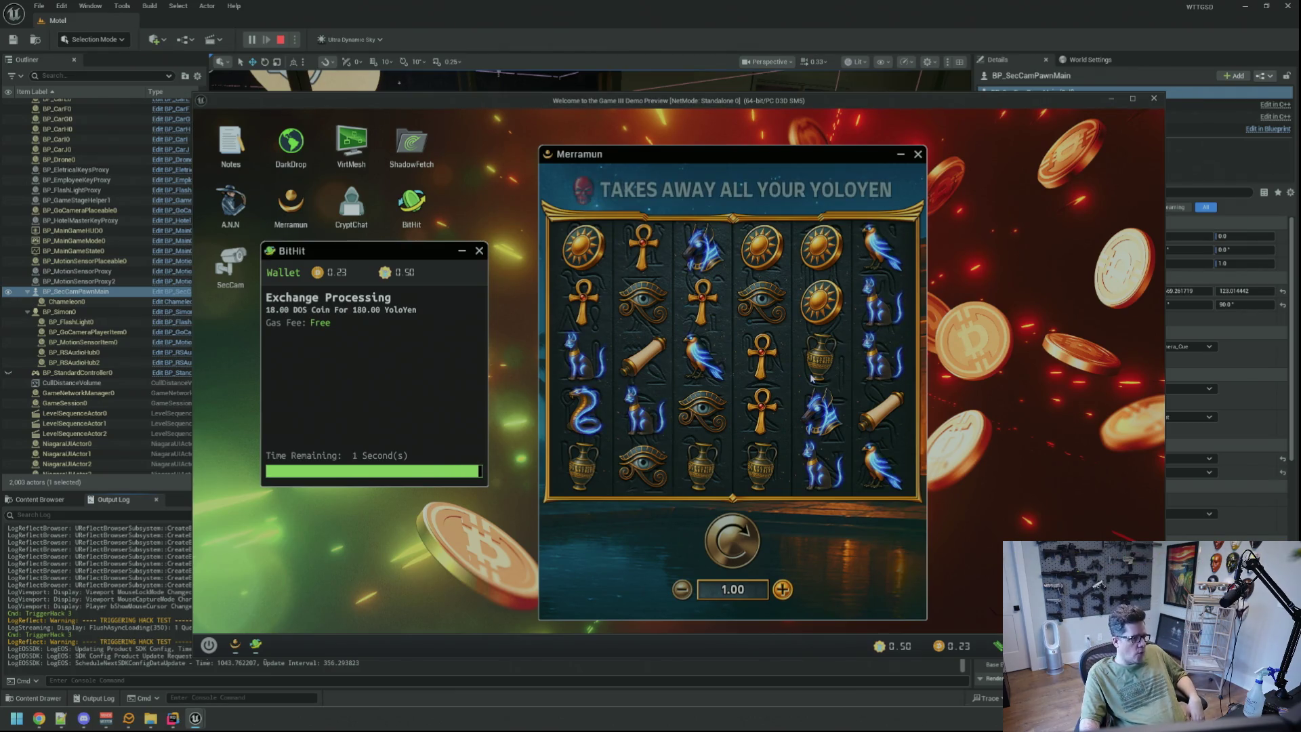
Raise the Merramun bet to 10.00 and spin the reels.
{"action": "left_click", "coordinate": [783, 589]}
{"action": "left_click", "coordinate": [783, 589]}
{"action": "left_click", "coordinate": [783, 589]}
{"action": "left_click", "coordinate": [782, 589]}
{"action": "left_click", "coordinate": [783, 589]}
{"action": "left_click", "coordinate": [783, 589]}
{"action": "left_click", "coordinate": [783, 589]}
{"action": "left_click", "coordinate": [786, 590]}
{"action": "left_click", "coordinate": [786, 590]}
{"action": "left_click", "coordinate": [798, 551]}
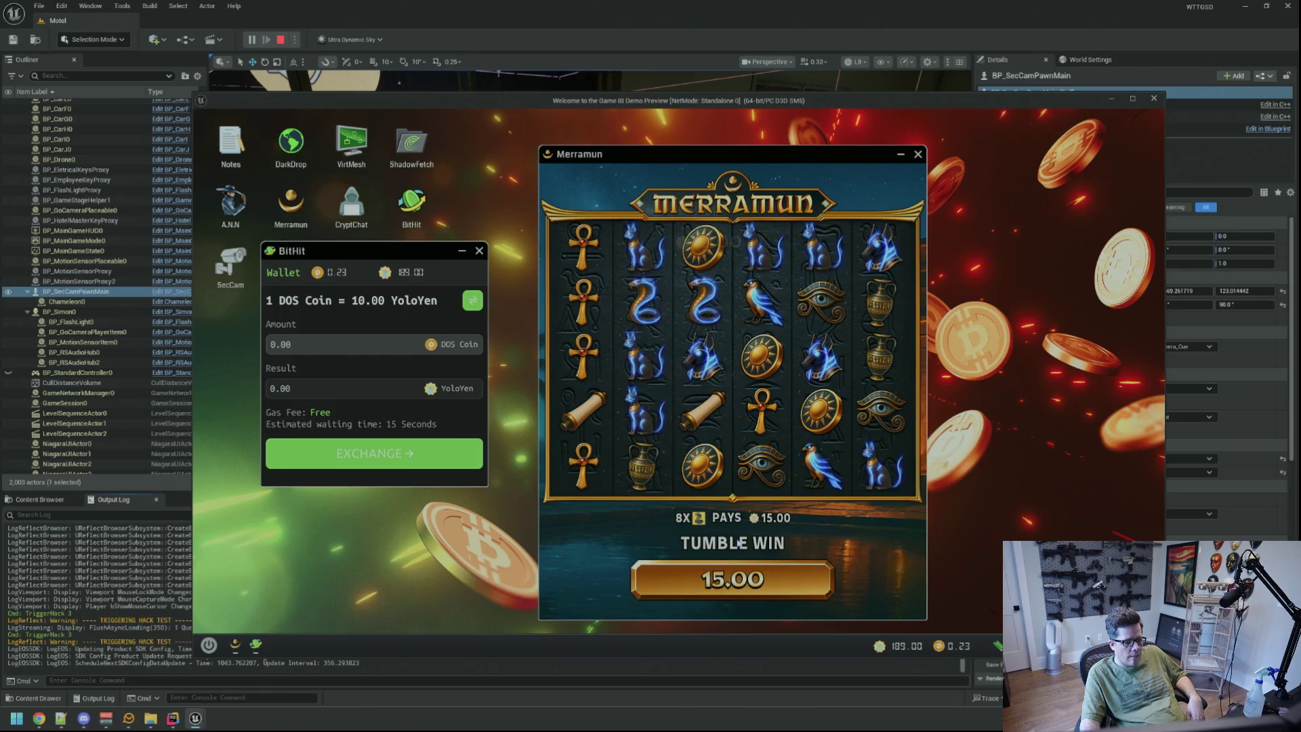
Spin Merramun twice more at the larger bet, landing a tumble win that lifts the balance to 253.50.
{"action": "left_click", "coordinate": [738, 543]}
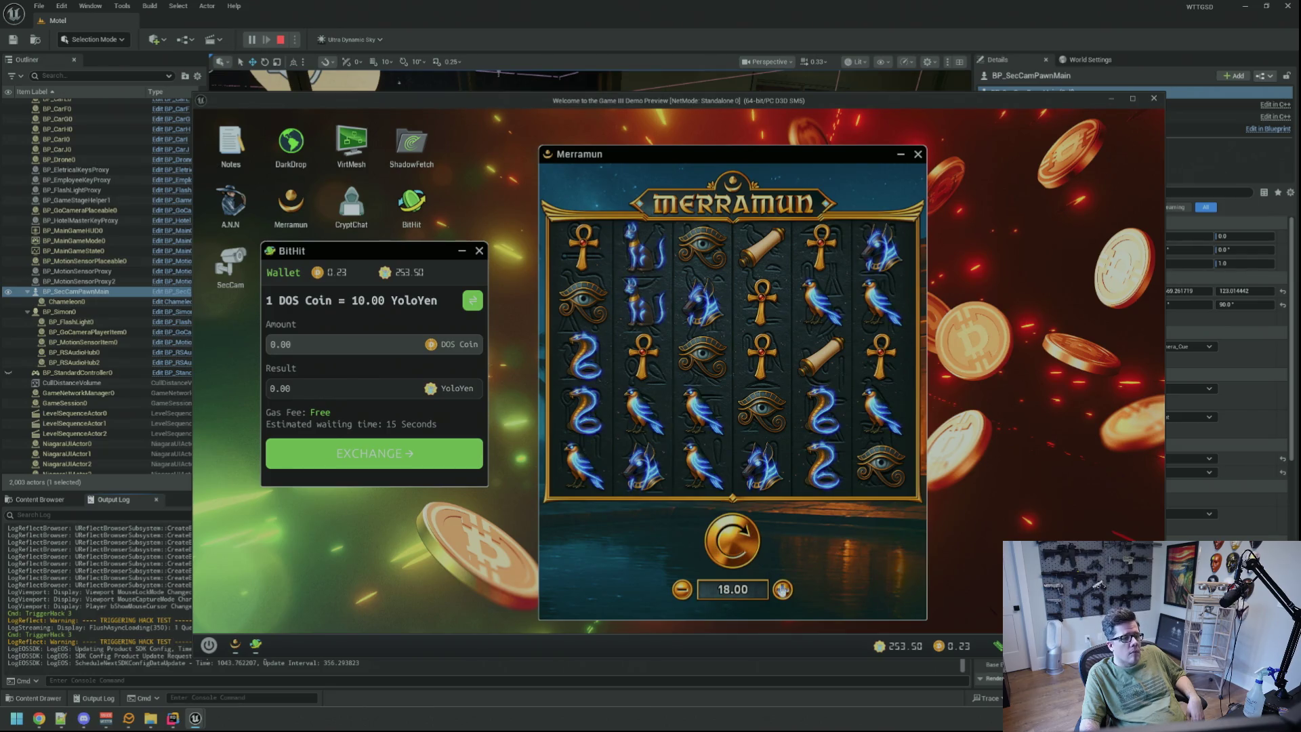
{"action": "key", "text": "space"}
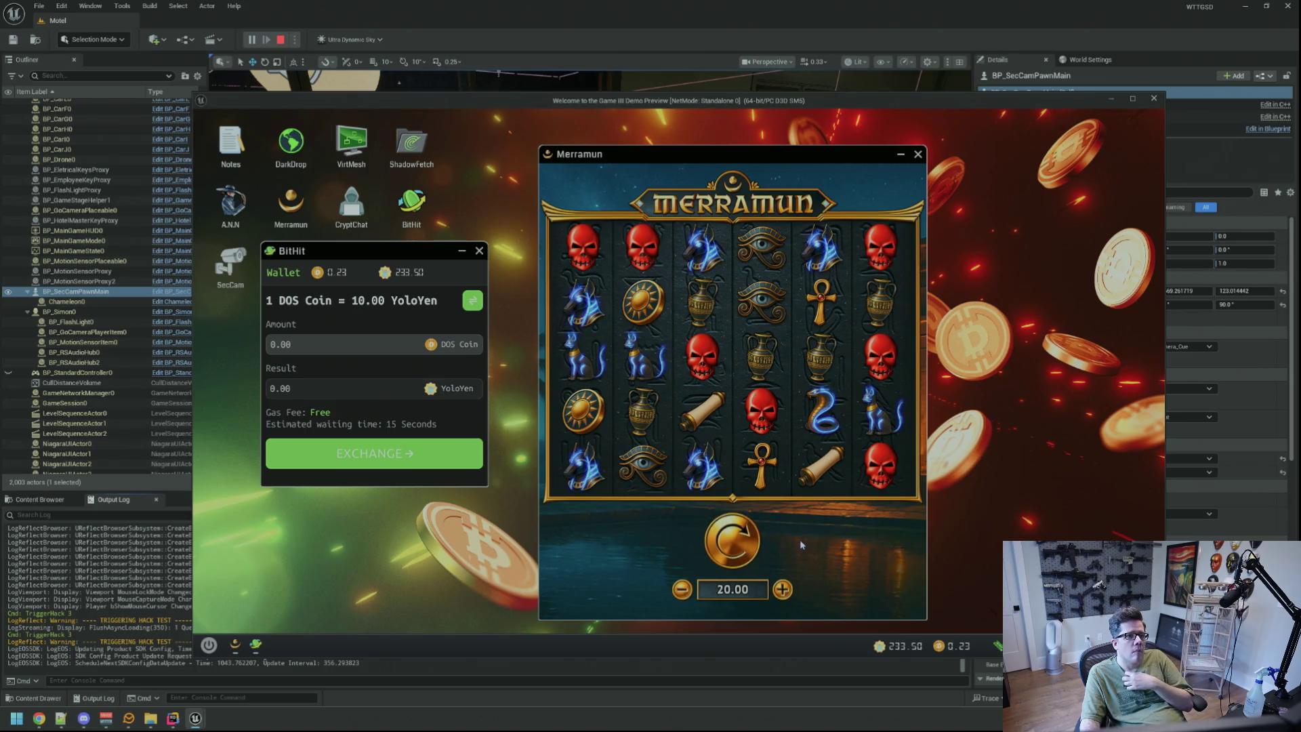
Keep spinning Merramun at the high bet, collecting tumble wins including a 40.00 win.
{"action": "left_click", "coordinate": [751, 540]}
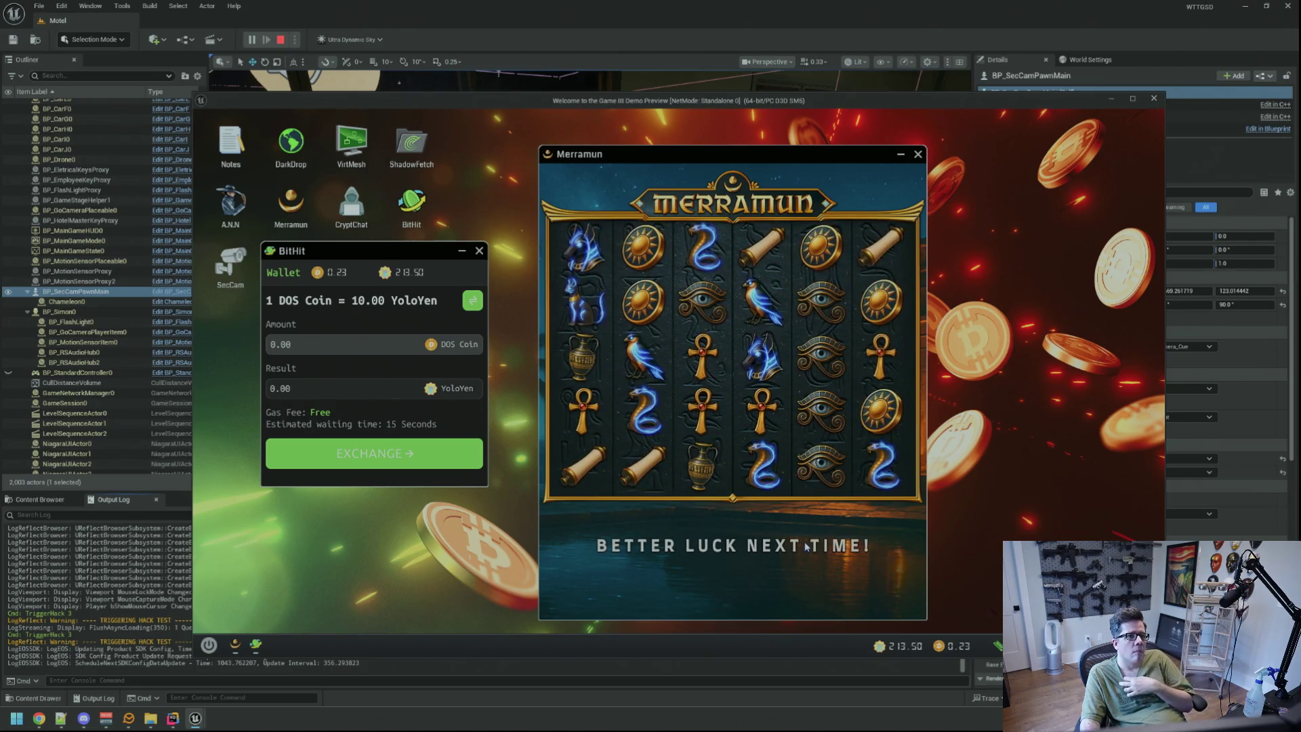
{"action": "key", "text": "space"}
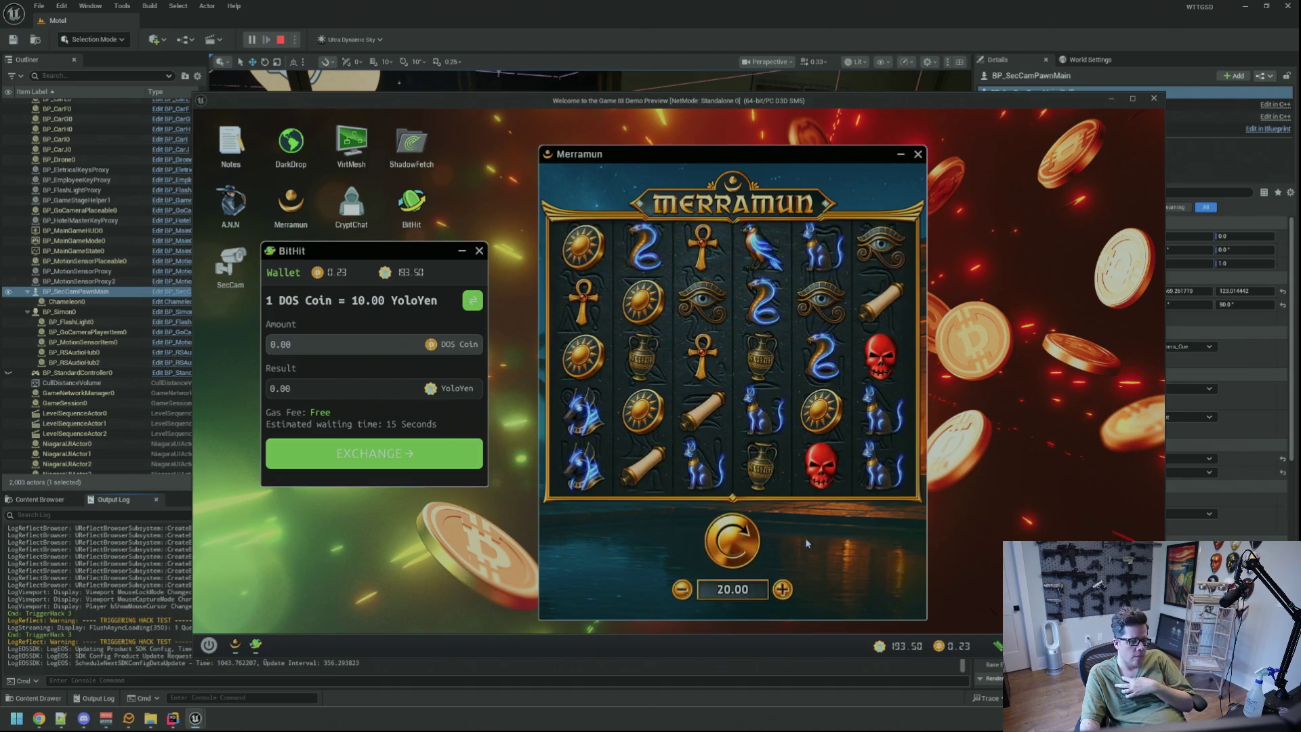
{"action": "left_click", "coordinate": [744, 543]}
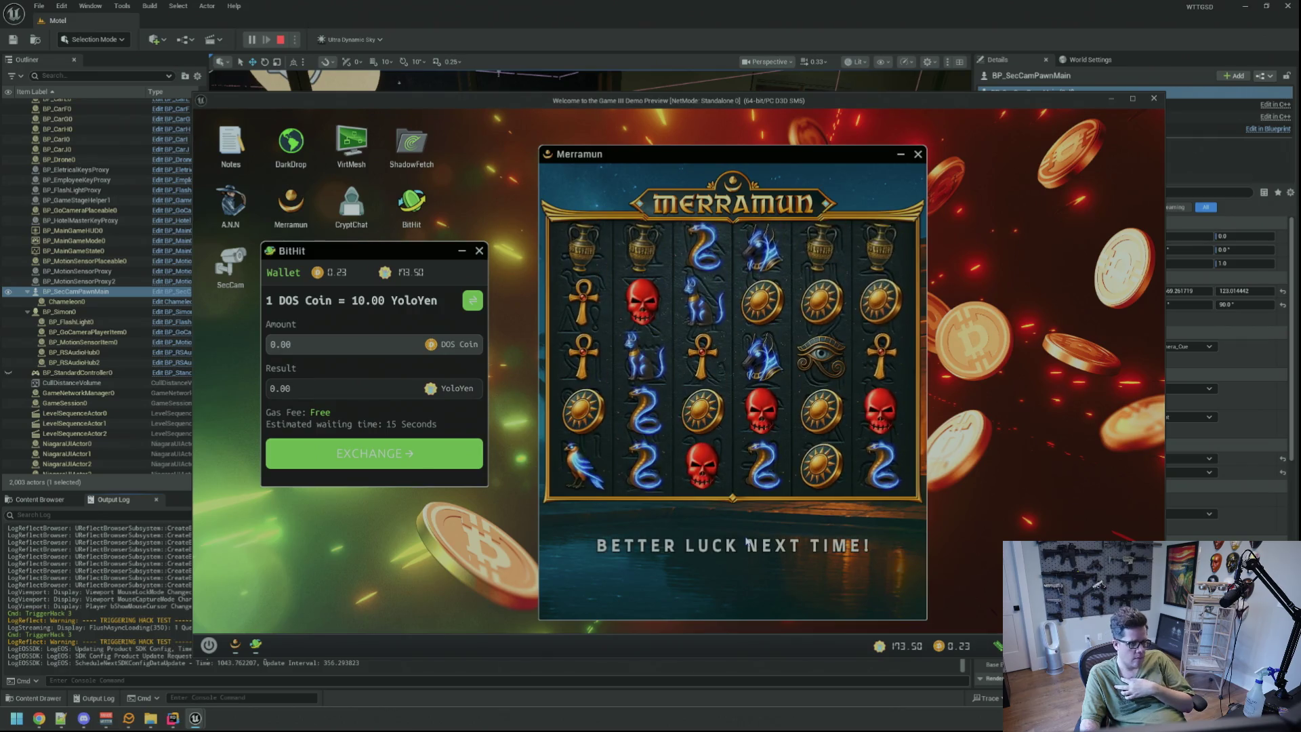
{"action": "left_click", "coordinate": [732, 541]}
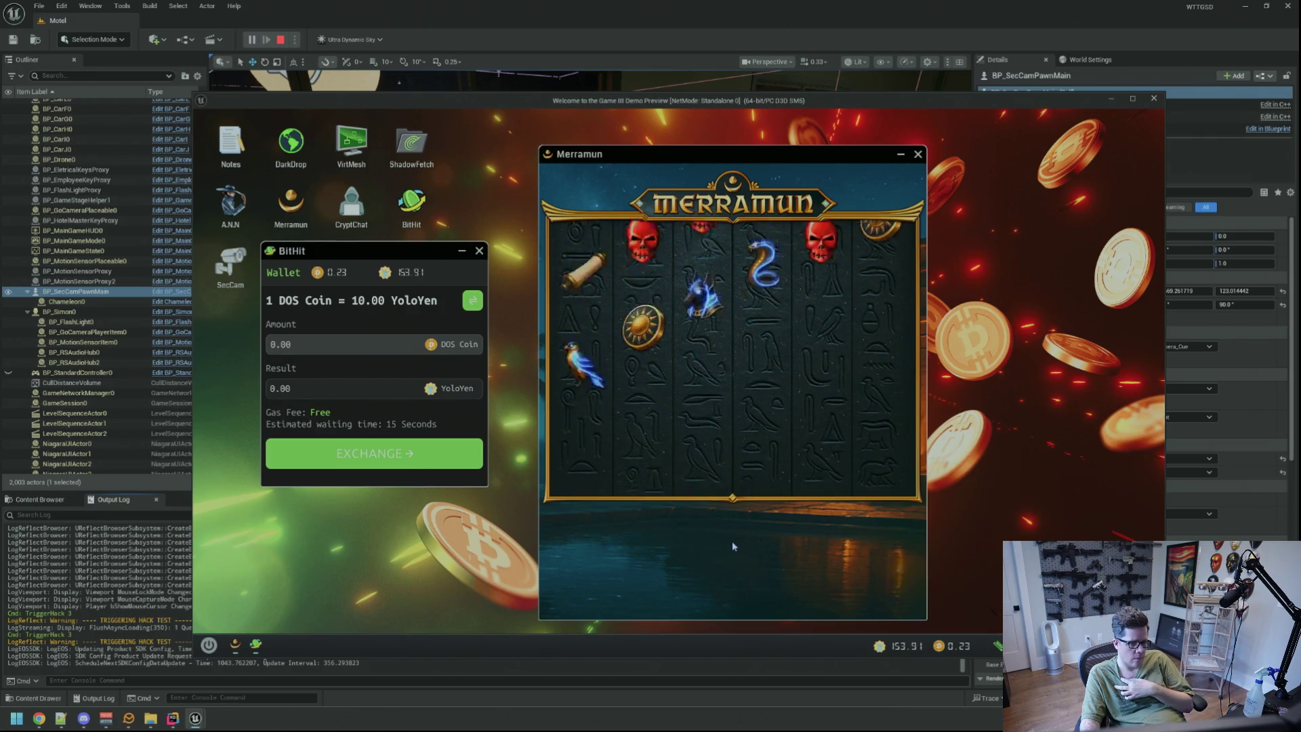
{"action": "left_click", "coordinate": [732, 546]}
{"action": "left_click", "coordinate": [732, 546]}
{"action": "left_click", "coordinate": [734, 545]}
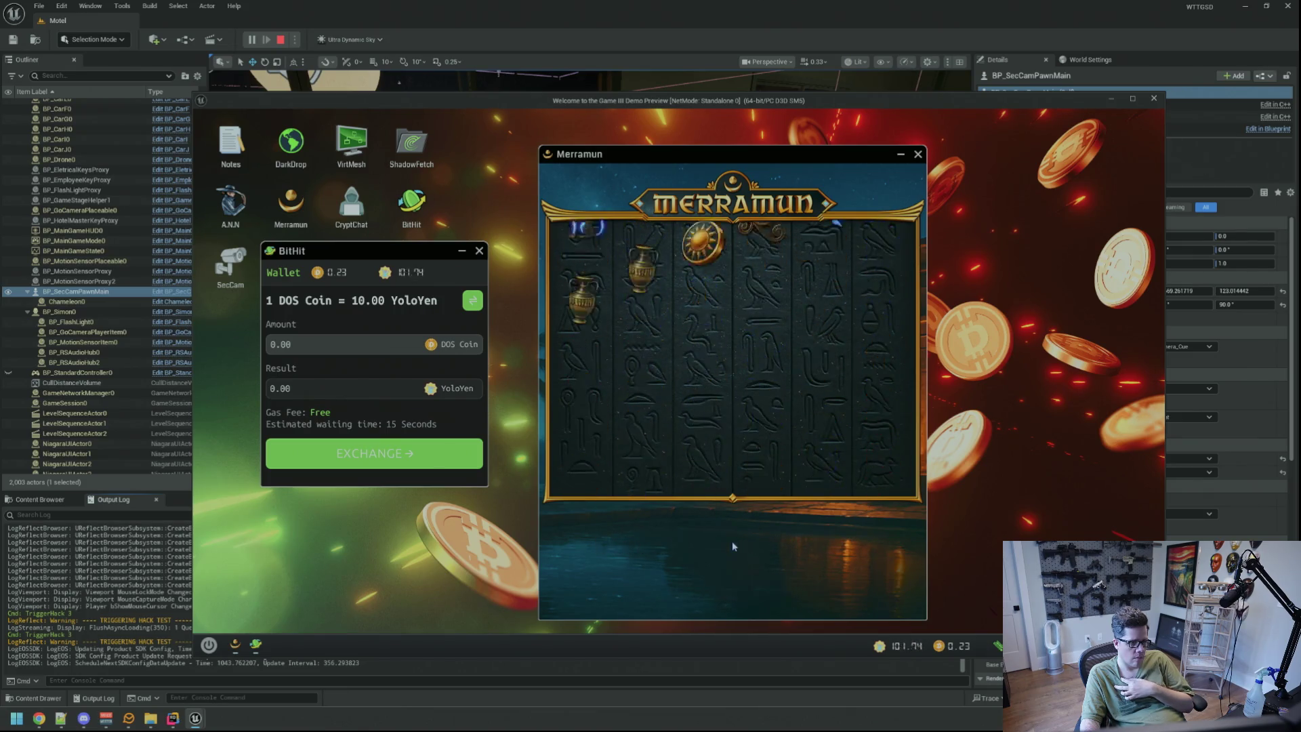
{"action": "left_click", "coordinate": [734, 546]}
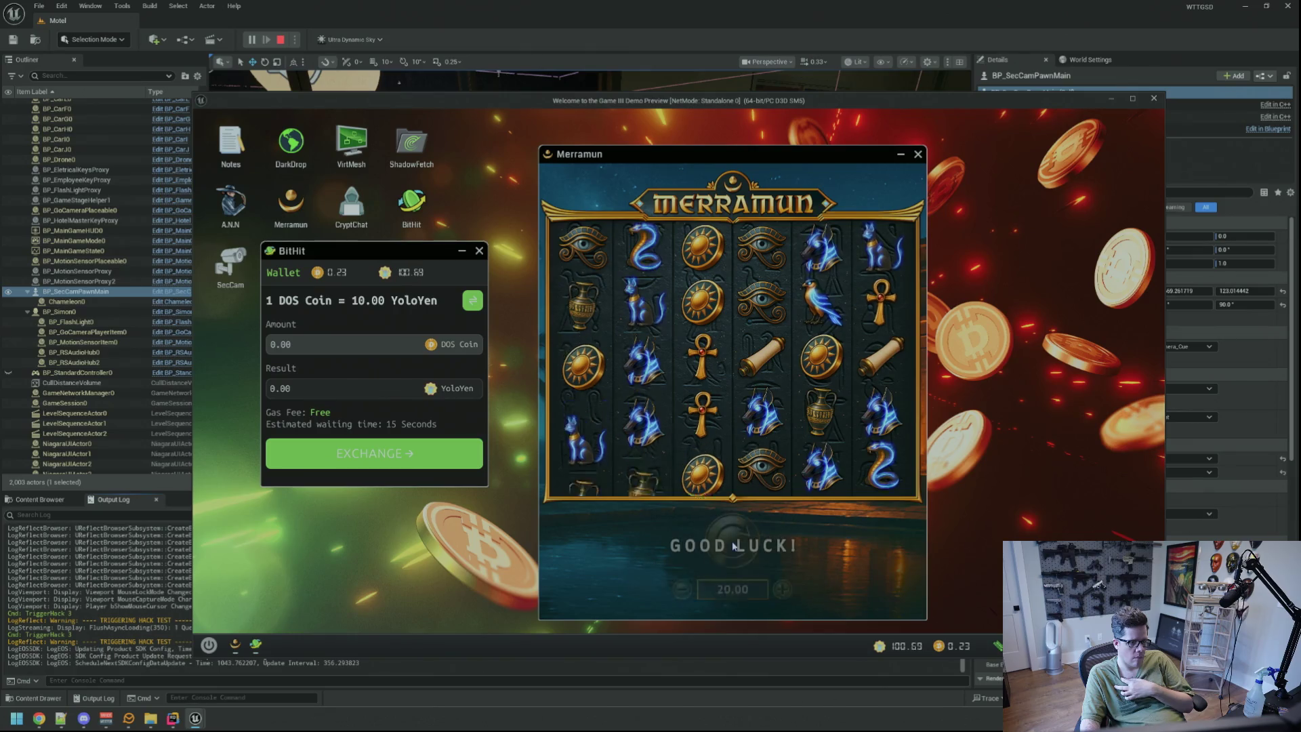
{"action": "left_click", "coordinate": [733, 546]}
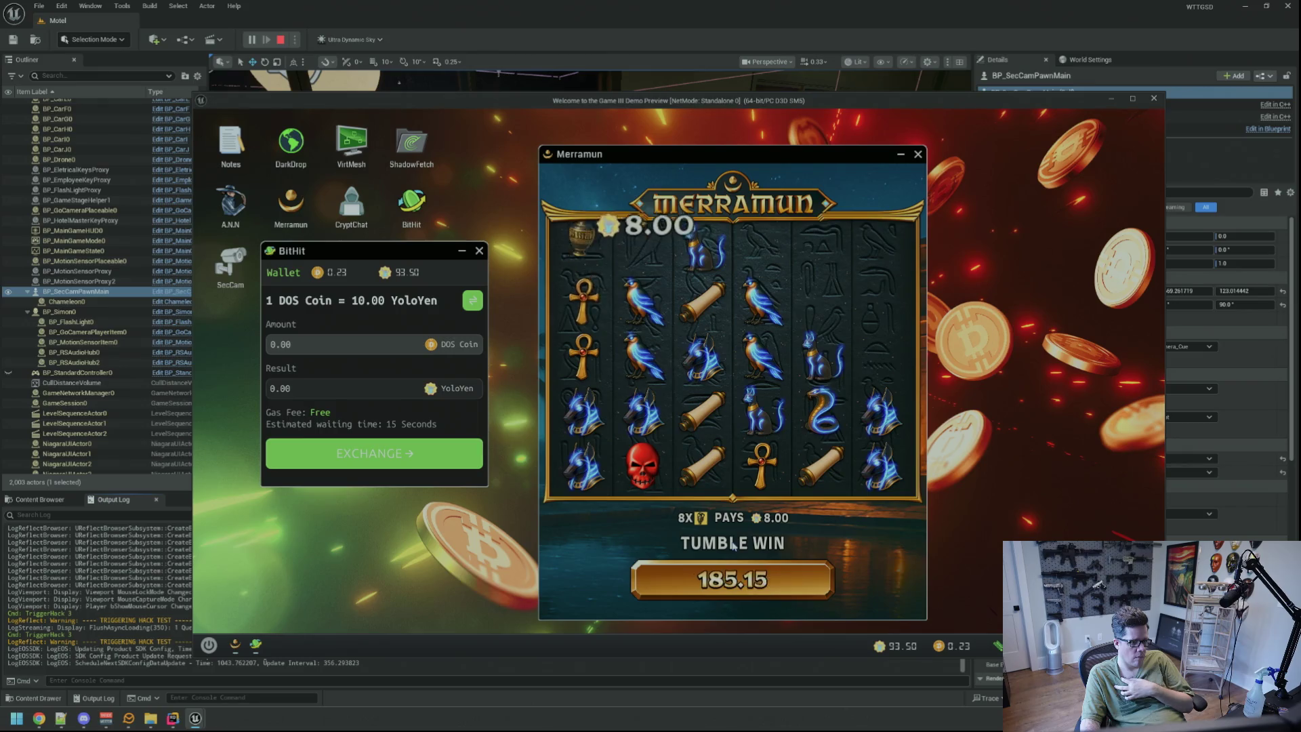
{"action": "left_click", "coordinate": [733, 545]}
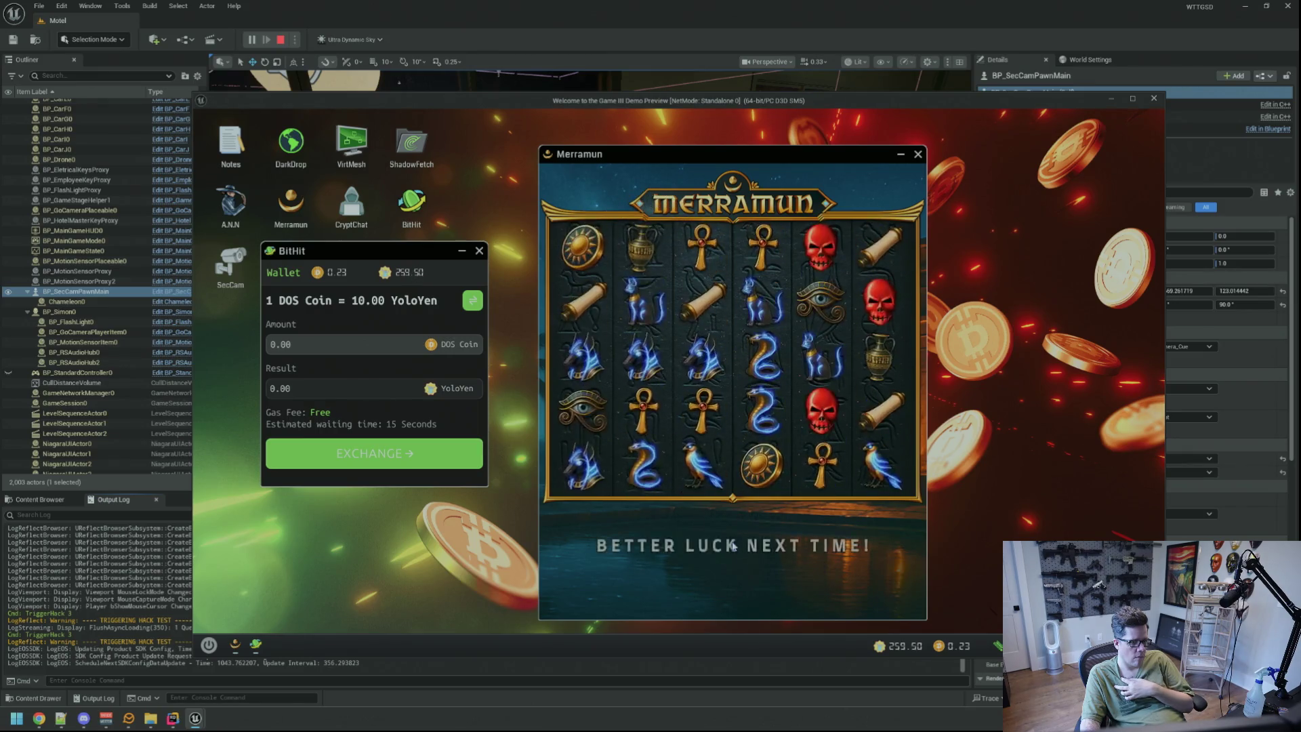
{"action": "left_click", "coordinate": [733, 545]}
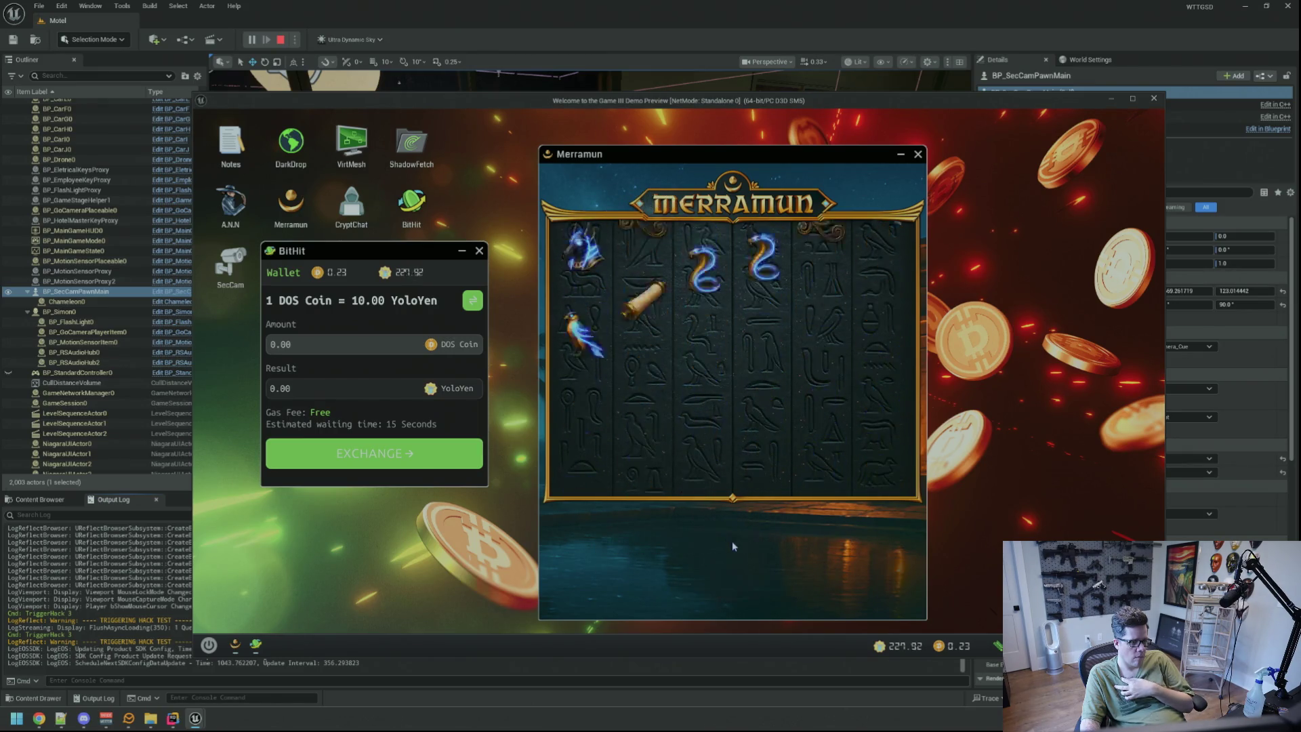
{"action": "left_click", "coordinate": [733, 545]}
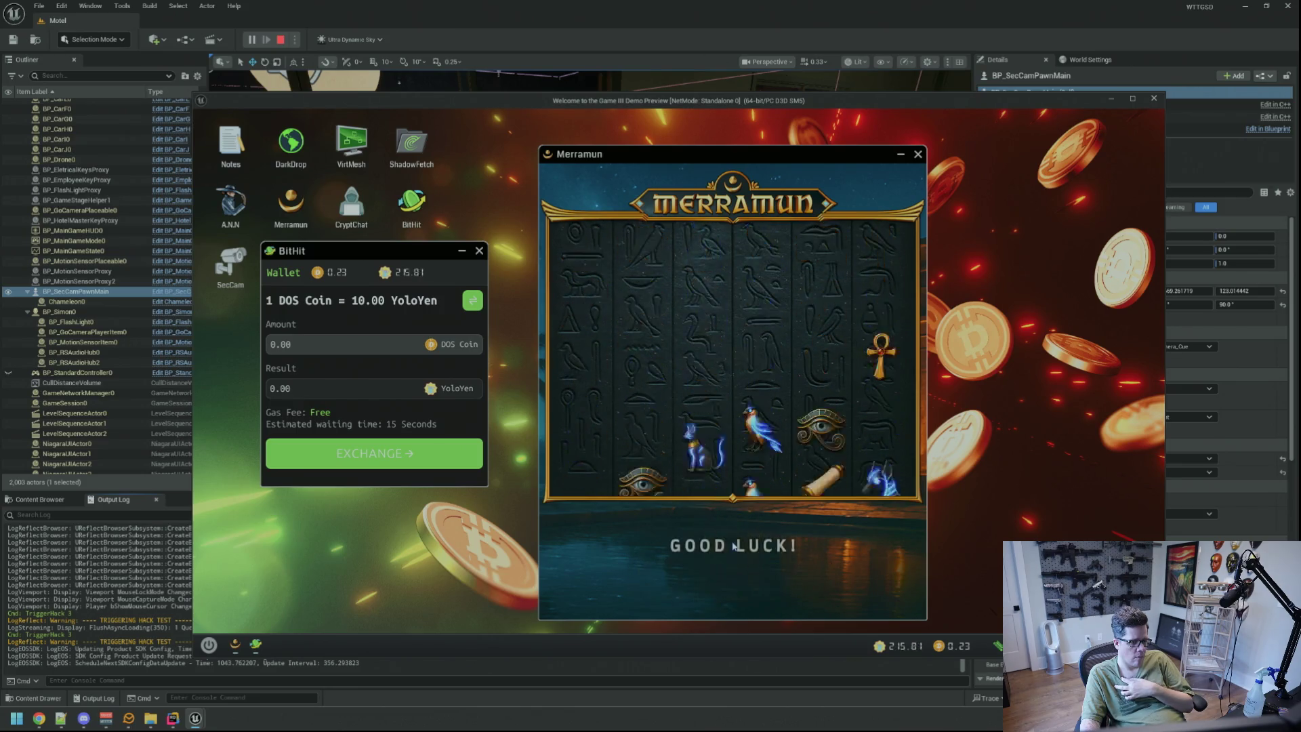
{"action": "left_click", "coordinate": [732, 545]}
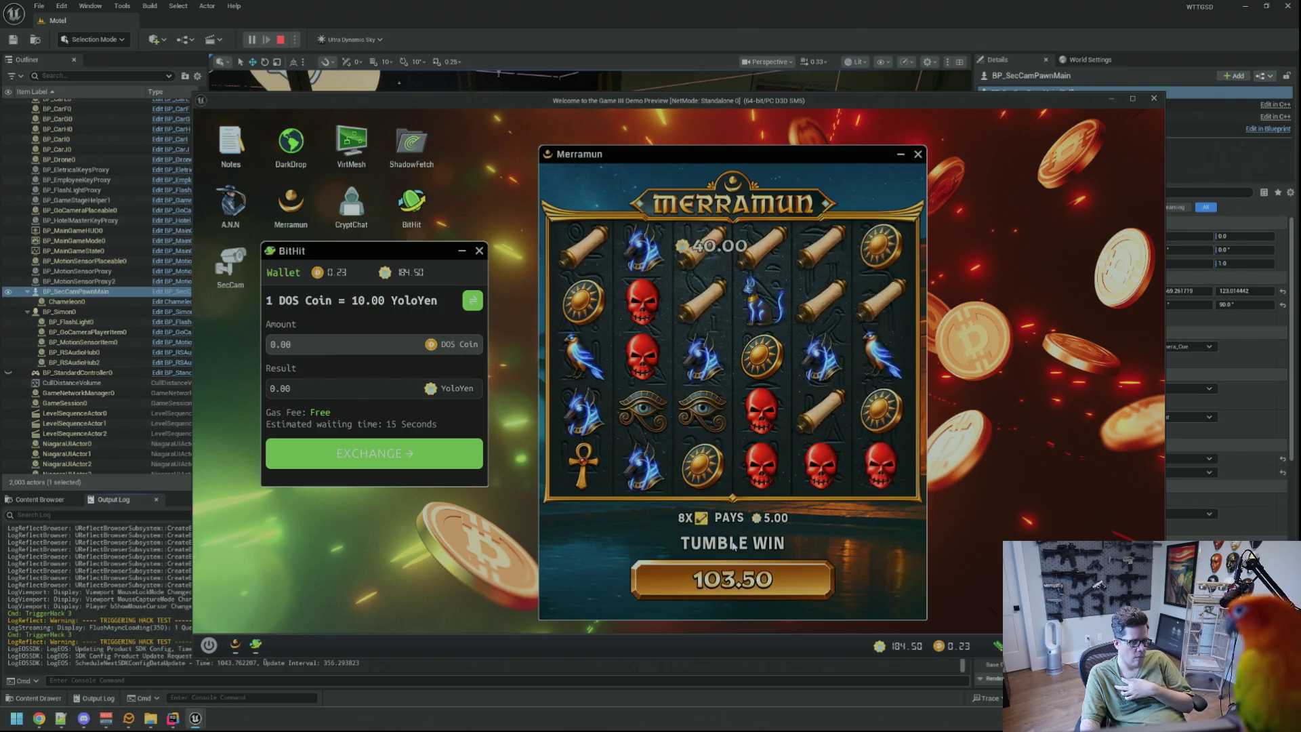
{"action": "left_click", "coordinate": [733, 545]}
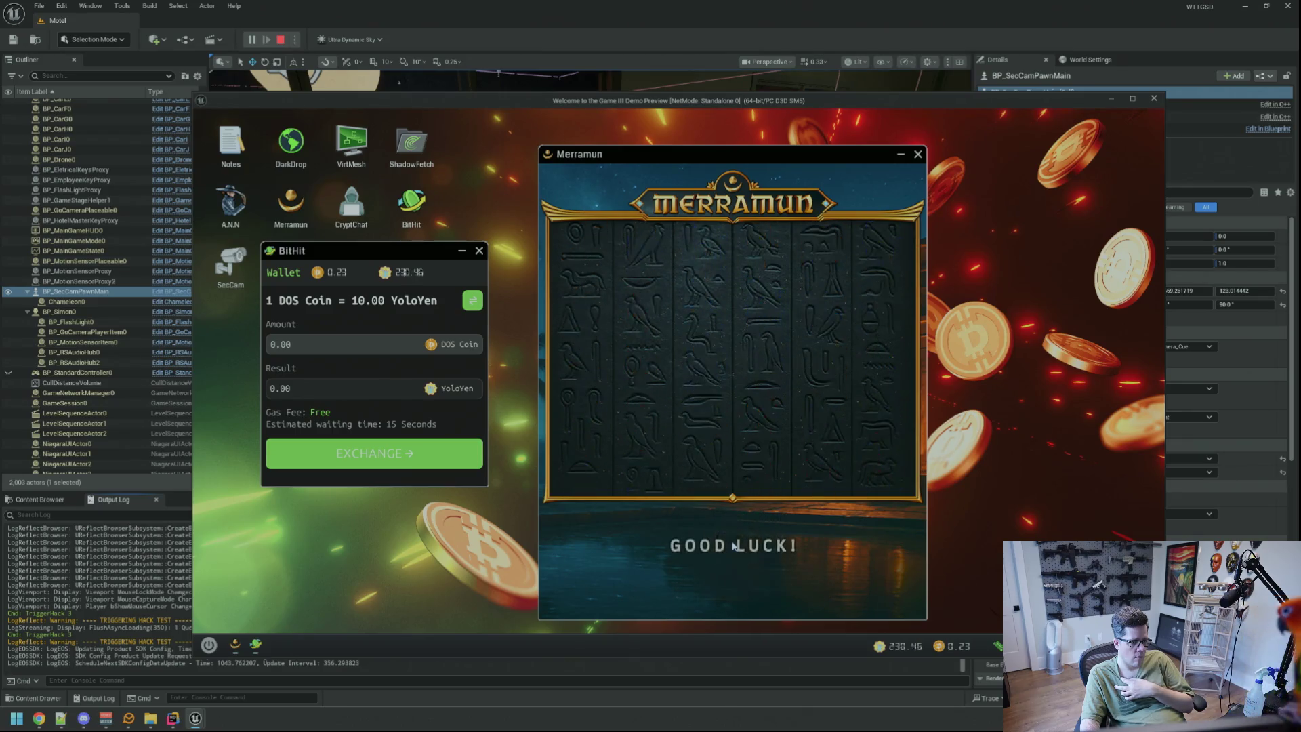
{"action": "left_click", "coordinate": [732, 545]}
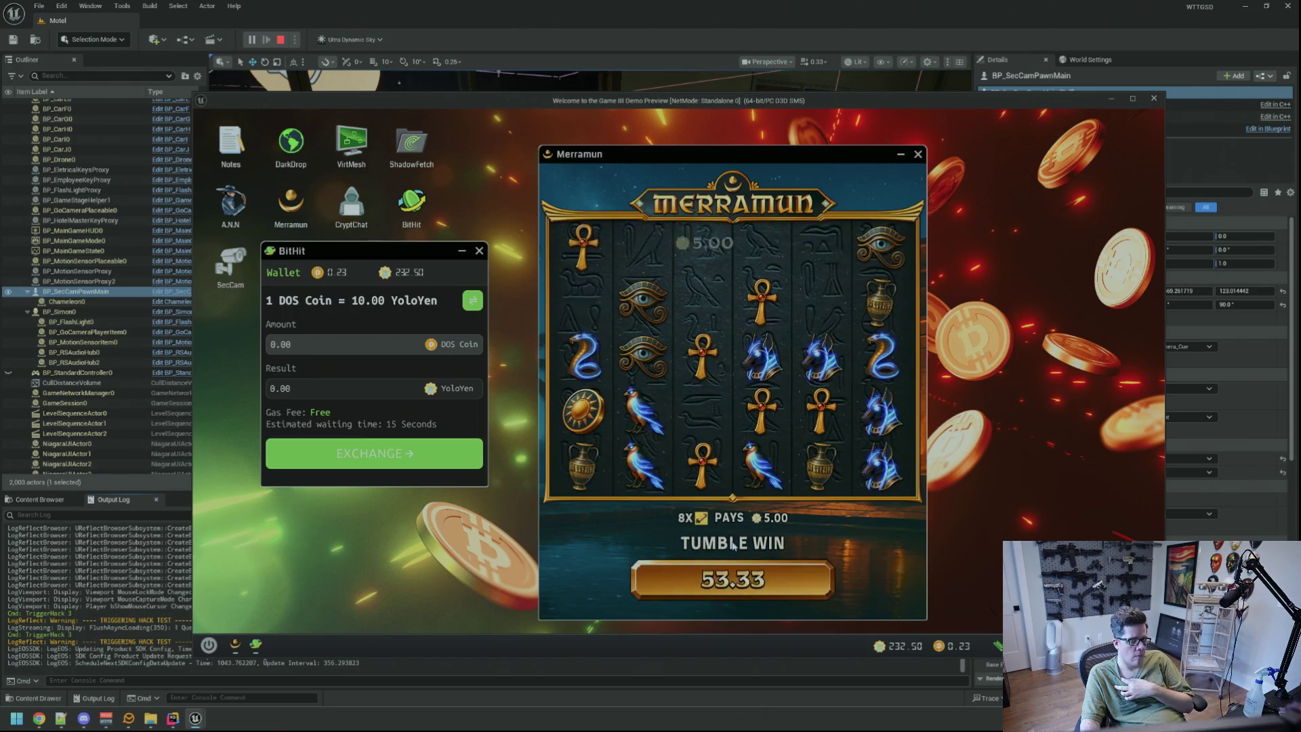
{"action": "left_click", "coordinate": [732, 543]}
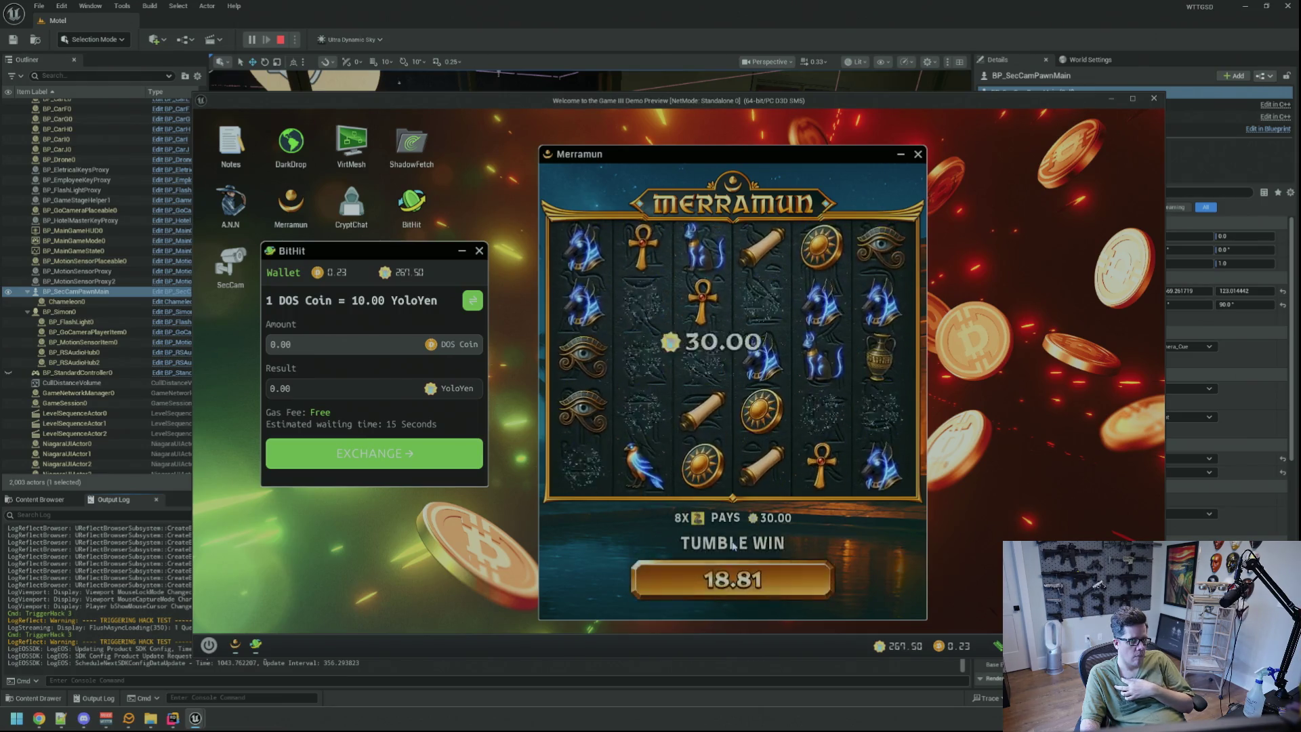
{"action": "left_click", "coordinate": [732, 542]}
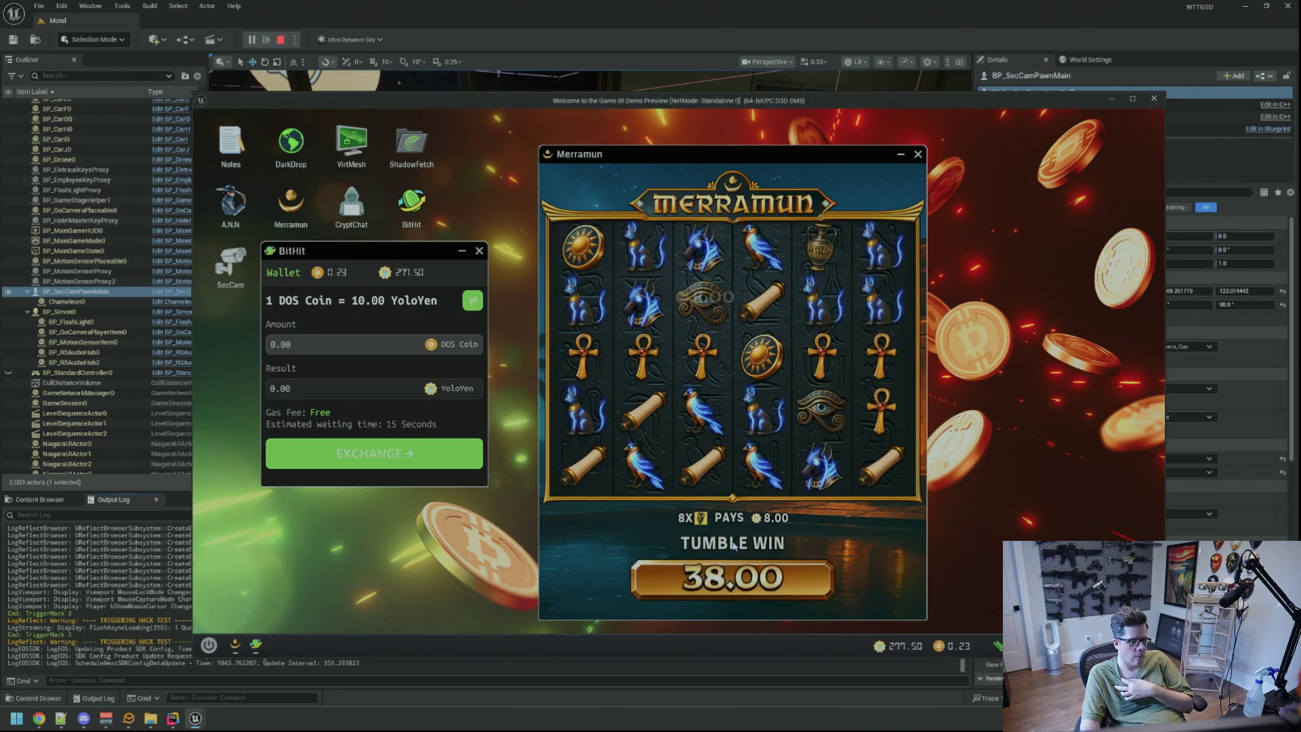
{"action": "left_click", "coordinate": [733, 544]}
{"action": "left_click", "coordinate": [733, 546]}
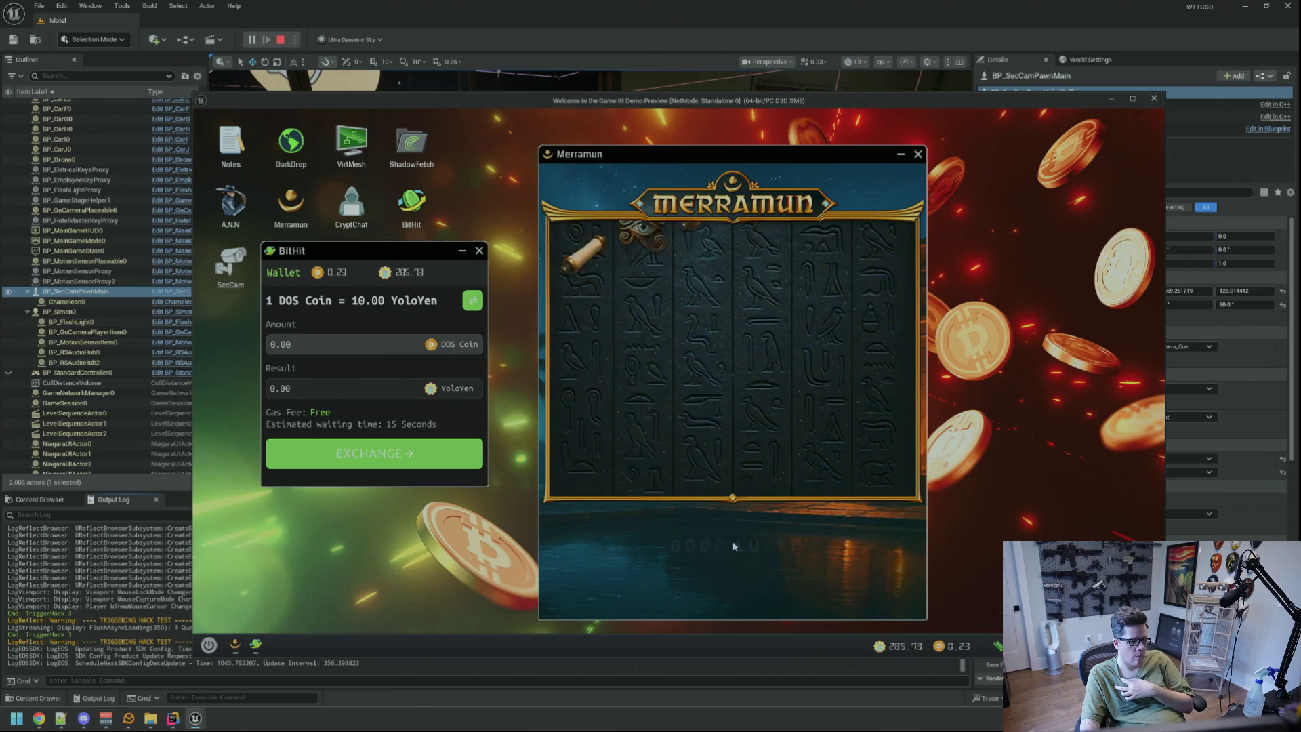
{"action": "left_click", "coordinate": [734, 546]}
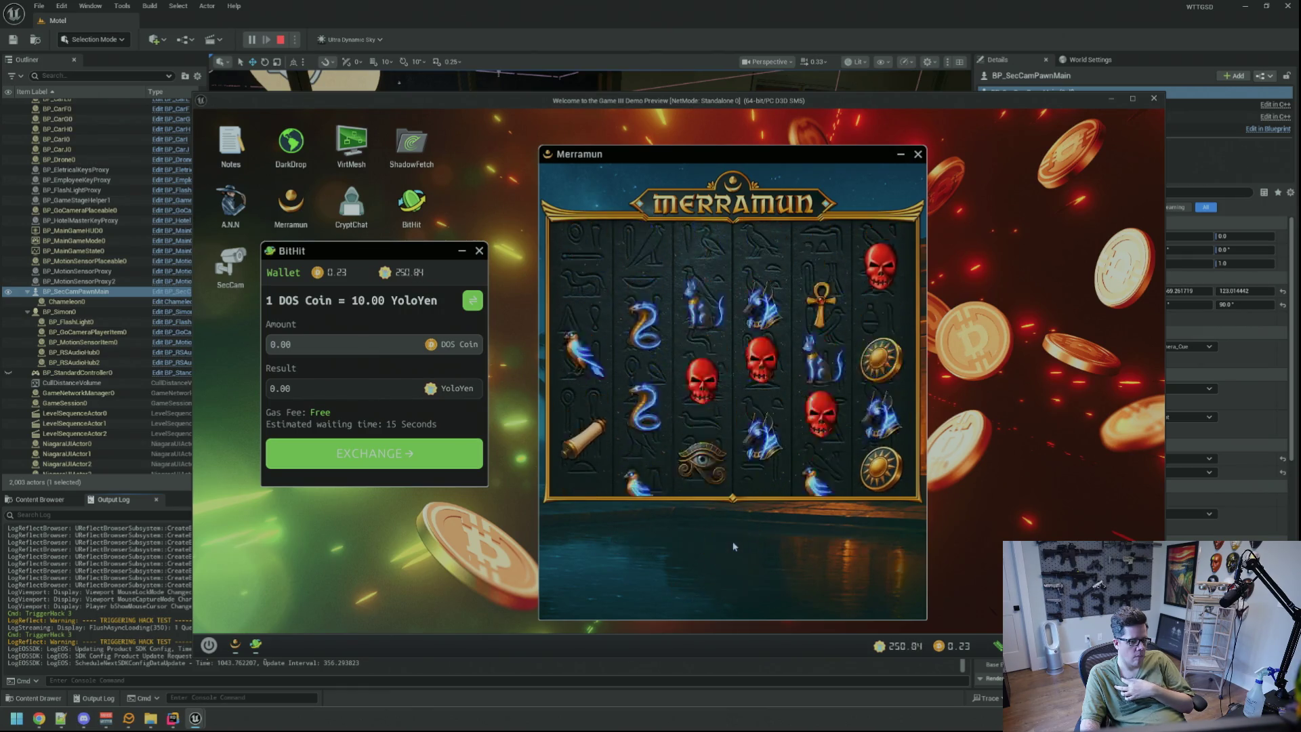
{"action": "left_click", "coordinate": [734, 546]}
{"action": "left_click", "coordinate": [733, 546]}
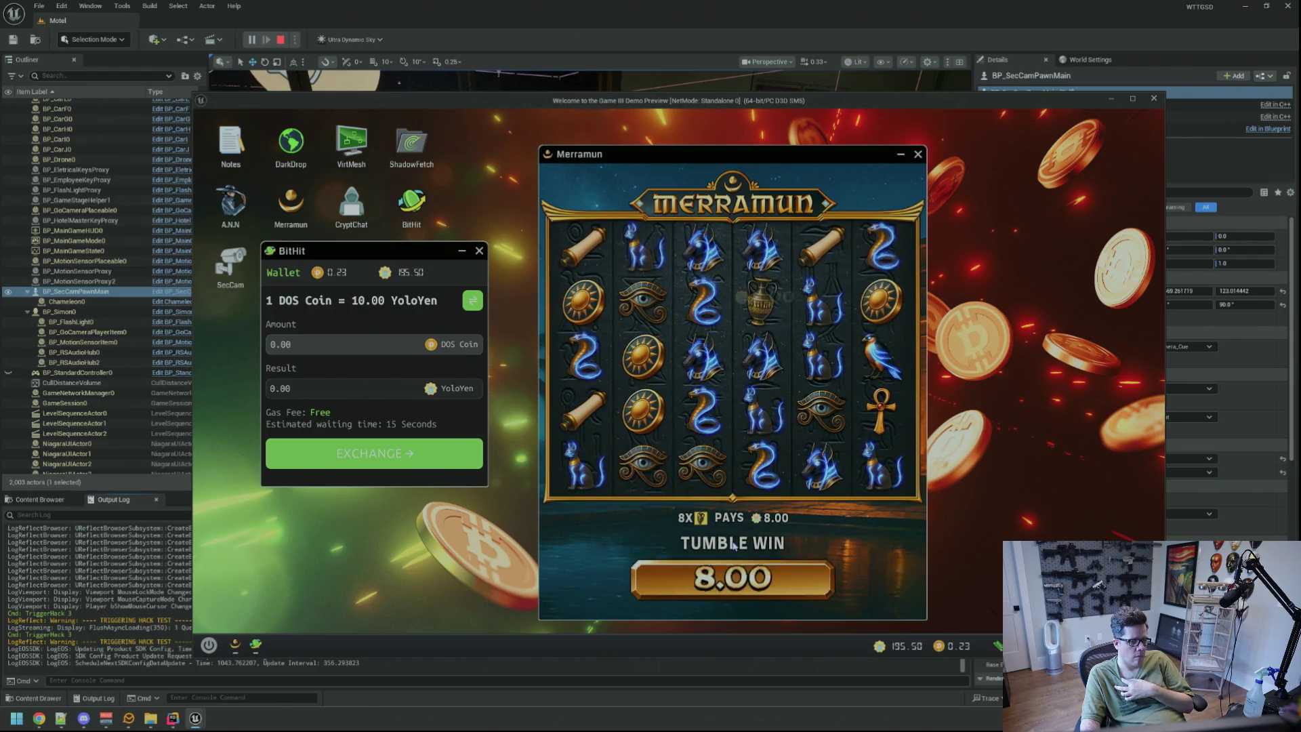
{"action": "left_click", "coordinate": [735, 546]}
{"action": "left_click", "coordinate": [735, 547]}
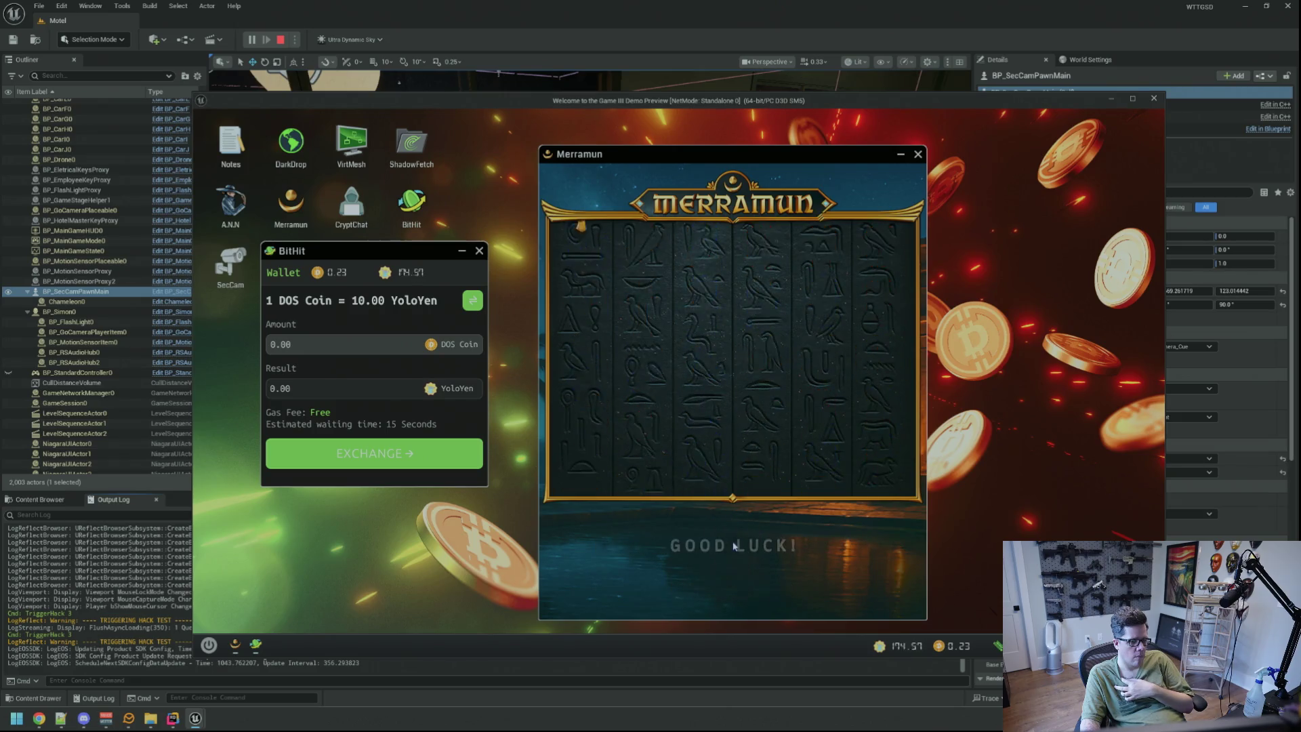
{"action": "left_click", "coordinate": [733, 545]}
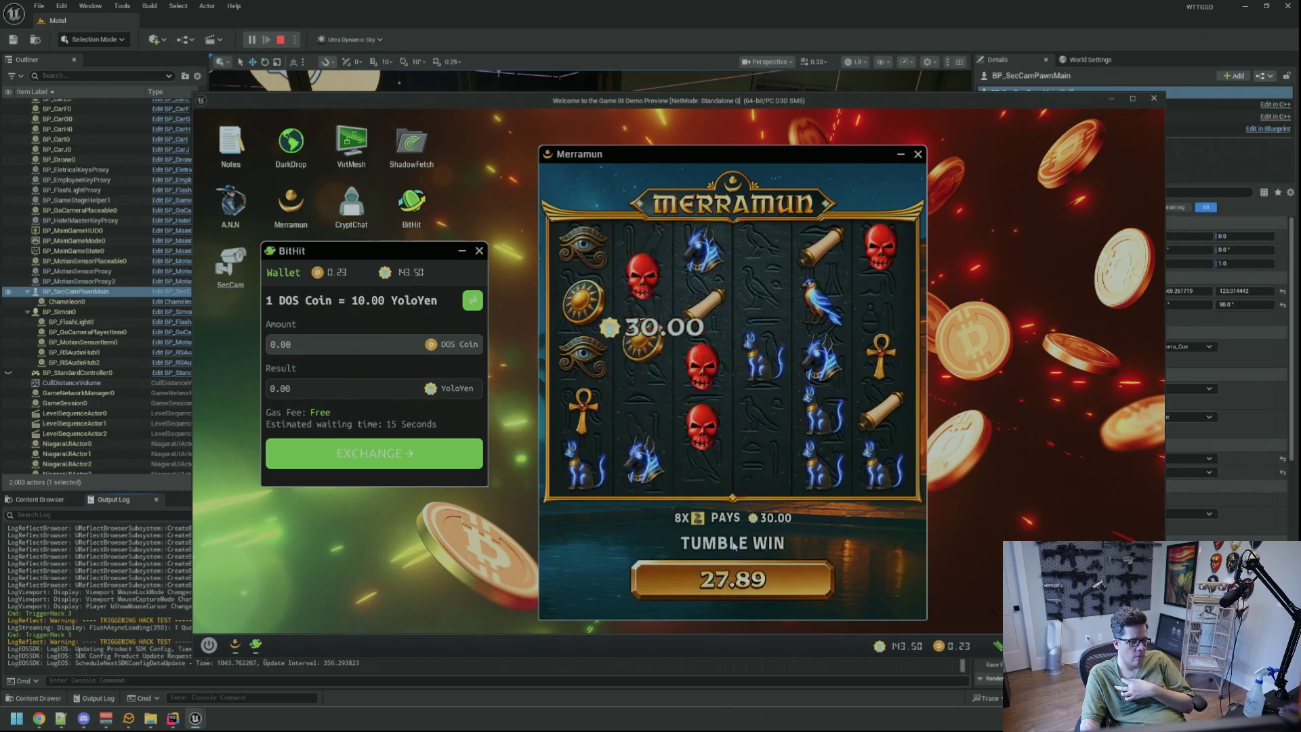
{"action": "left_click", "coordinate": [734, 546]}
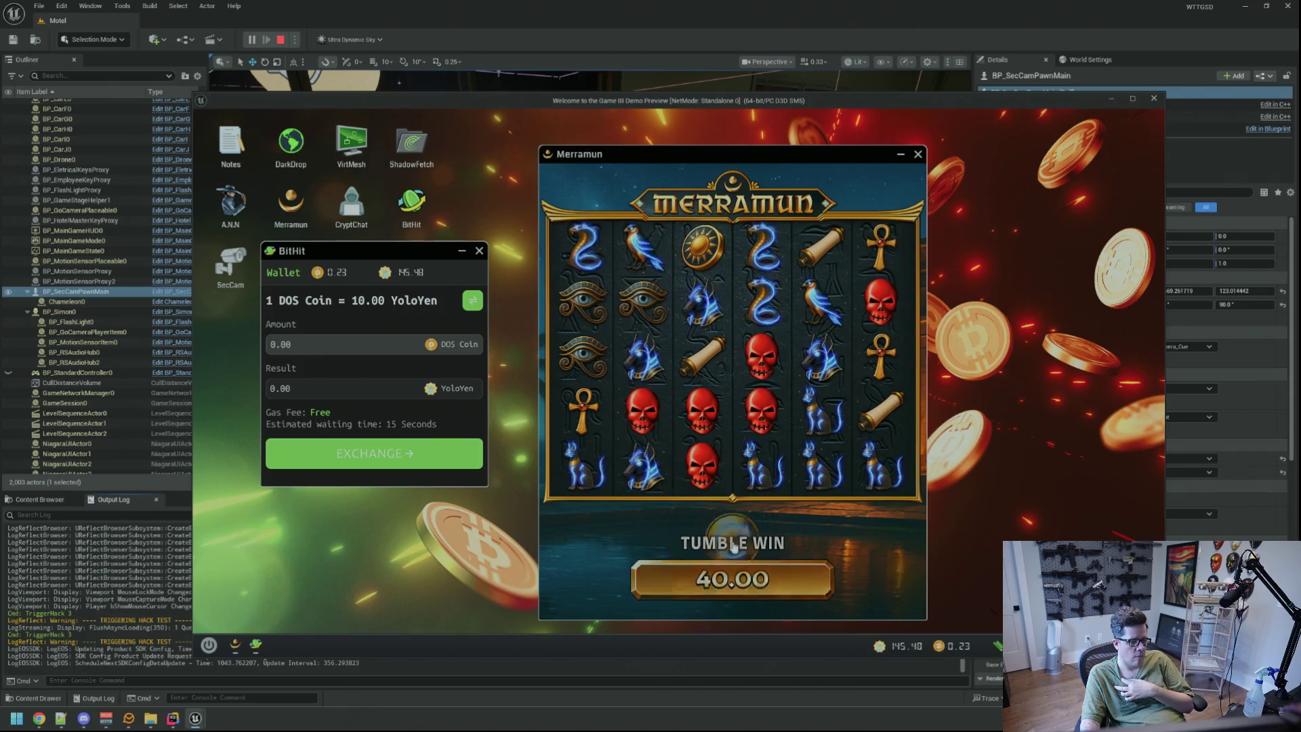
{"action": "left_click", "coordinate": [734, 546]}
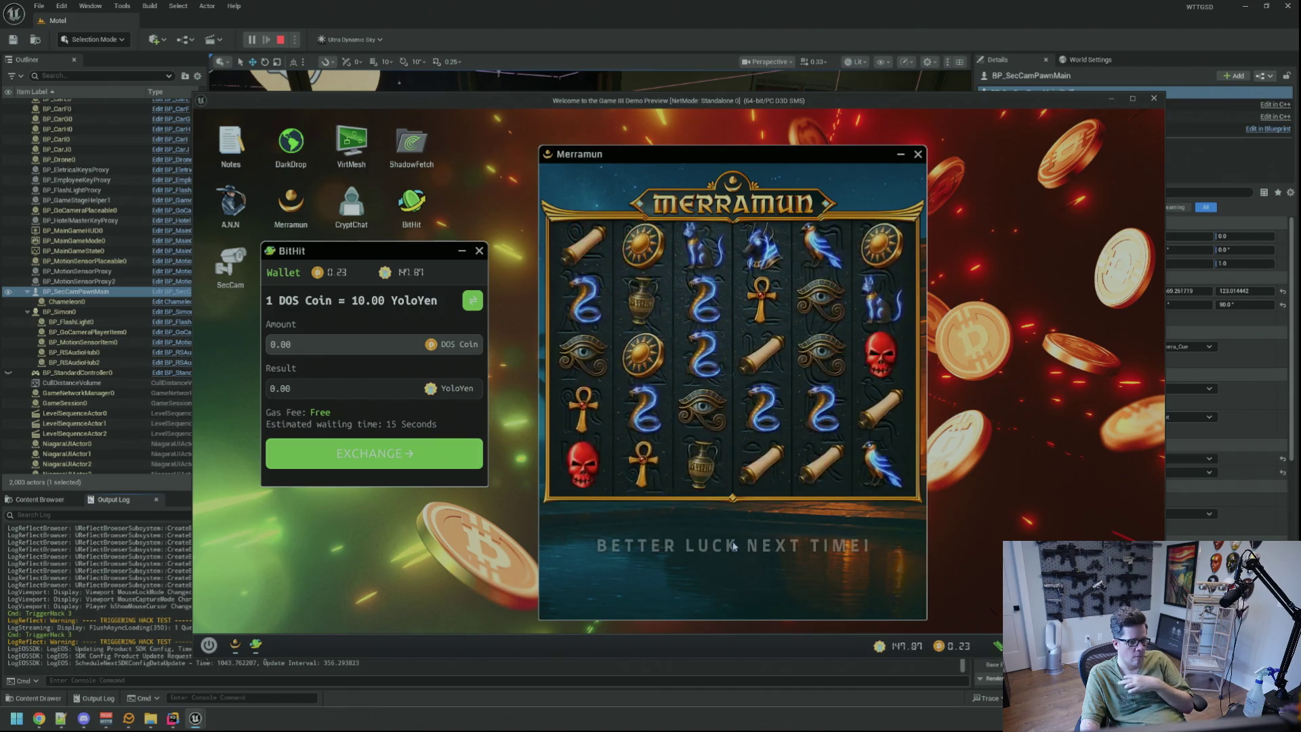
{"action": "left_click", "coordinate": [734, 546]}
{"action": "left_click", "coordinate": [734, 545]}
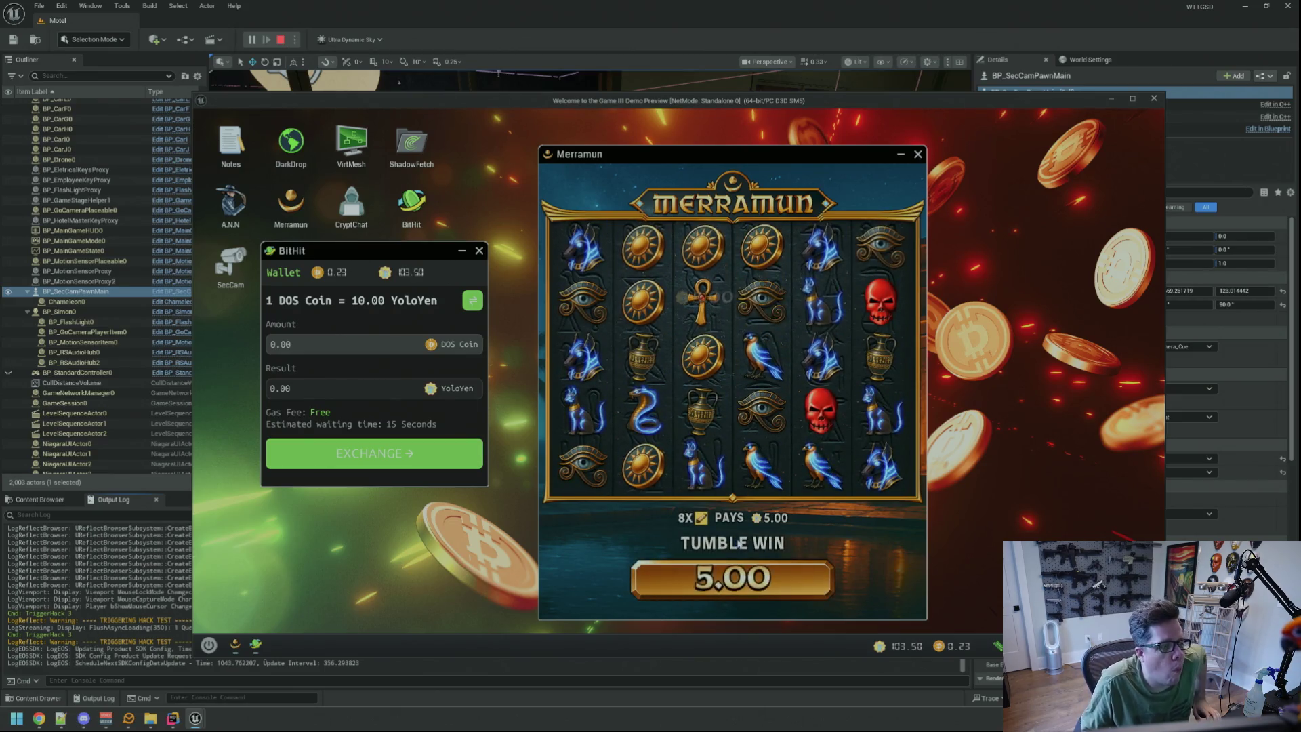
{"action": "left_click", "coordinate": [738, 545]}
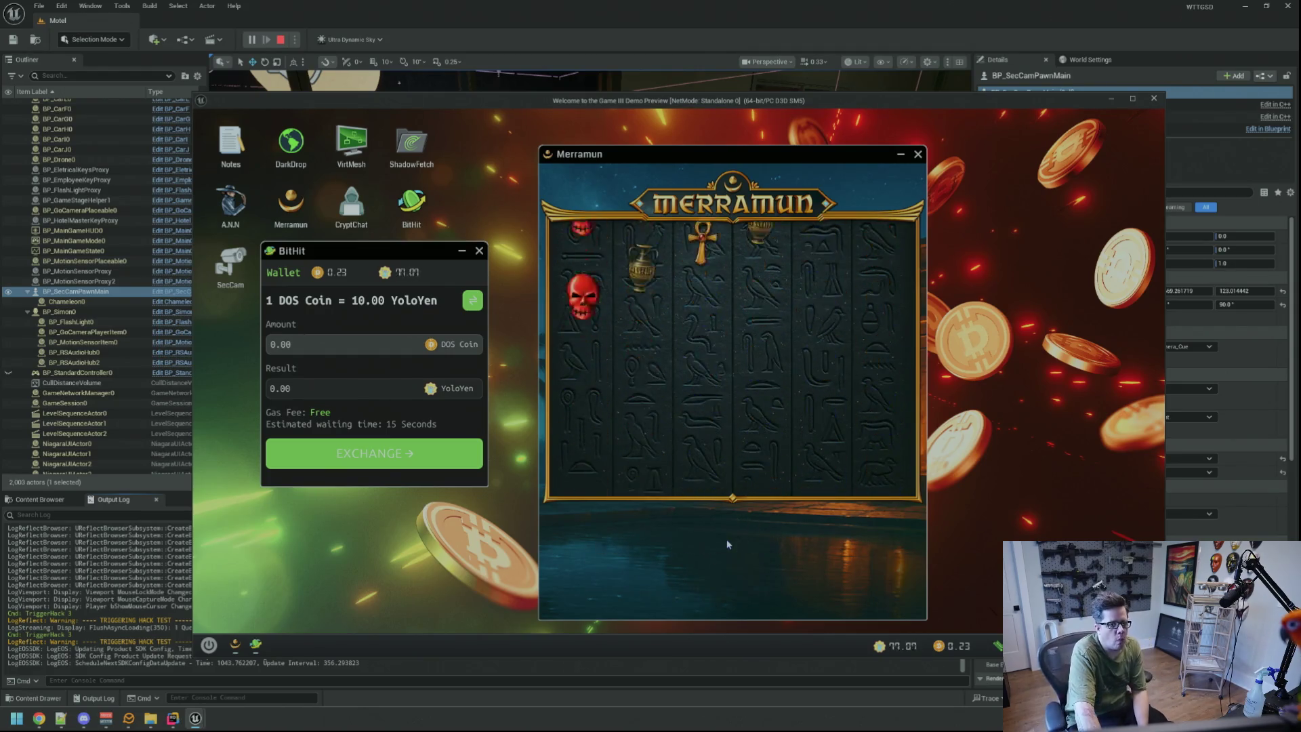
{"action": "left_click", "coordinate": [727, 546]}
{"action": "left_click", "coordinate": [729, 546]}
{"action": "left_click", "coordinate": [734, 548]}
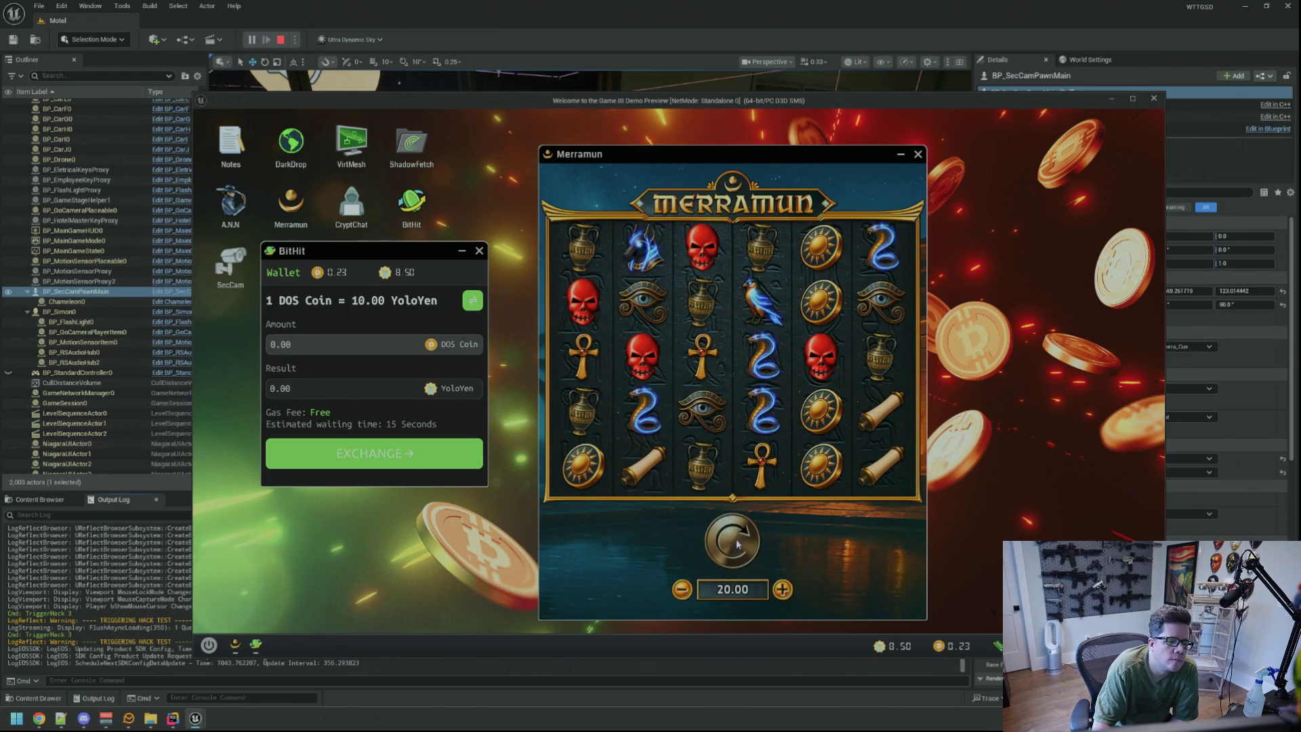
Lower the bet to 8.00 then 2.00, spin until the balance is 0.40, and leave the computer.
{"action": "left_click", "coordinate": [679, 591]}
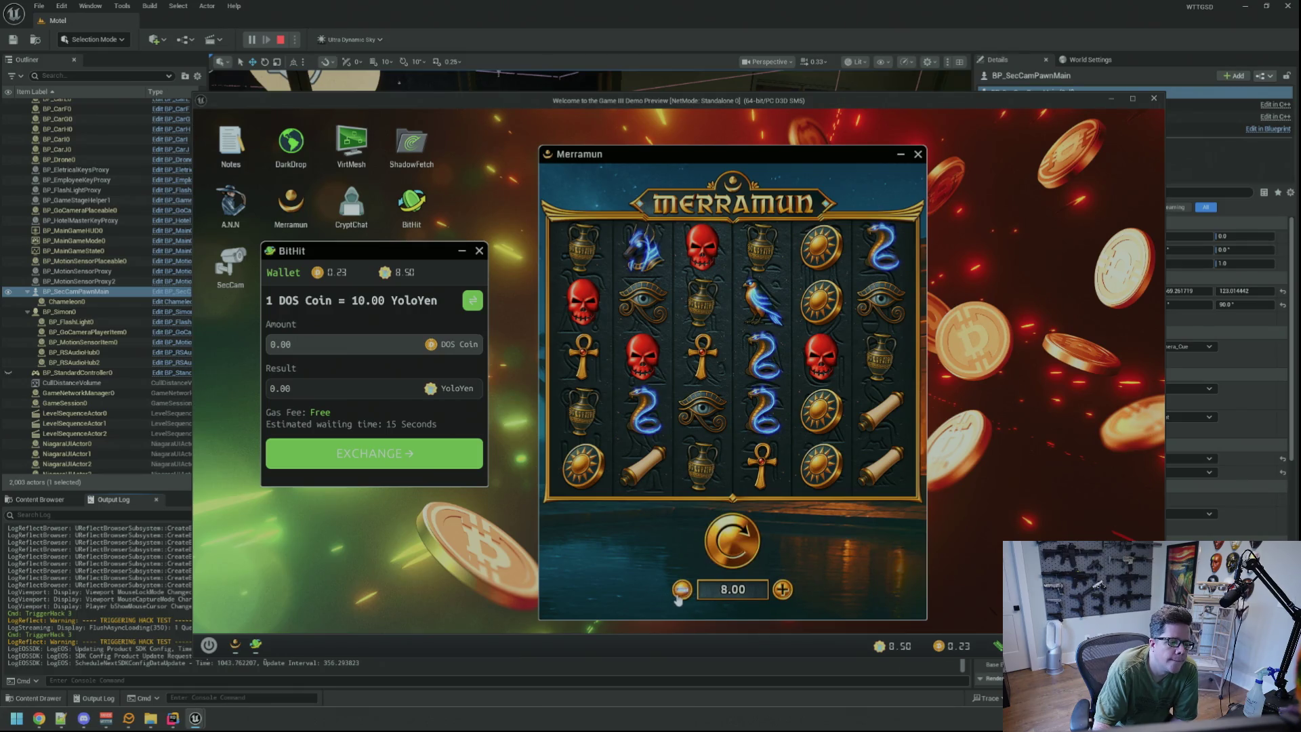
{"action": "left_click", "coordinate": [732, 542]}
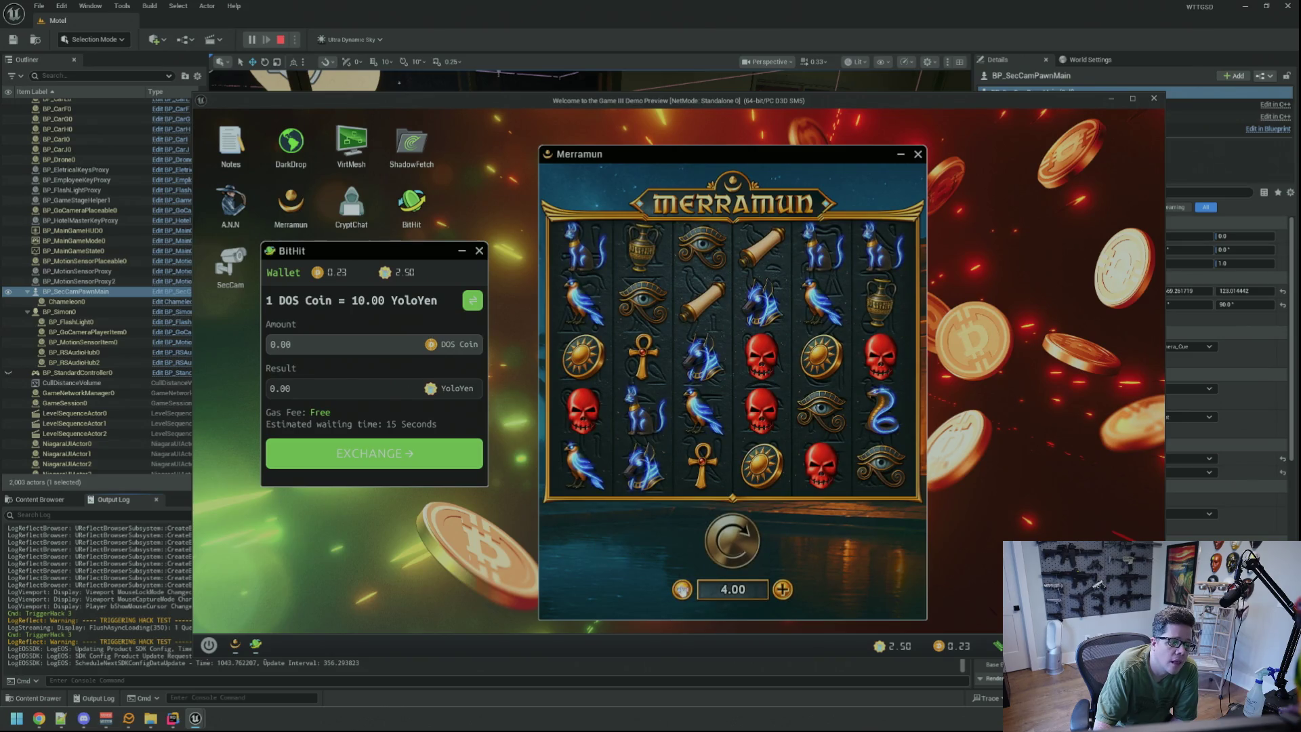
{"action": "left_click", "coordinate": [682, 589]}
{"action": "left_click", "coordinate": [730, 551]}
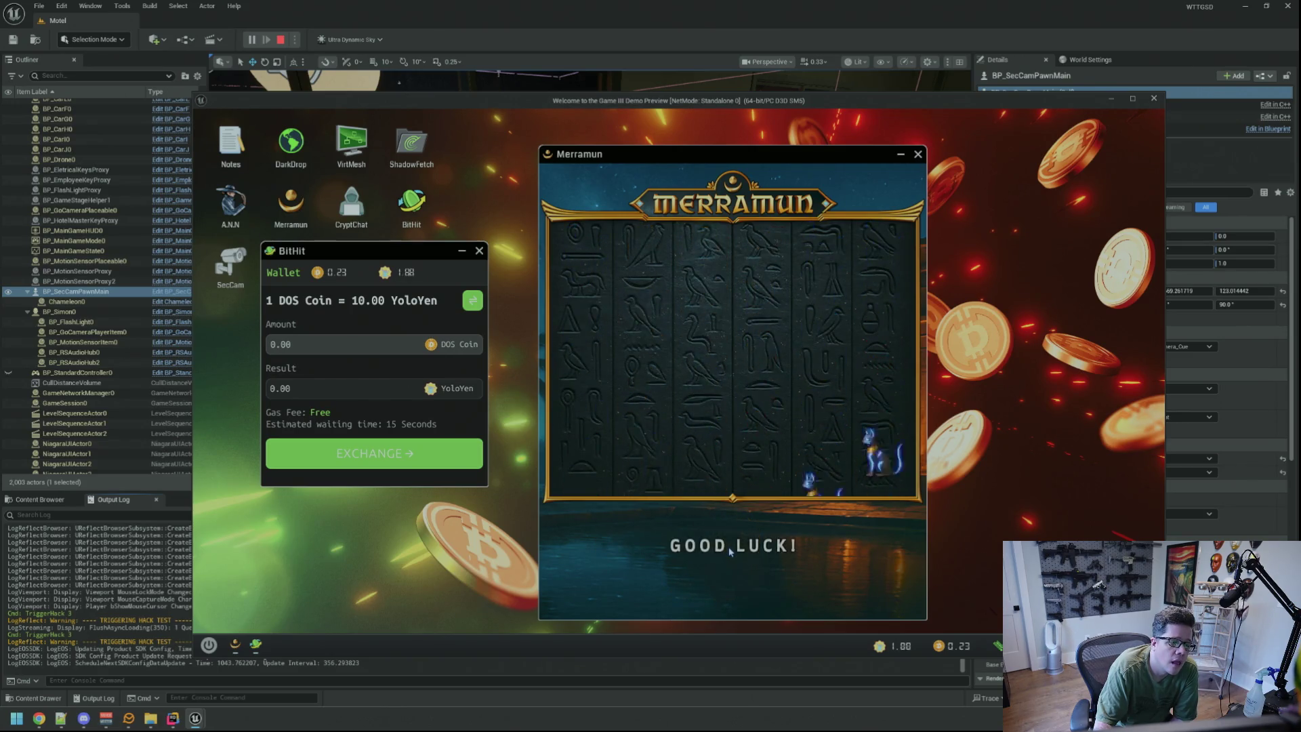
{"action": "left_click", "coordinate": [730, 551]}
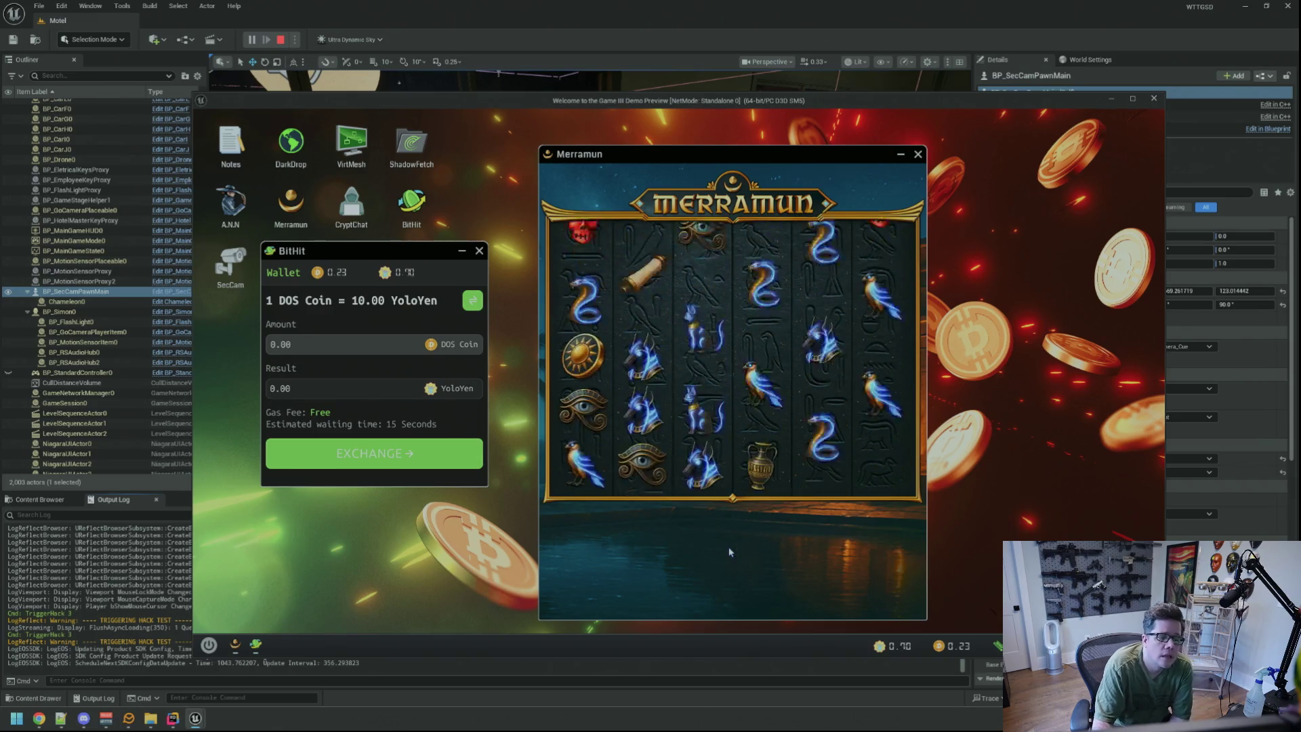
{"action": "right_click", "coordinate": [811, 535]}
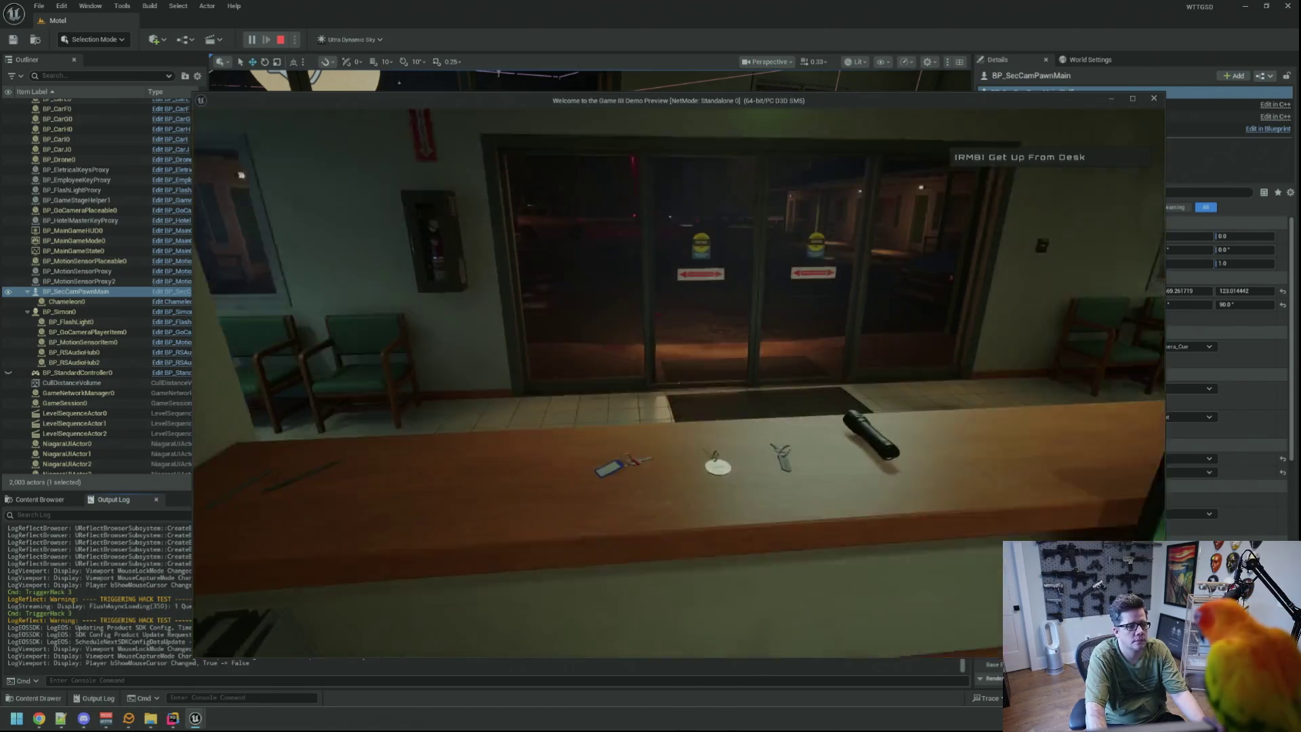
Grab the flashlight, walk through the storage room and lobby into the parking lot, then stop playing.
{"action": "key", "text": "e"}
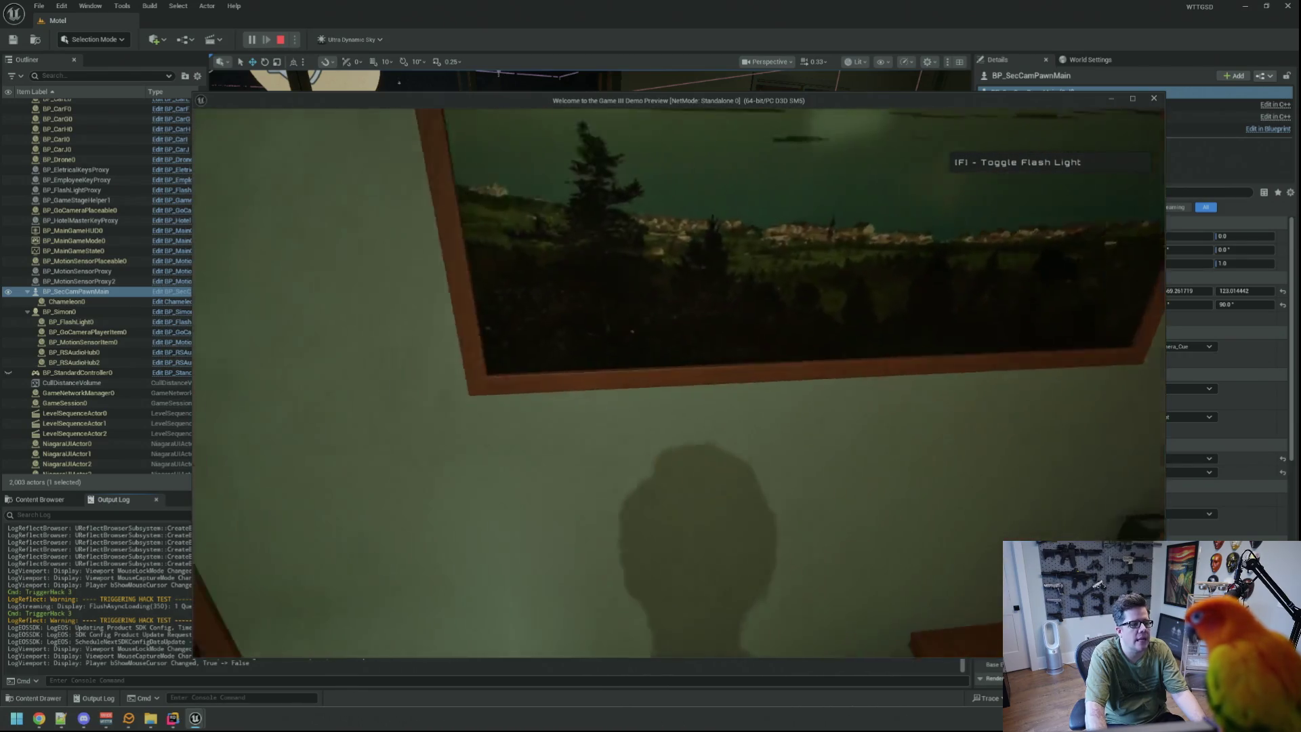
{"action": "key", "text": "w"}
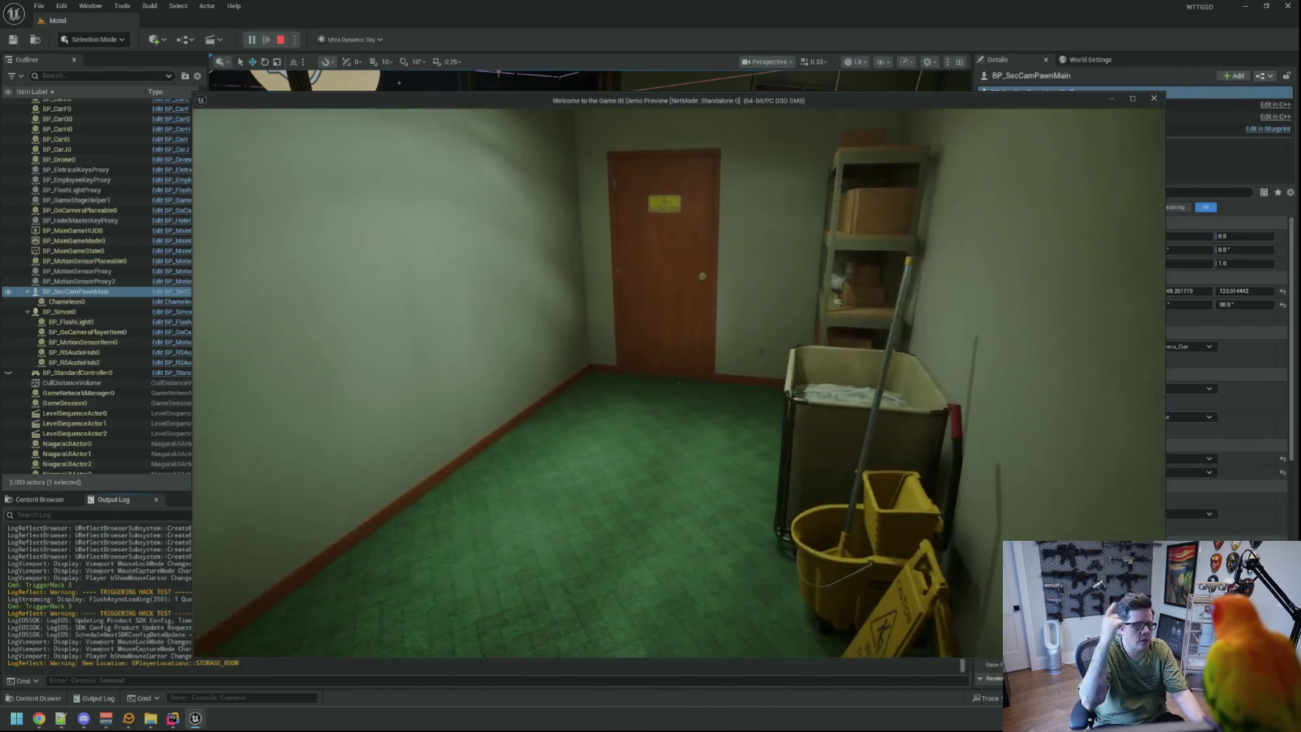
{"action": "key", "text": "w"}
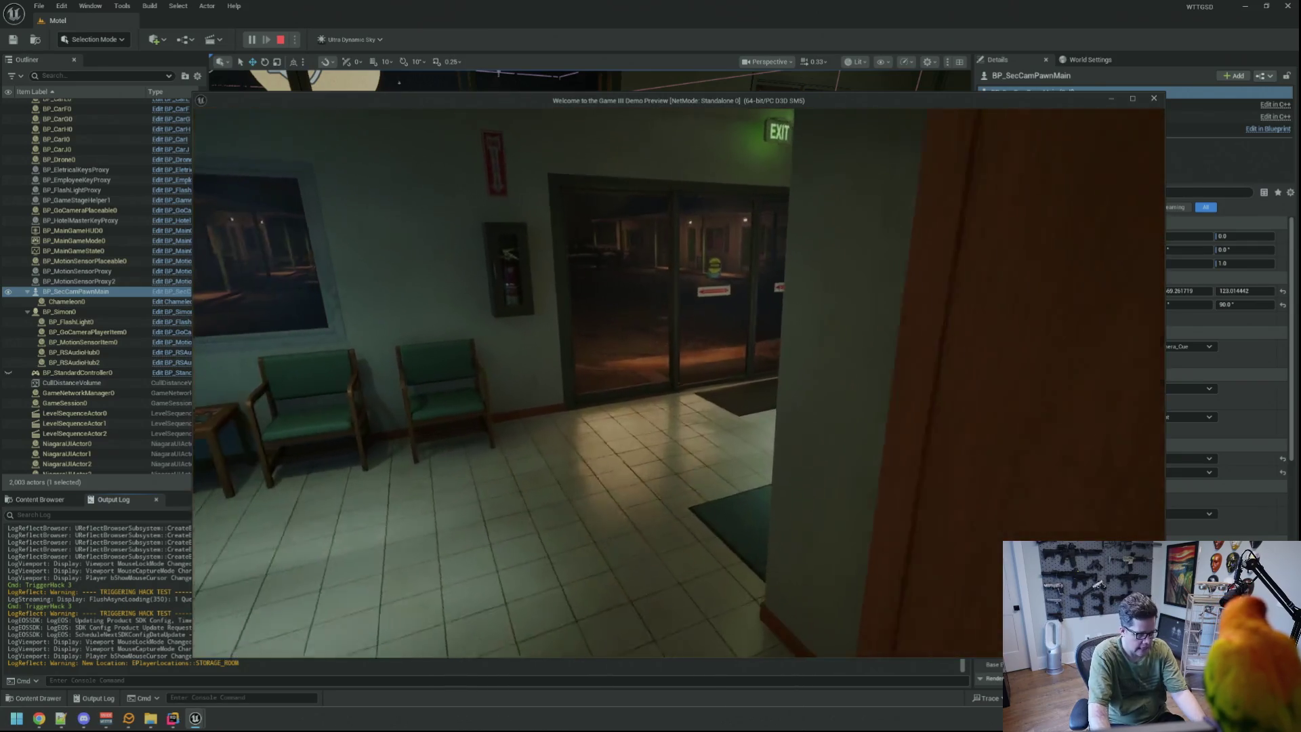
{"action": "key", "text": "w"}
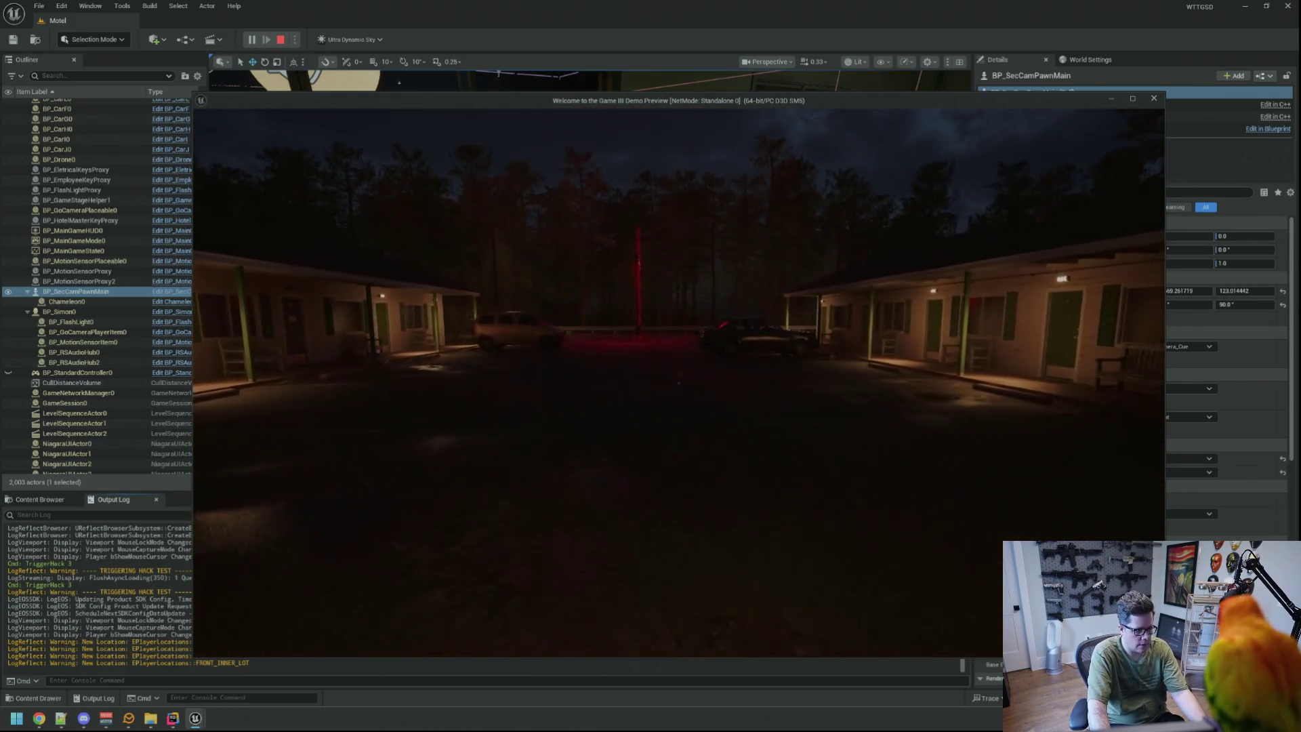
{"action": "key", "text": "w"}
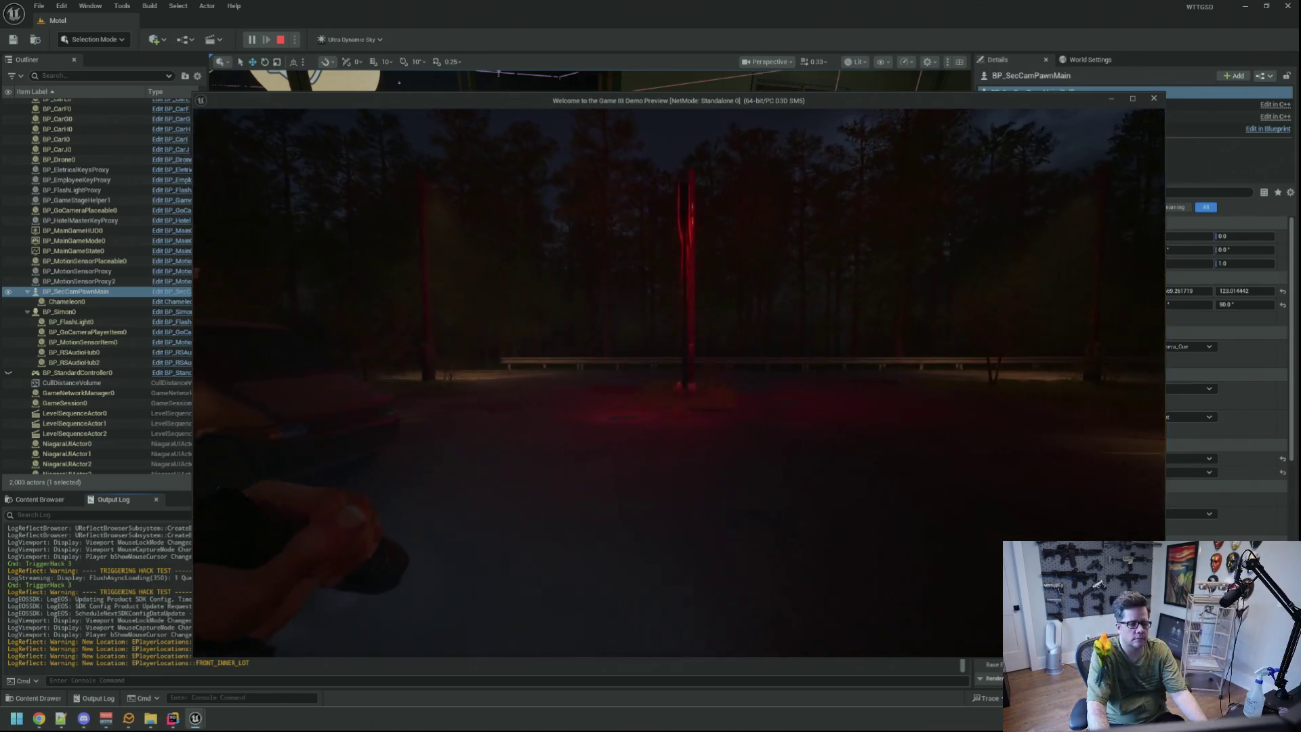
{"action": "key", "text": "w"}
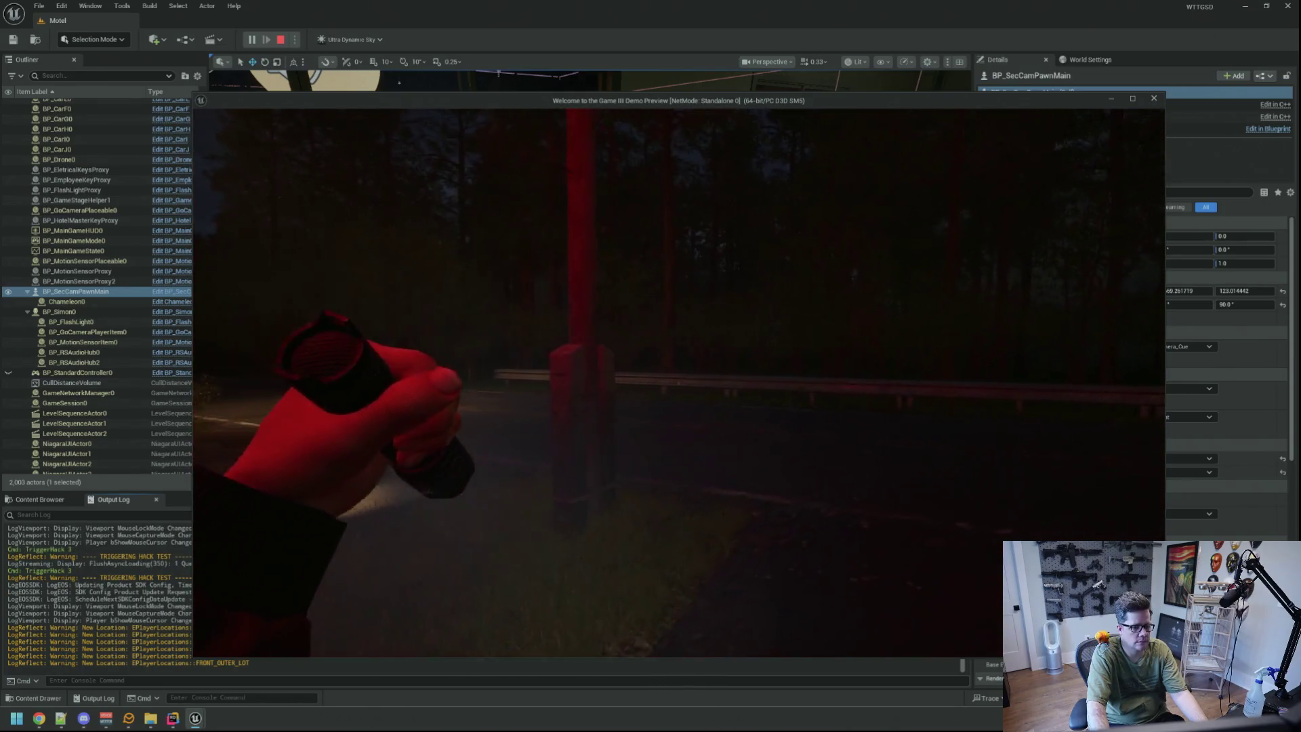
{"action": "key", "text": "Escape"}
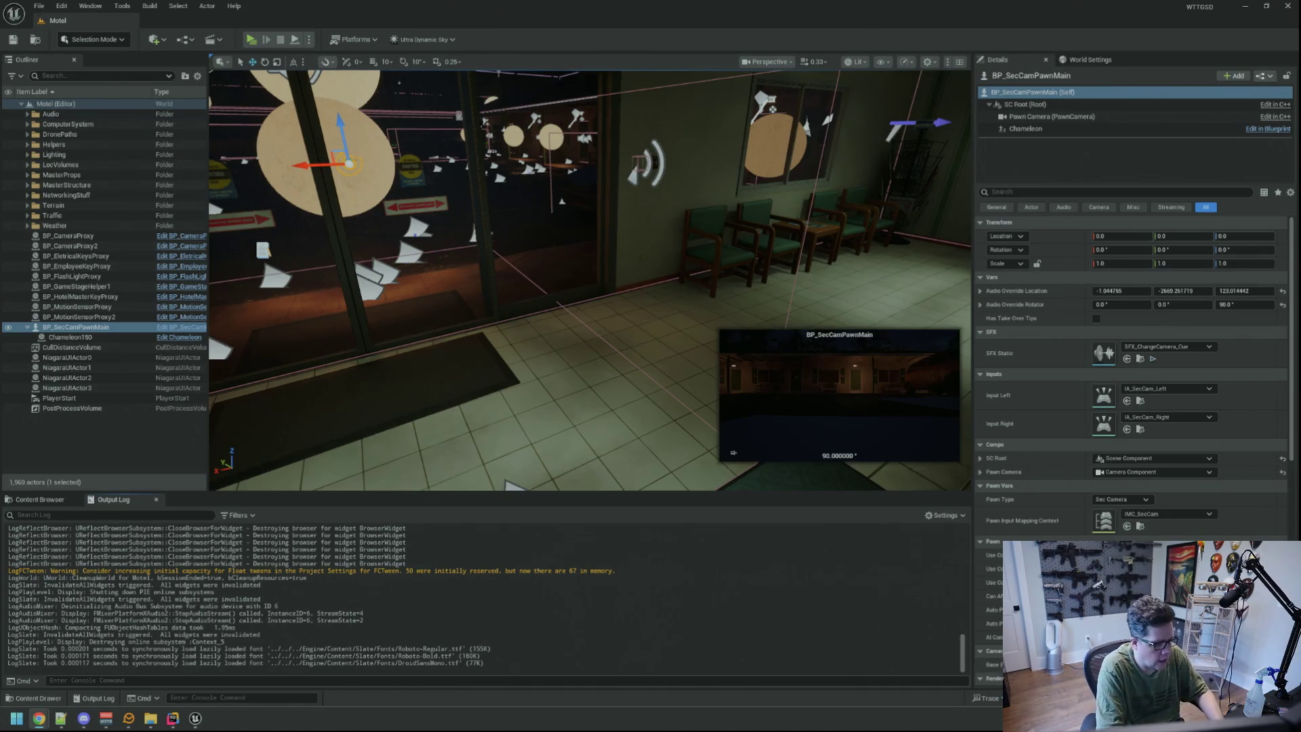
Drag the Chrome window showing Nightbot's empty Timers page from the other monitor onto the editor.
{"action": "key", "text": "super"}
{"action": "key", "text": "super"}
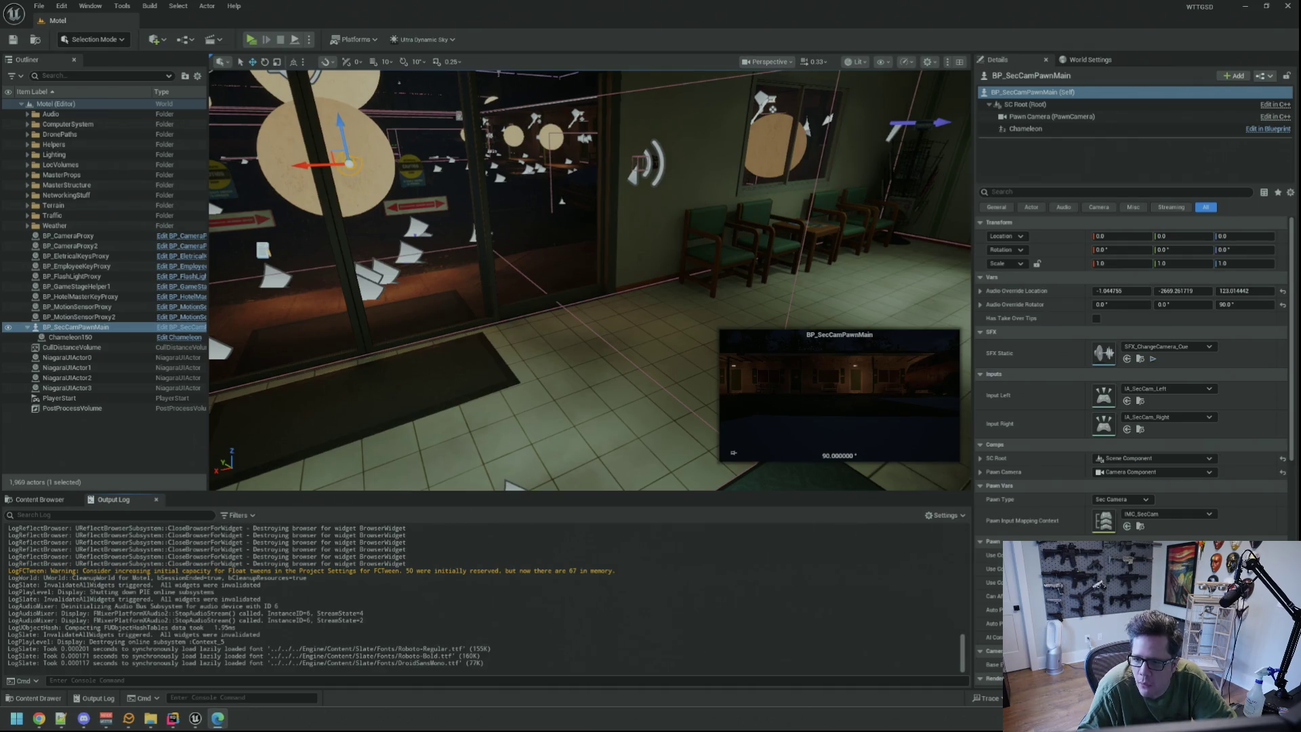
{"action": "left_click_drag", "start_coordinate": [1300, 132], "coordinate": [1013, 135]}
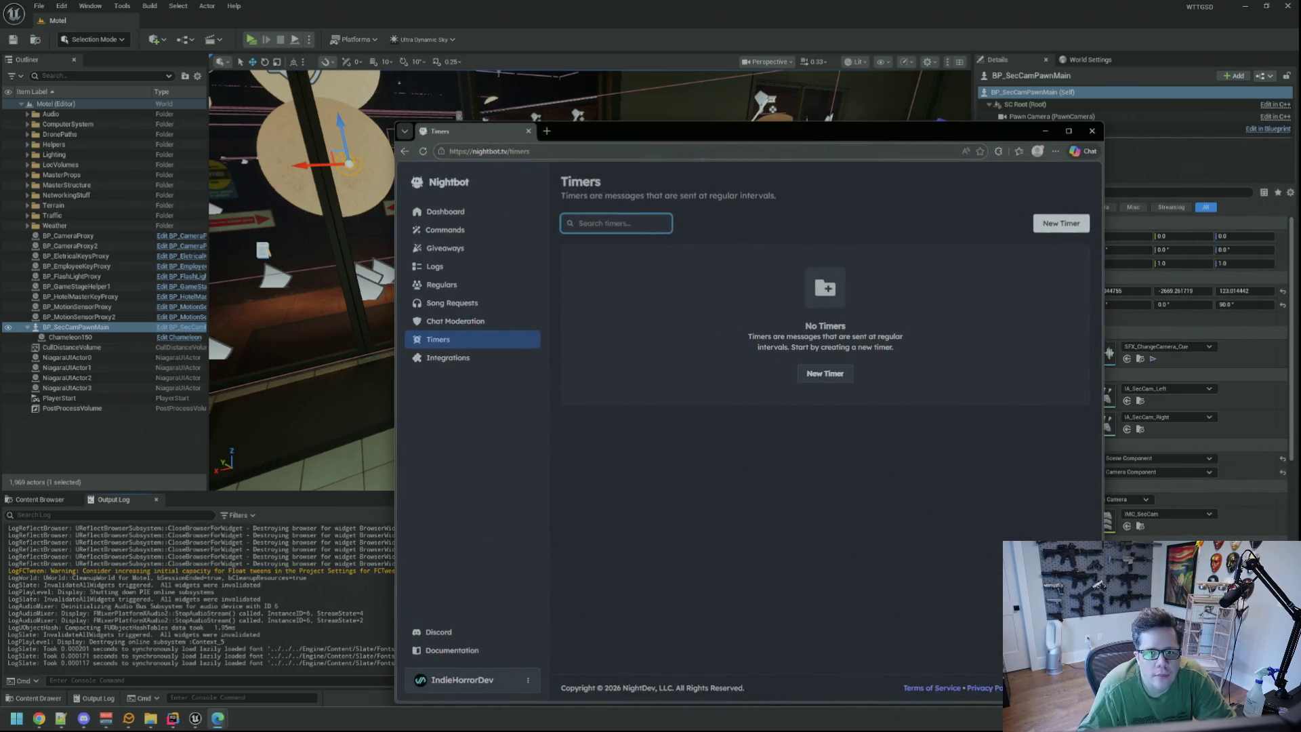
Start a new Nightbot timer and name it 'IG Plug'.
{"action": "key", "text": "alt+Tab"}
{"action": "left_click", "coordinate": [825, 373]}
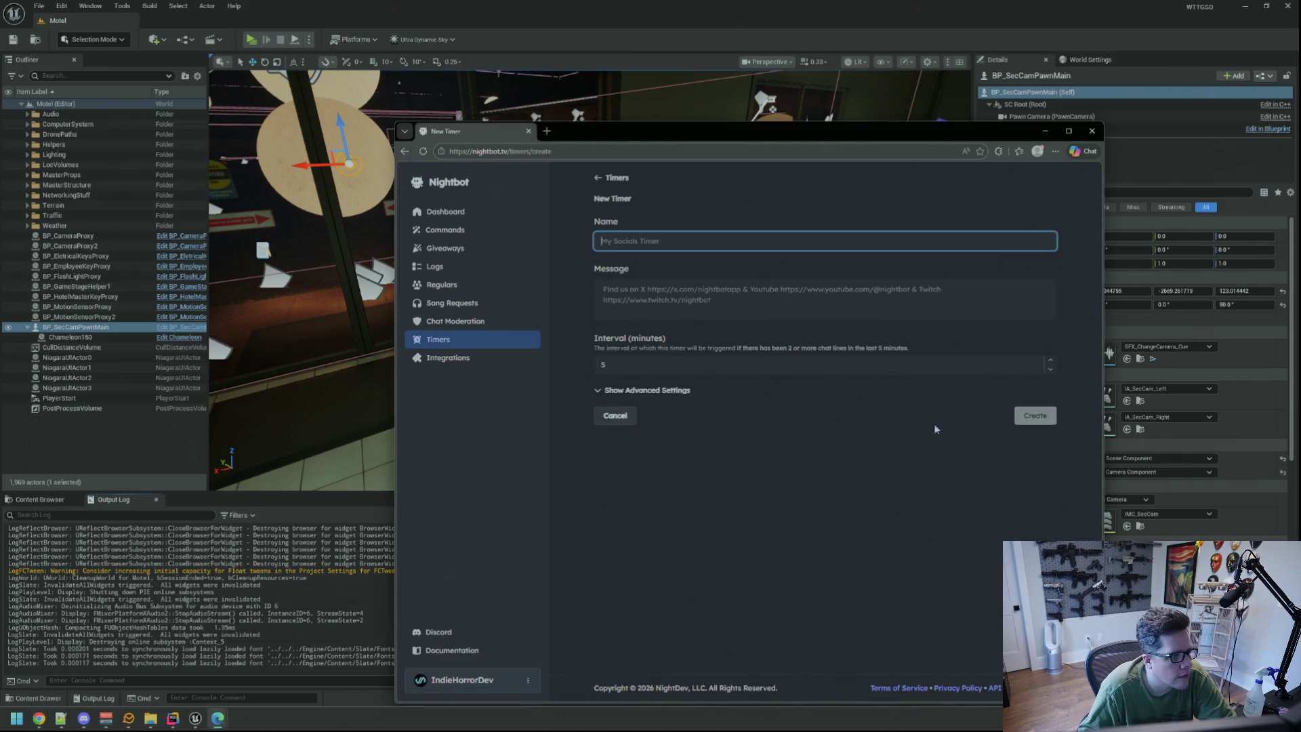
{"action": "left_click", "coordinate": [661, 242]}
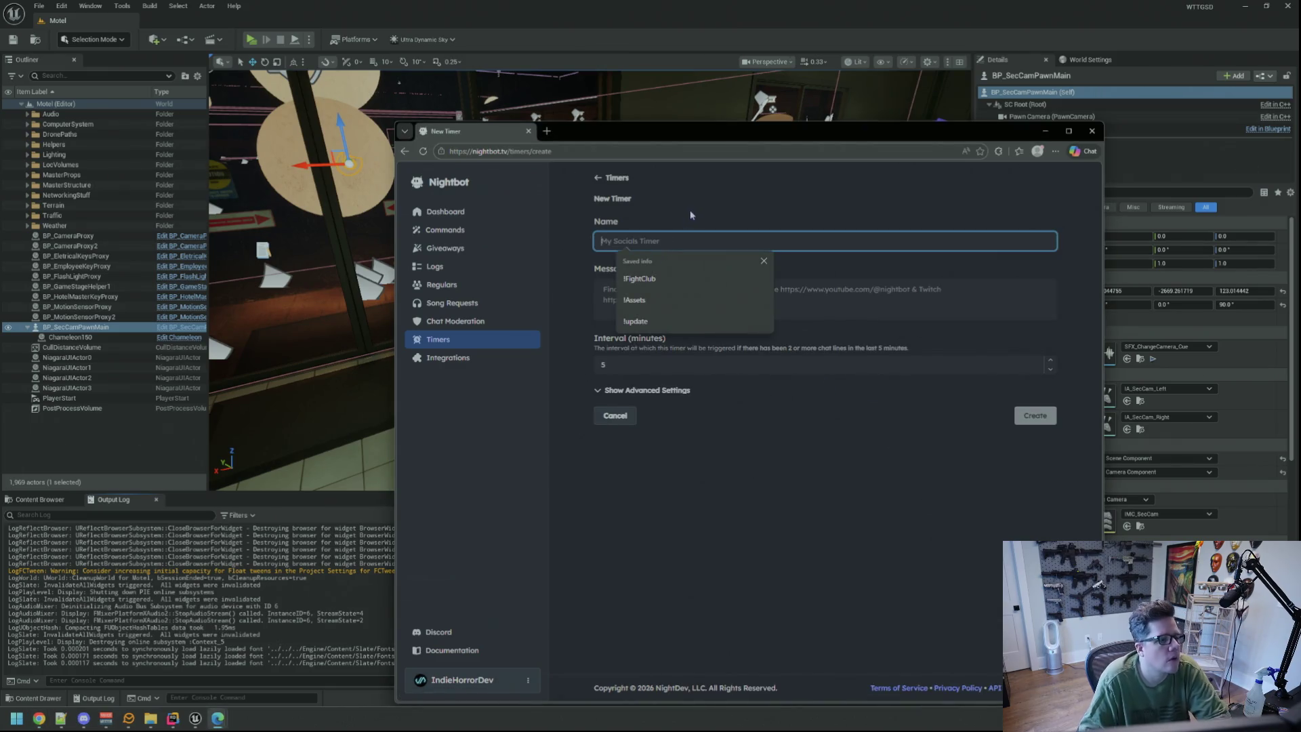
{"action": "key", "text": "BackSpace"}
{"action": "left_click", "coordinate": [851, 309]}
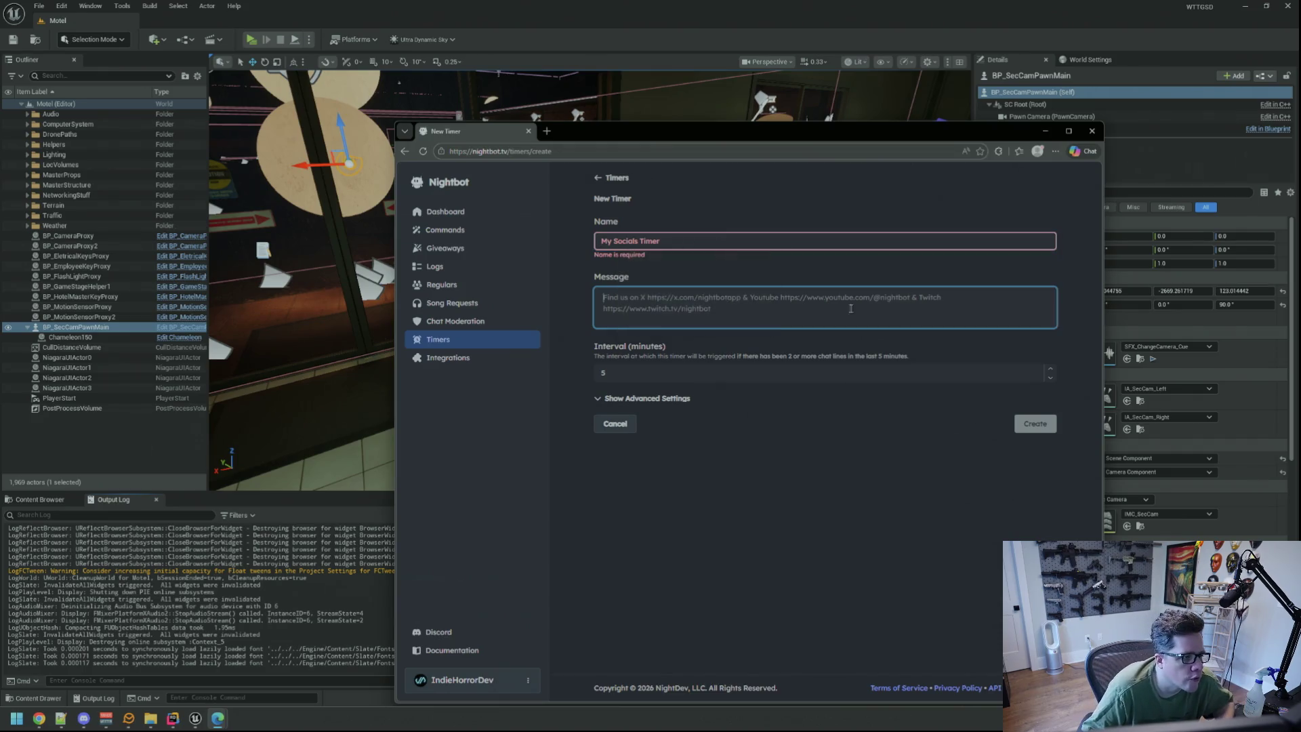
{"action": "left_click", "coordinate": [679, 245]}
{"action": "left_click", "coordinate": [765, 314]}
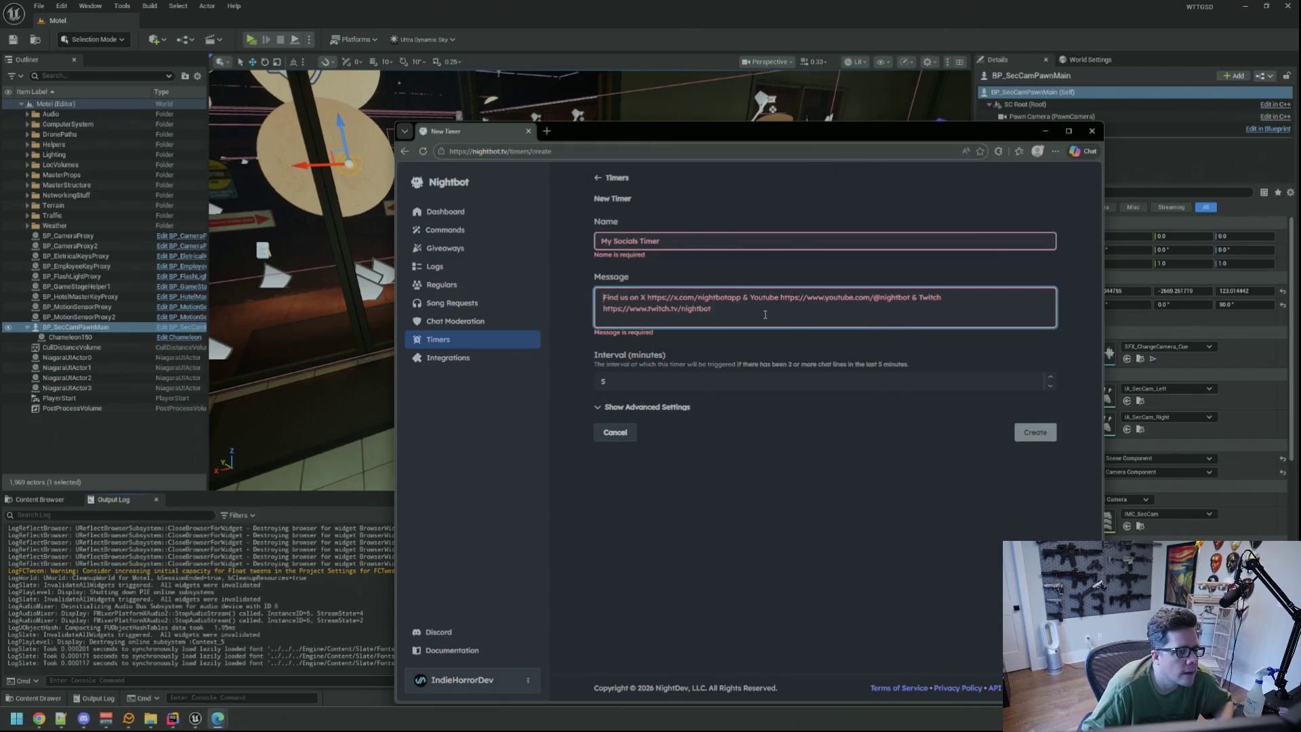
{"action": "type", "text": "Find us"}
{"action": "key", "text": "ctrl+a"}
{"action": "key", "text": "BackSpace"}
{"action": "left_click", "coordinate": [663, 237]}
{"action": "key", "text": "Escape"}
{"action": "type", "text": "IG Plug"}
Replace the timer message with 'Follow me on IG' followed by the pasted Instagram link.
{"action": "left_click", "coordinate": [724, 304]}
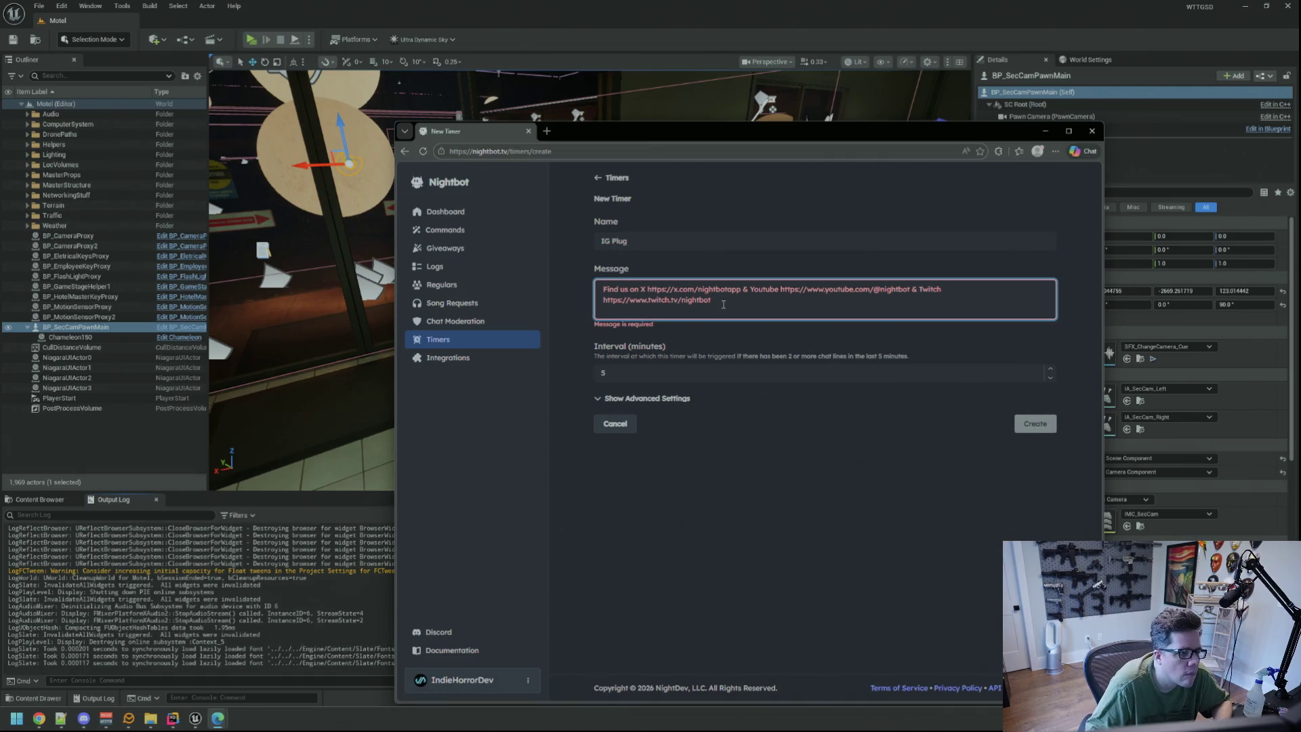
{"action": "key", "text": "ctrl+a"}
{"action": "key", "text": "BackSpace"}
{"action": "type", "text": "Follow me on IG"}
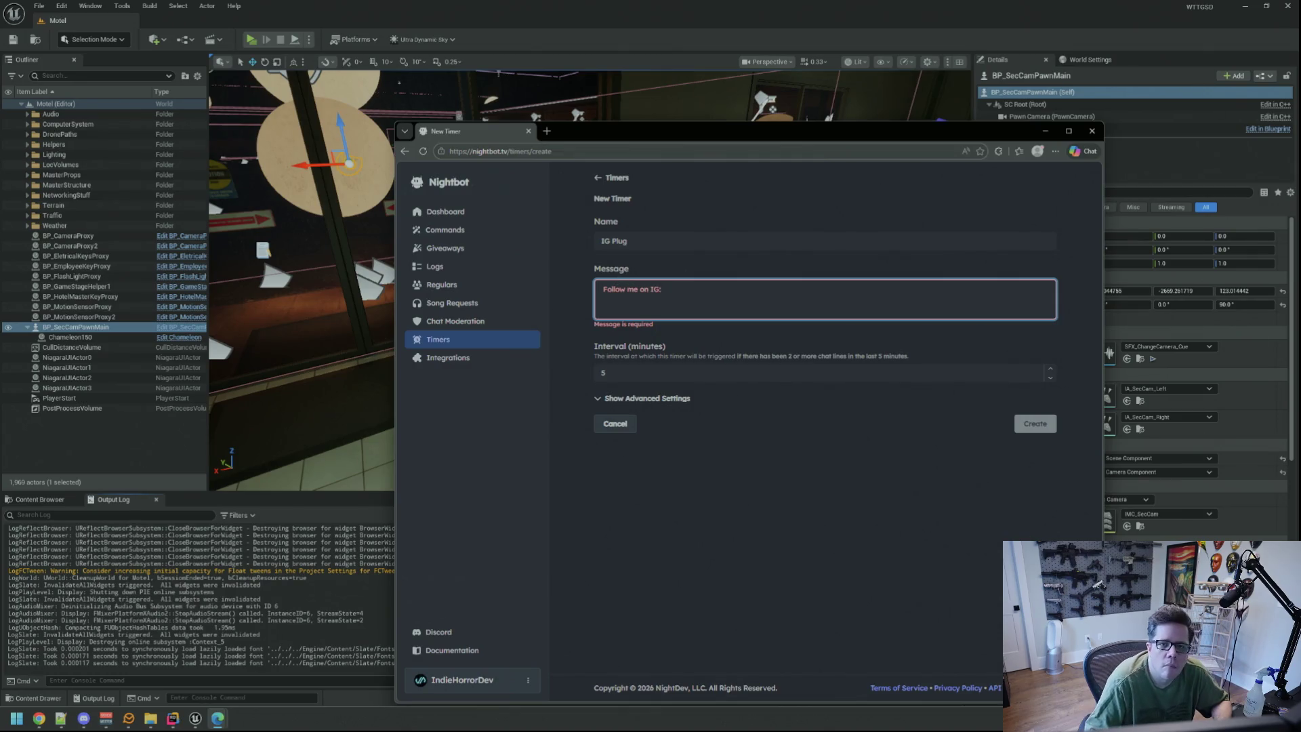
{"action": "key", "text": "alt+Tab"}
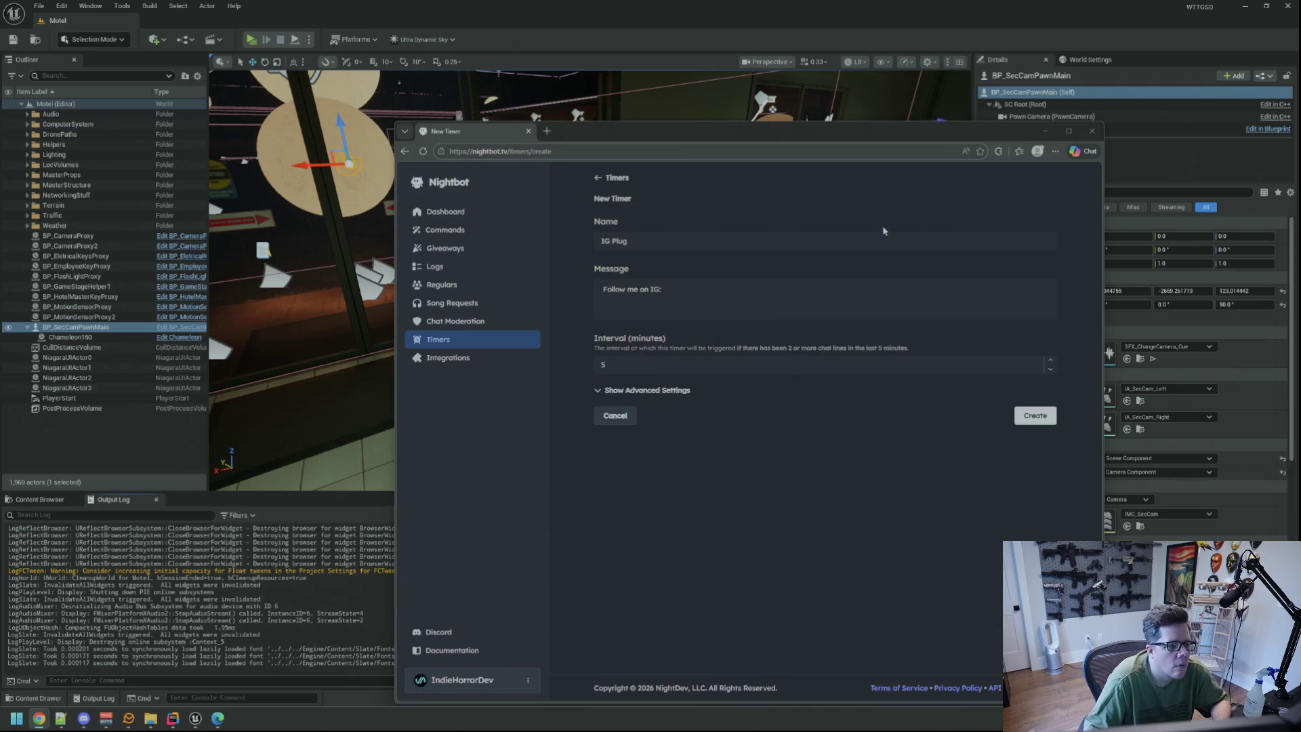
{"action": "left_click", "coordinate": [732, 292]}
{"action": "type", "text": "https://www.instagram.com/gamedevadam/"}
{"action": "left_click", "coordinate": [663, 289]}
Set the timer interval to 20 minutes and create the IG Plug timer.
{"action": "left_click", "coordinate": [668, 365]}
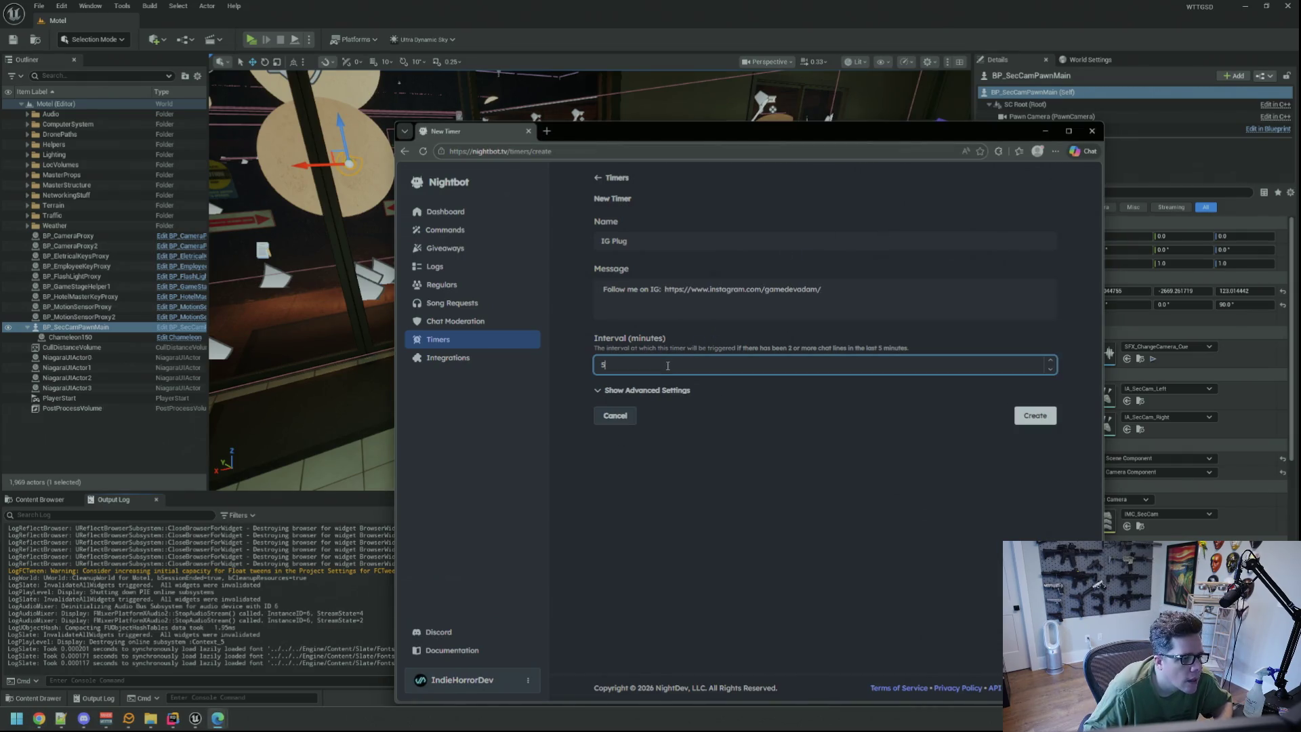
{"action": "key", "text": "BackSpace"}
{"action": "type", "text": "20"}
{"action": "left_click", "coordinate": [772, 425]}
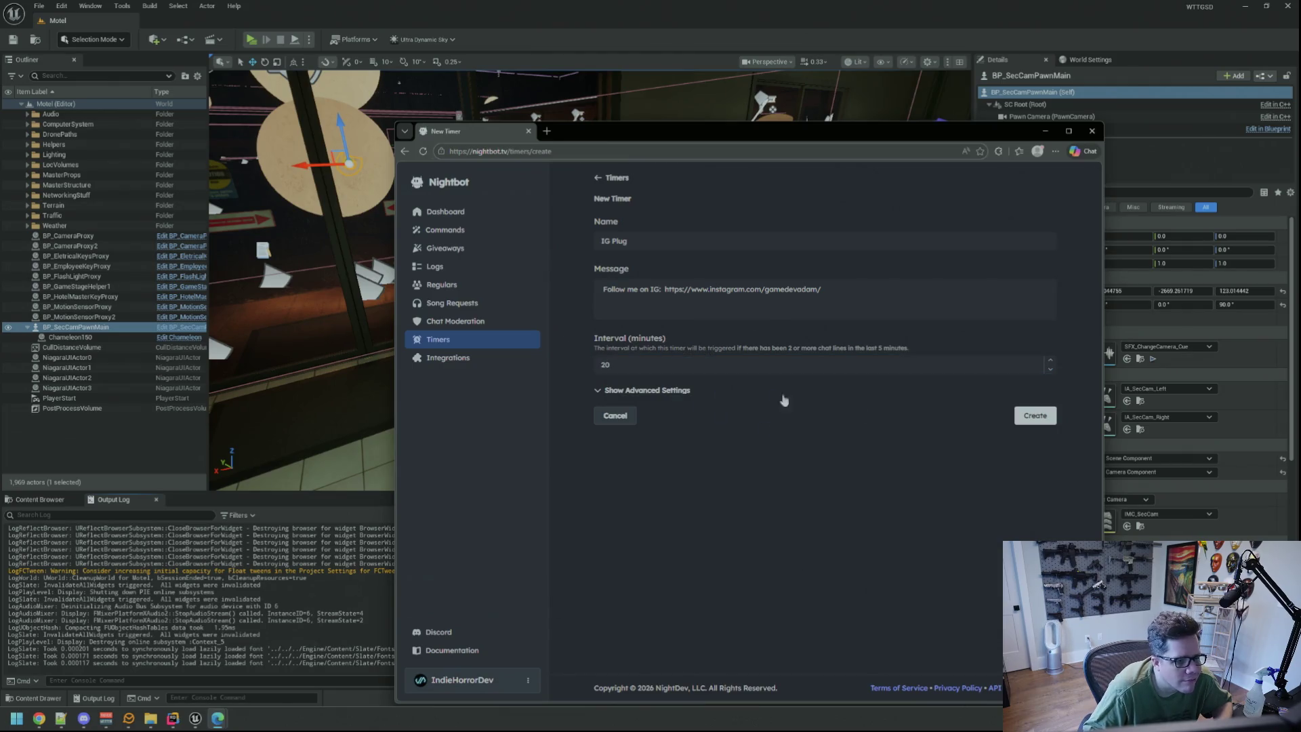
{"action": "left_click", "coordinate": [1035, 420]}
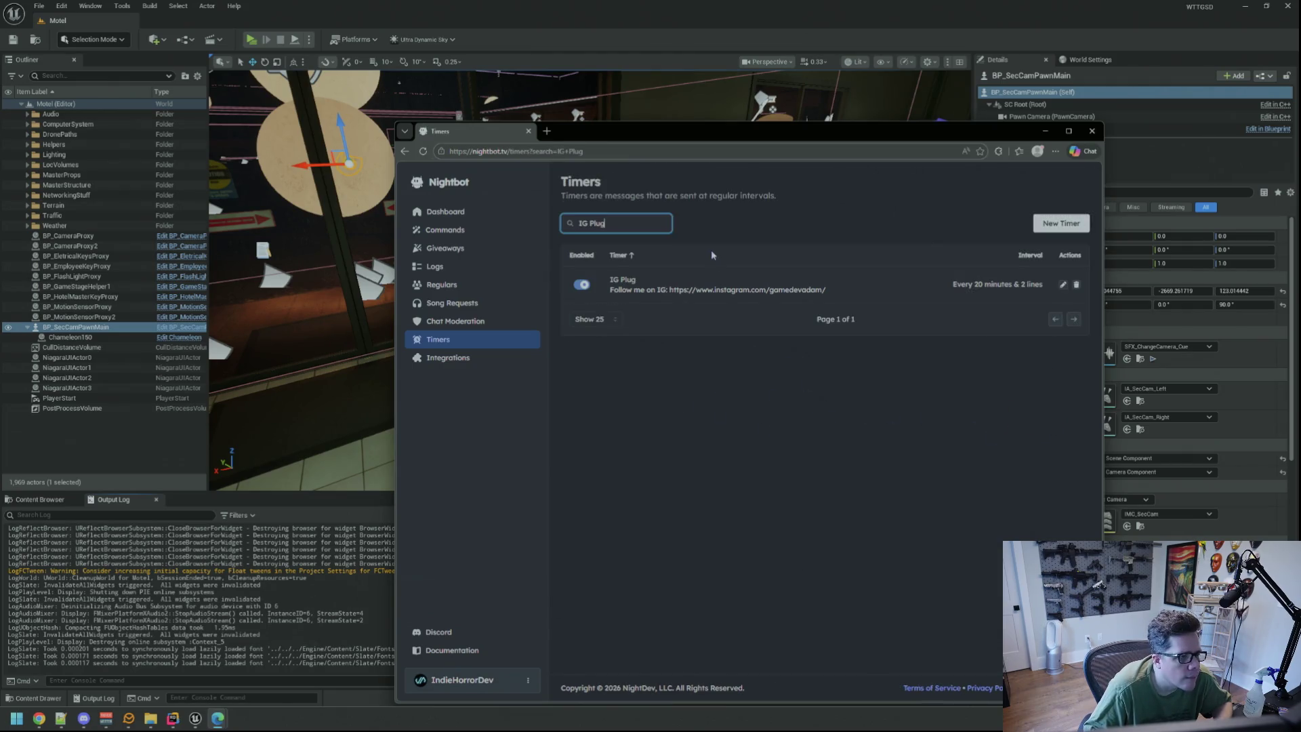
Begin another new timer named 'WTTG3 Wish'.
{"action": "left_click", "coordinate": [1052, 229]}
{"action": "left_click", "coordinate": [637, 240]}
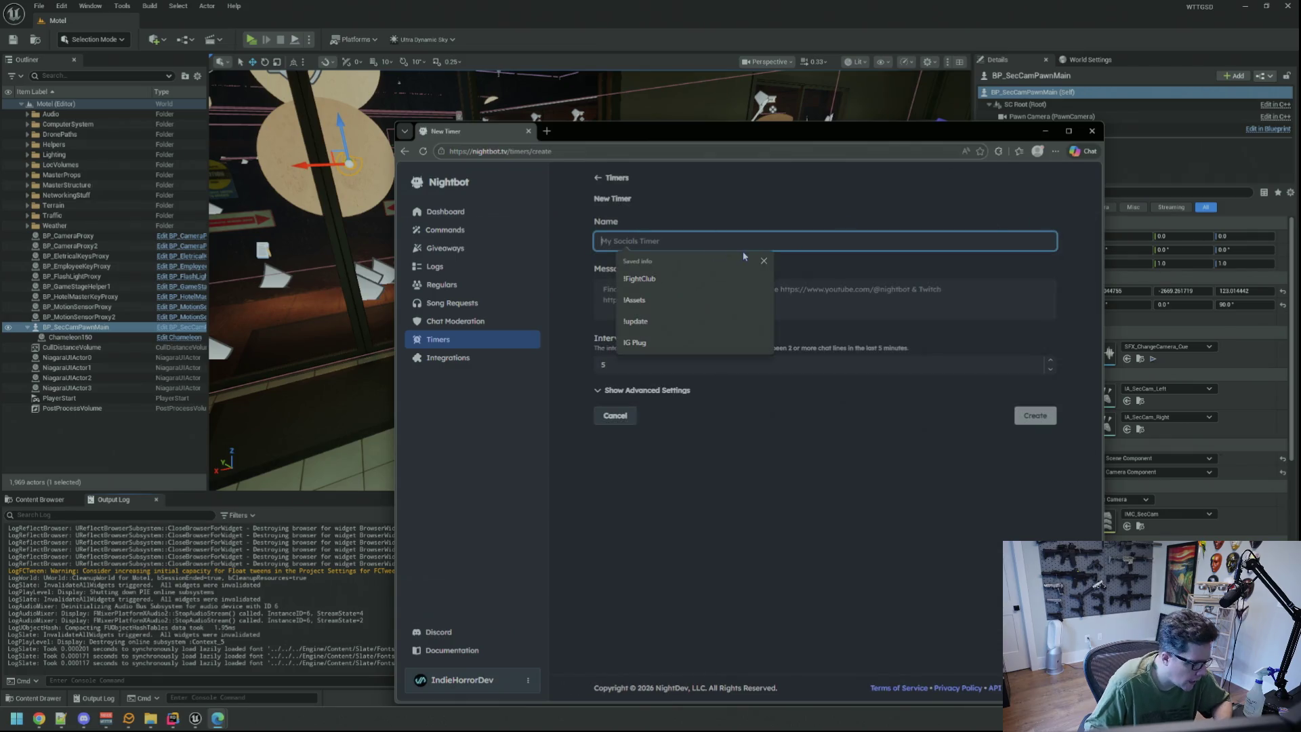
{"action": "type", "text": "WTTG3"}
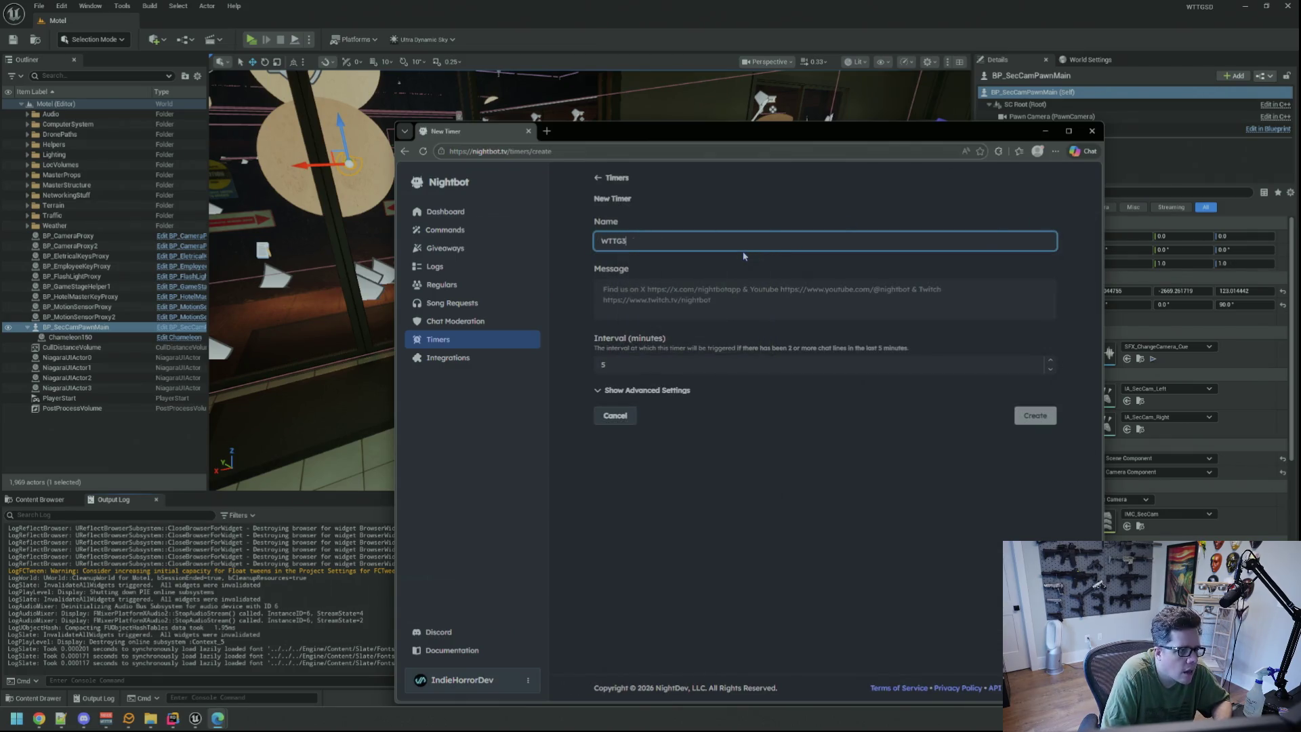